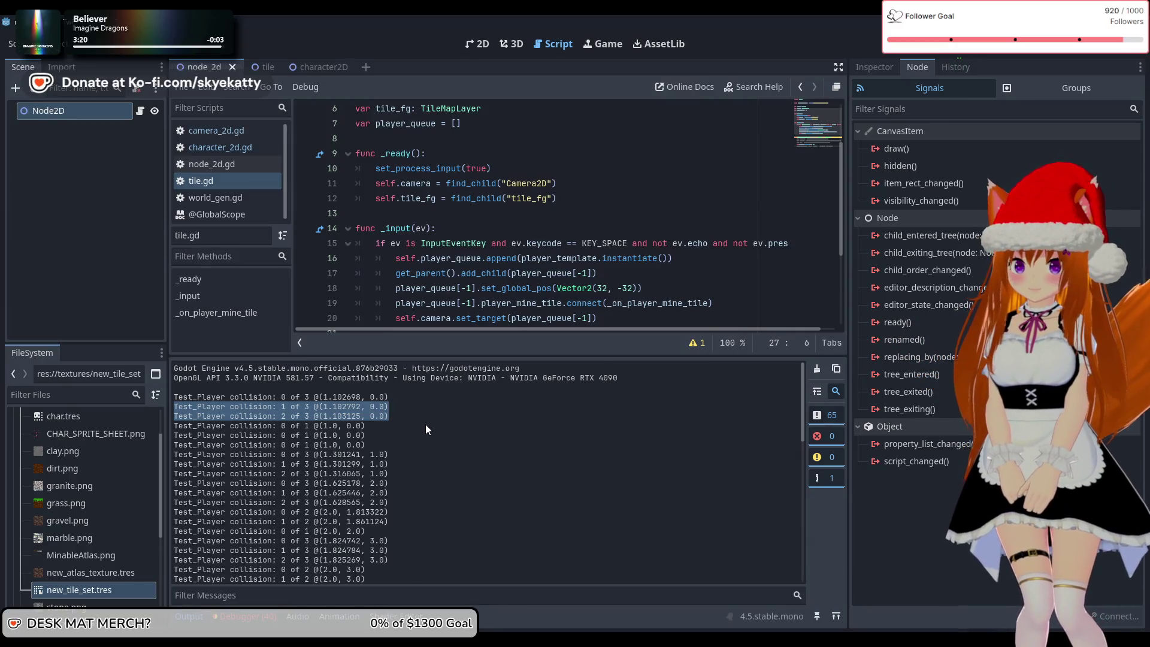
- Look over tile.gd's commented tile_id line and the node_2d.gd script
scroll(534, 302, down, 3)
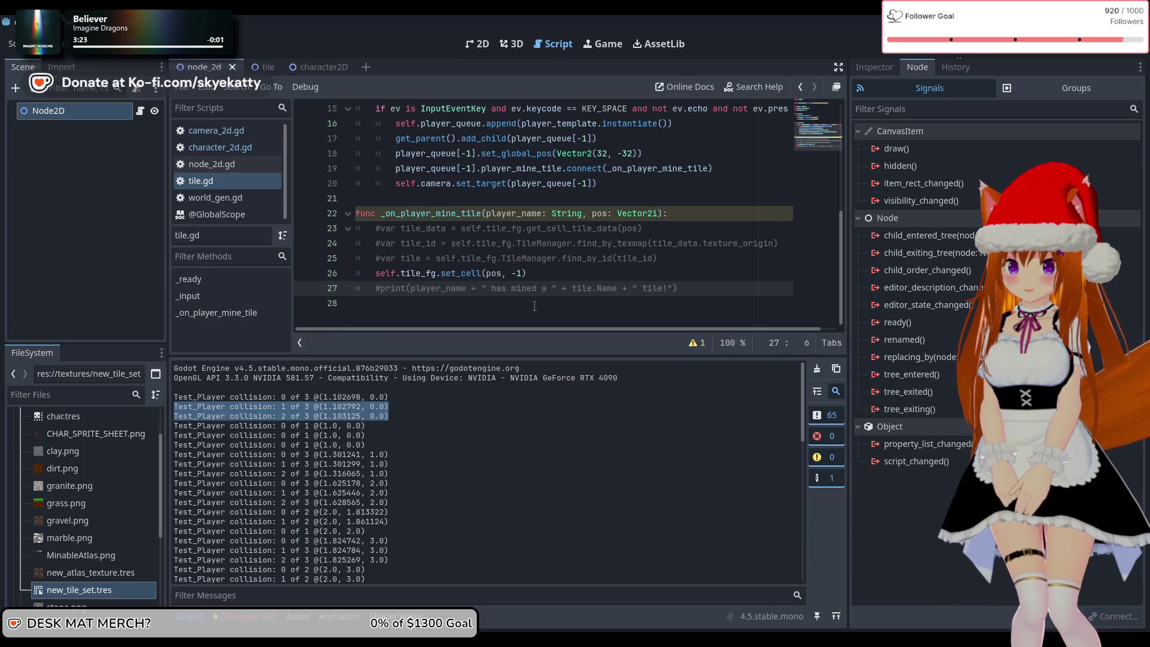
click(535, 306)
click(521, 243)
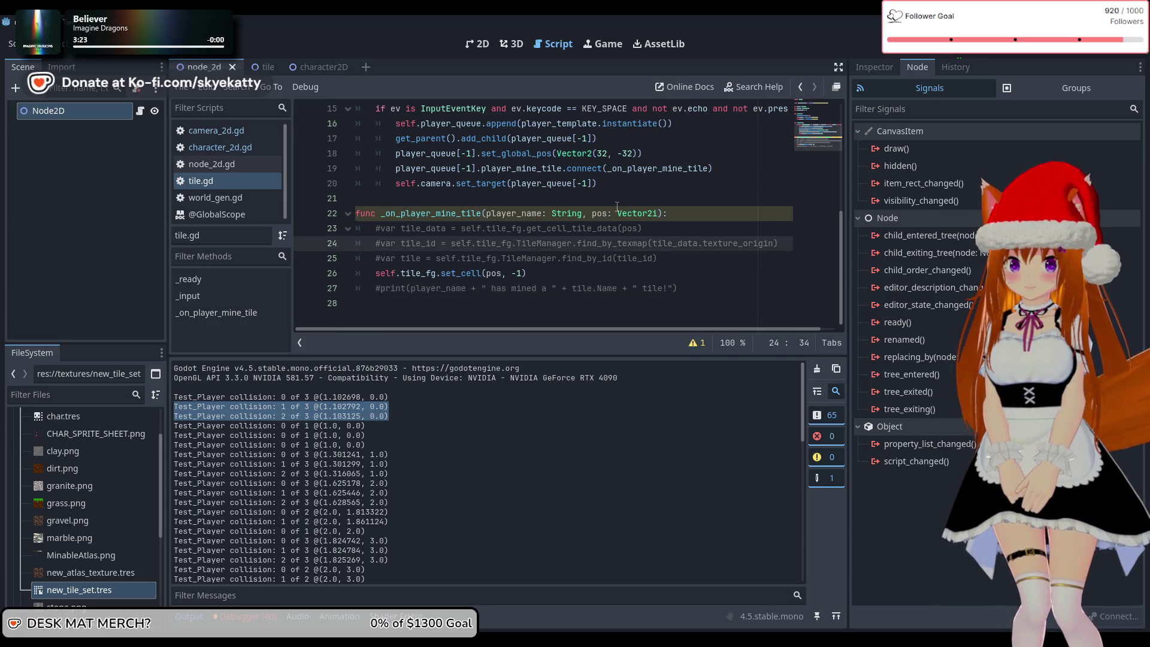
scroll(616, 206, up, 1)
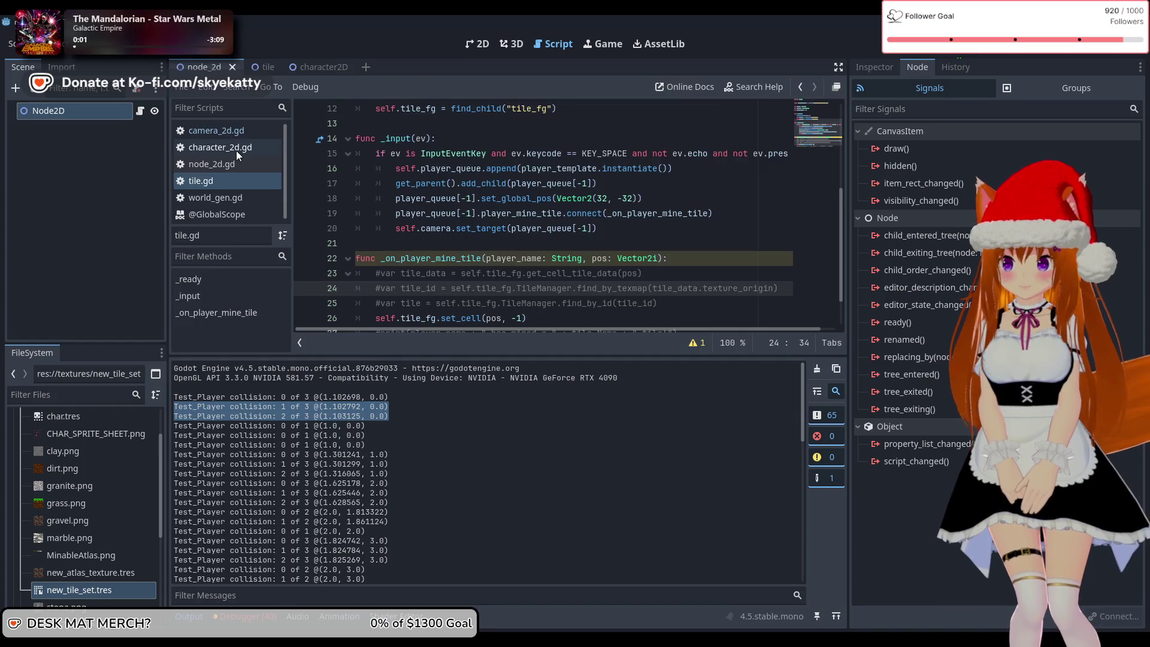
click(235, 168)
click(238, 183)
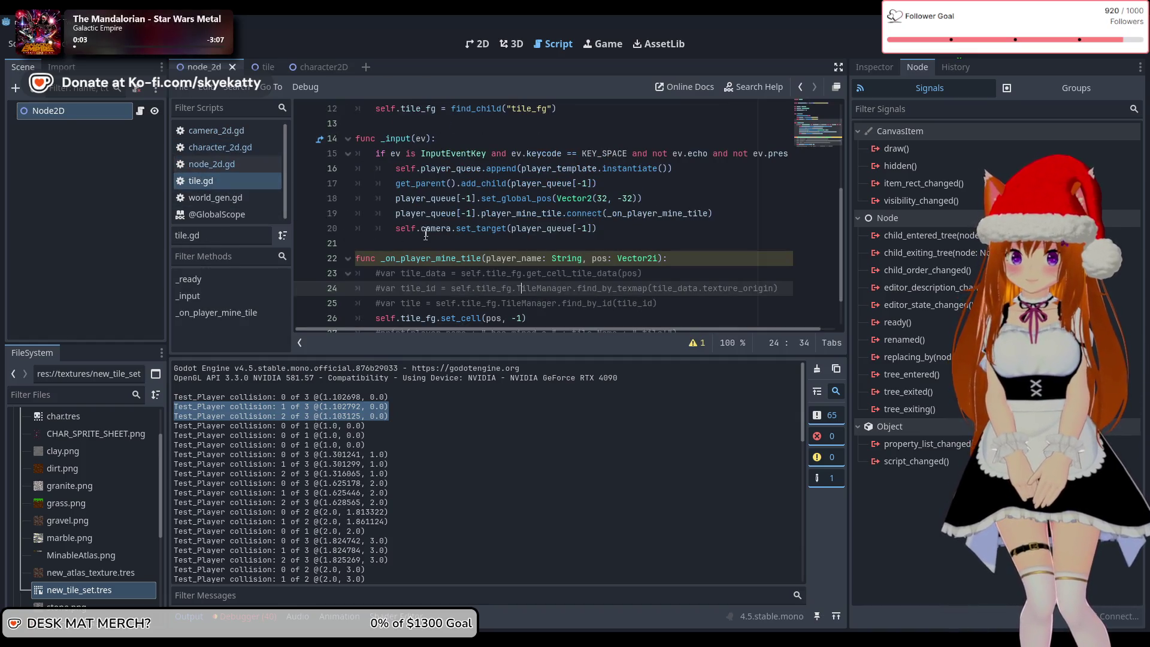
scroll(428, 233, down, 1)
scroll(507, 258, up, 3)
scroll(539, 245, down, 3)
scroll(572, 235, up, 1)
scroll(572, 235, up, 2)
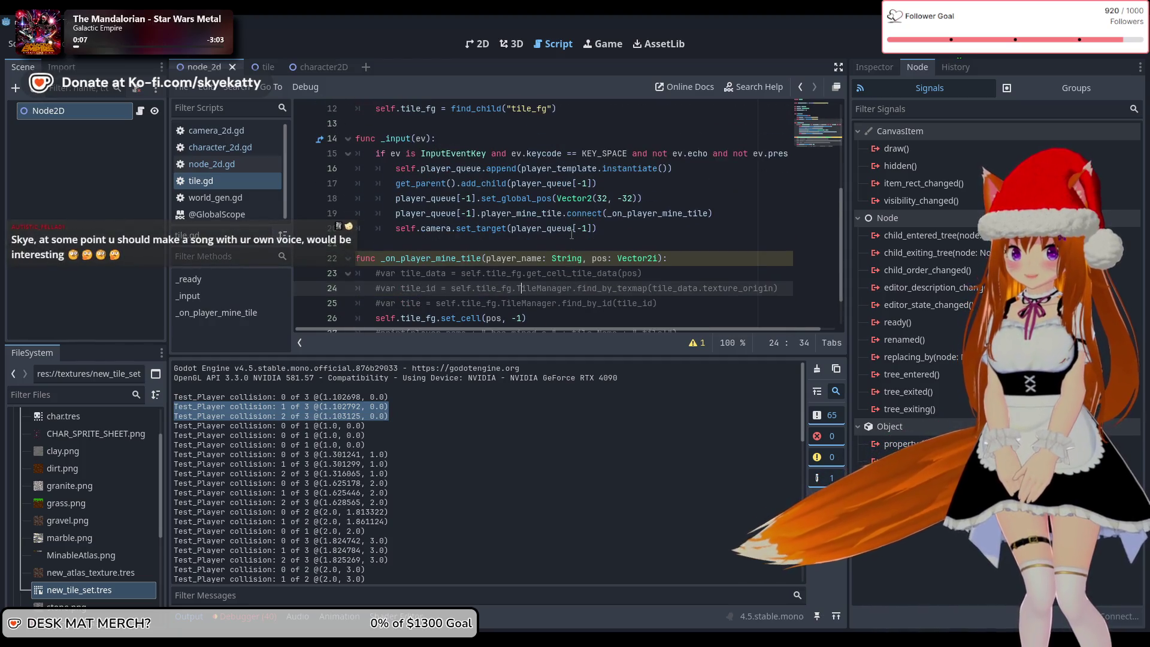
scroll(574, 234, down, 3)
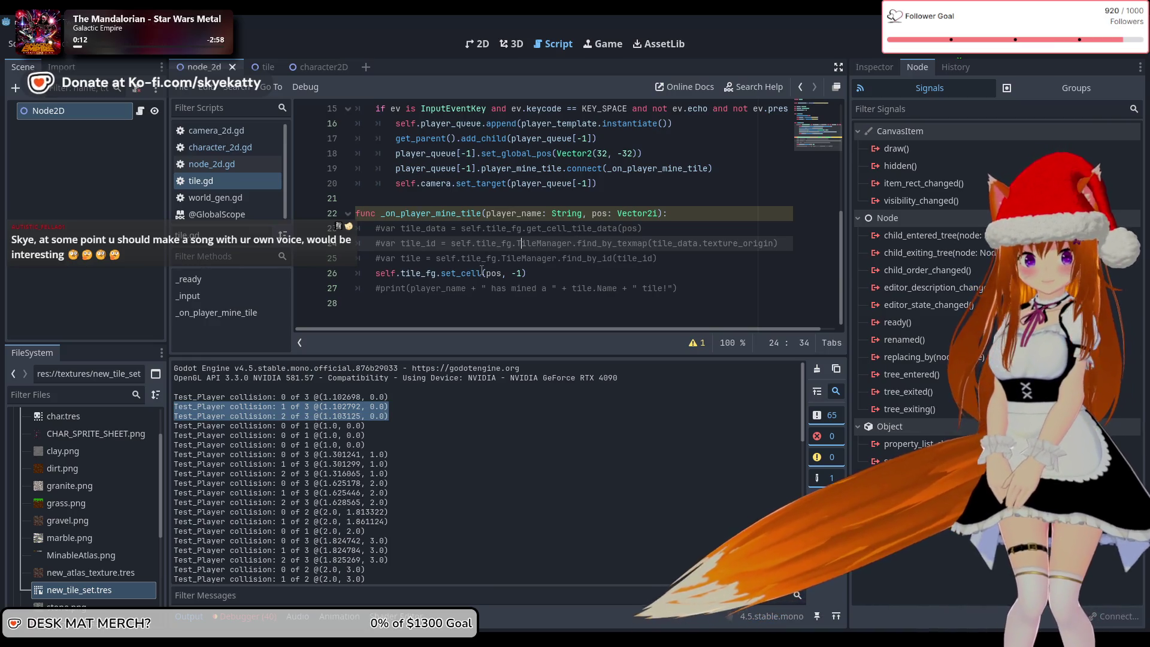
mouse_move(482, 267)
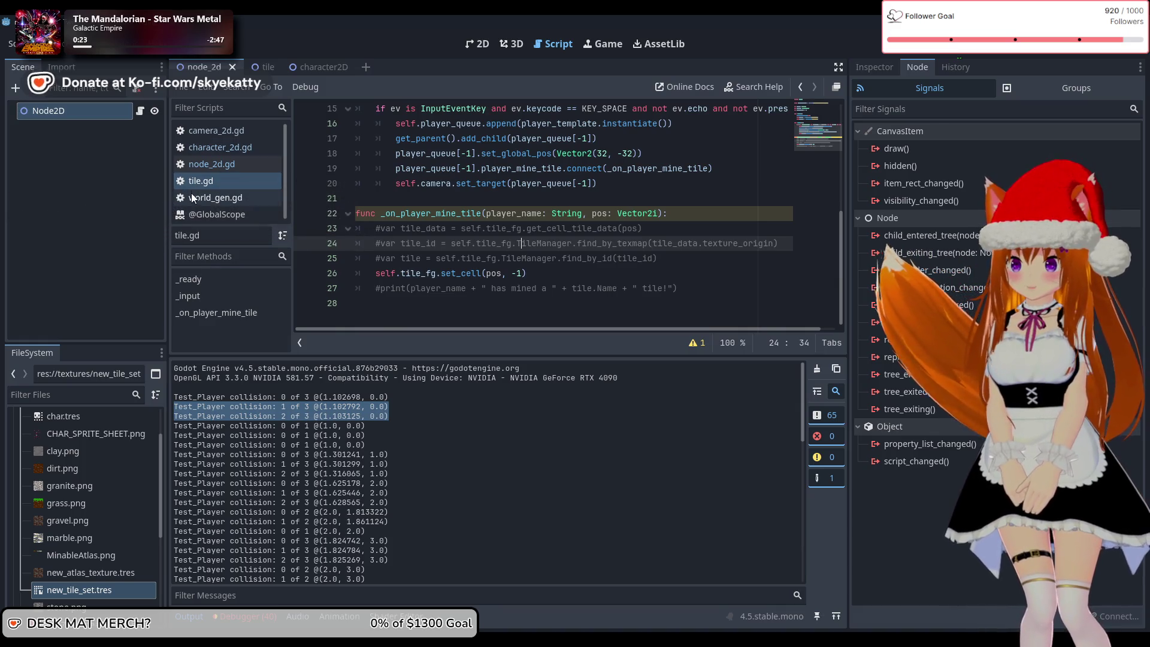
- Open character_2d.gd's collider code, comparing it with camera_2d.gd, node_2d.gd and tile.gd
click(209, 149)
click(208, 127)
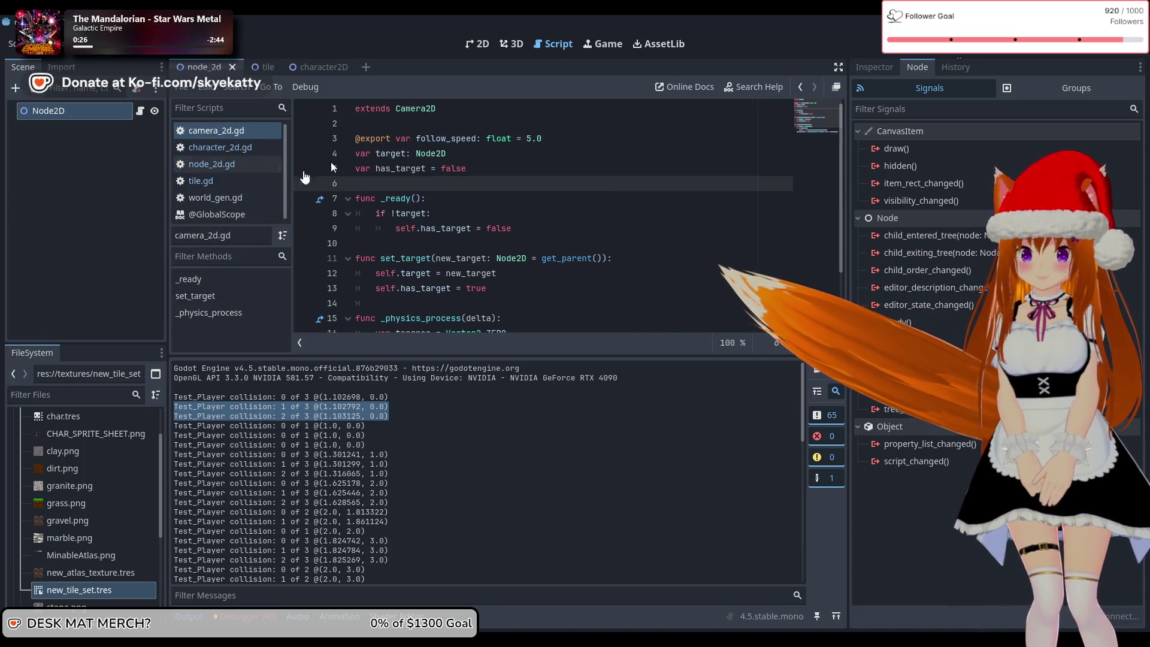
click(219, 147)
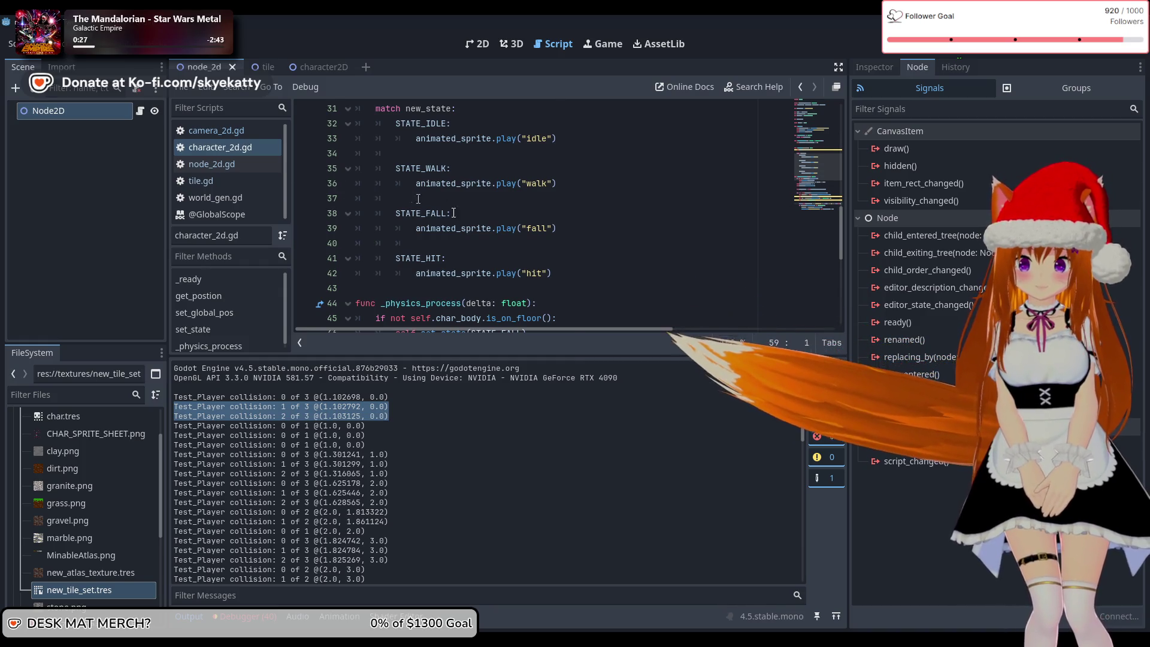
scroll(418, 198, down, 6)
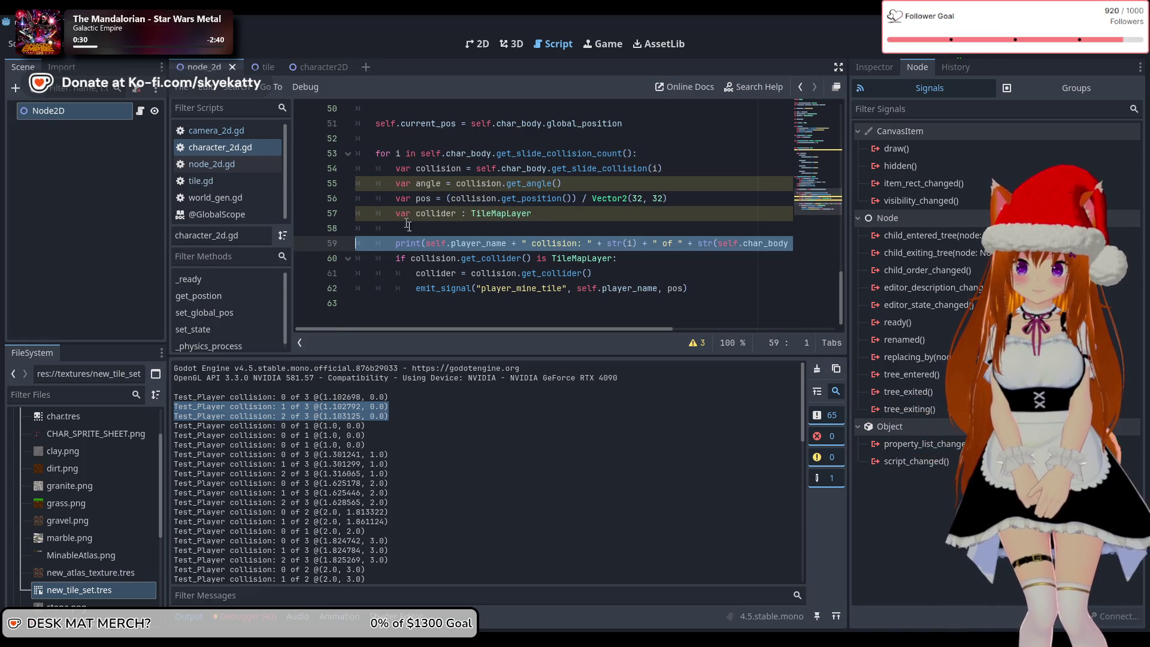
click(577, 220)
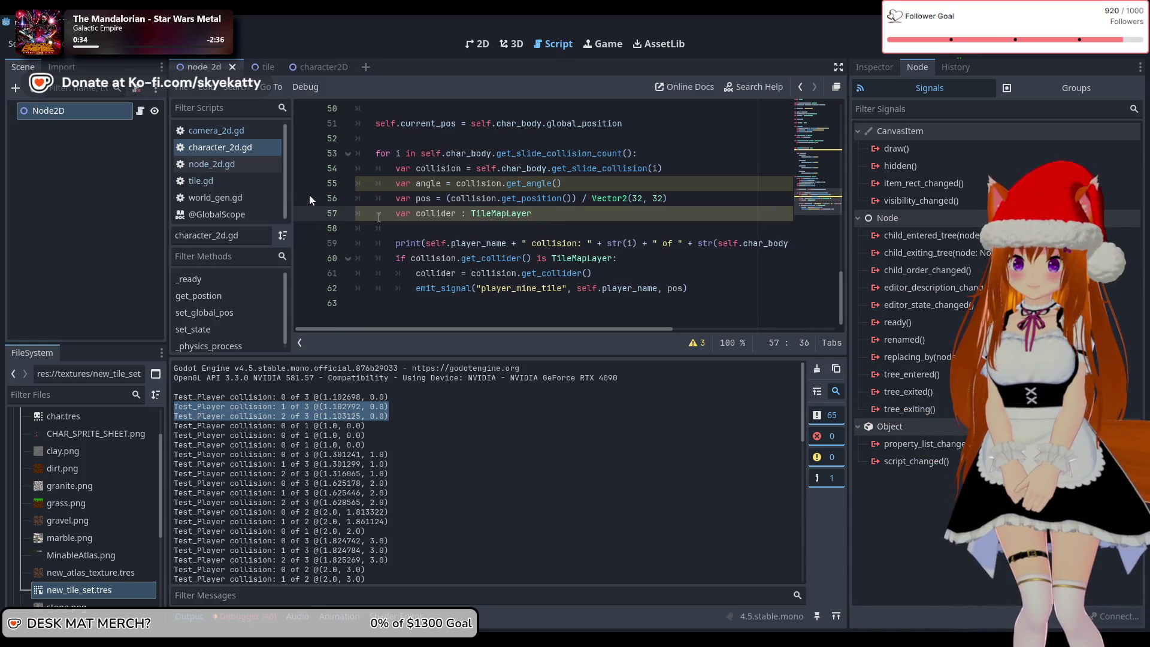
click(234, 132)
click(249, 166)
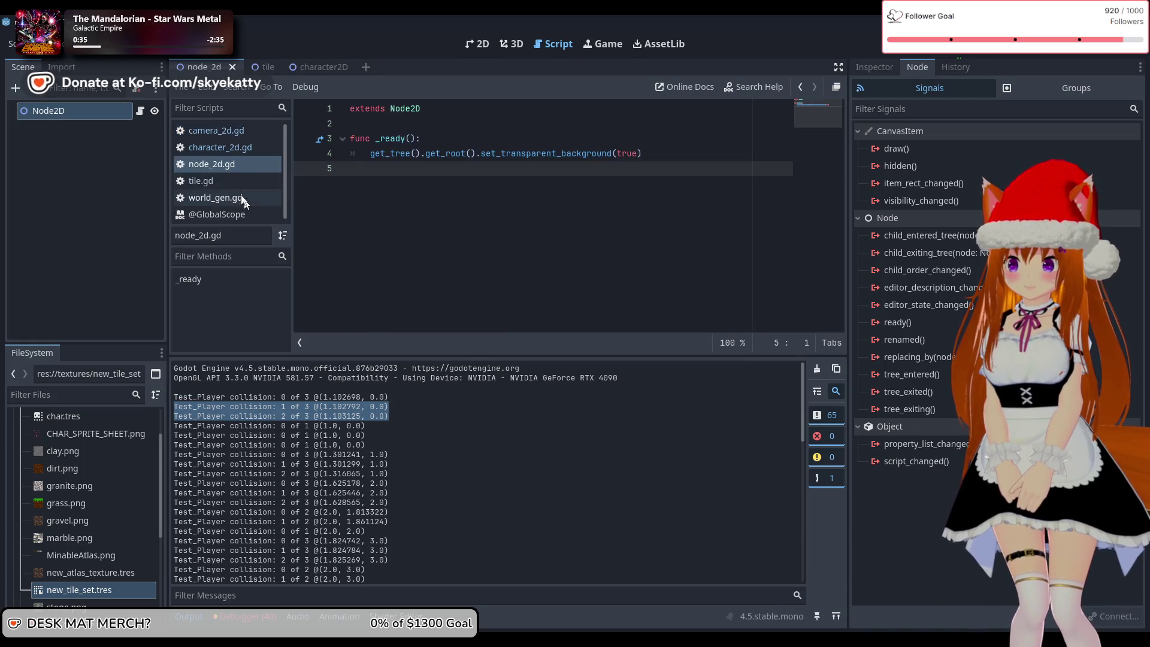
click(242, 180)
click(239, 146)
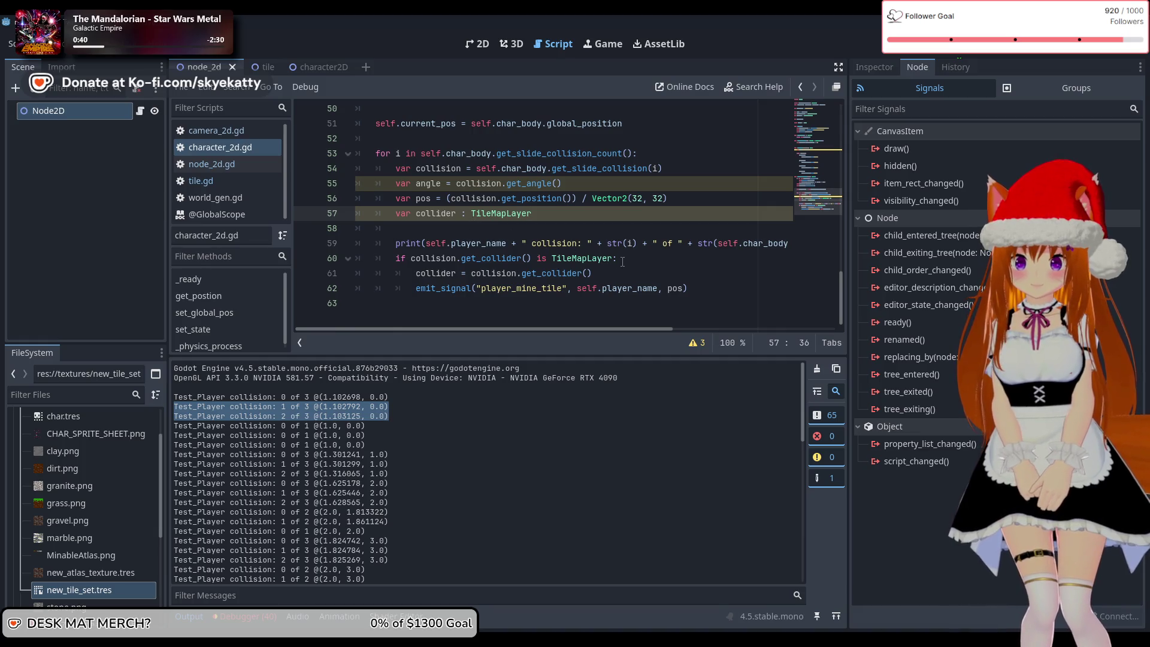
- Scroll through _physics_process and place the cursor after the current_pos assignment
scroll(622, 259, up, 1)
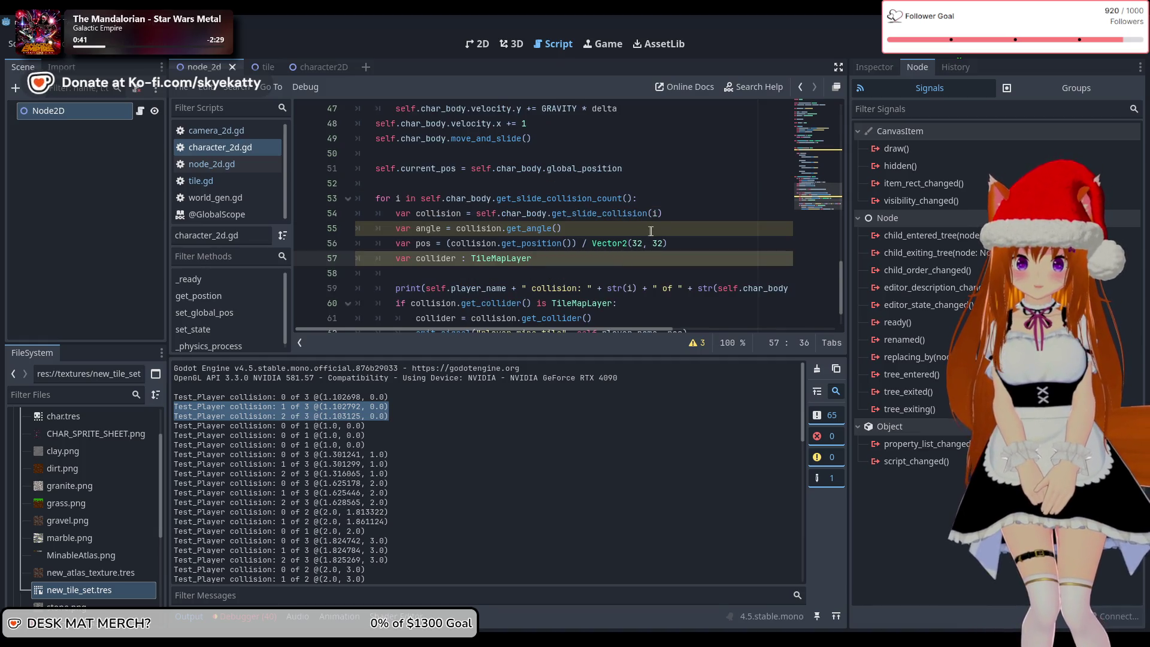
scroll(651, 234, down, 1)
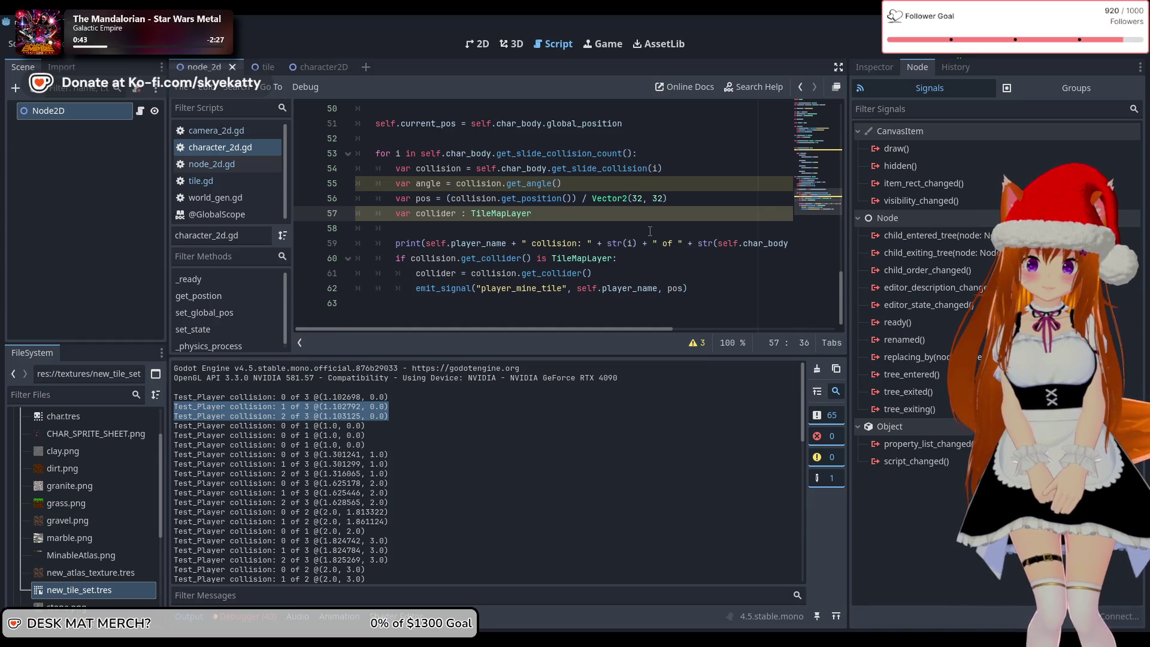
scroll(650, 231, up, 3)
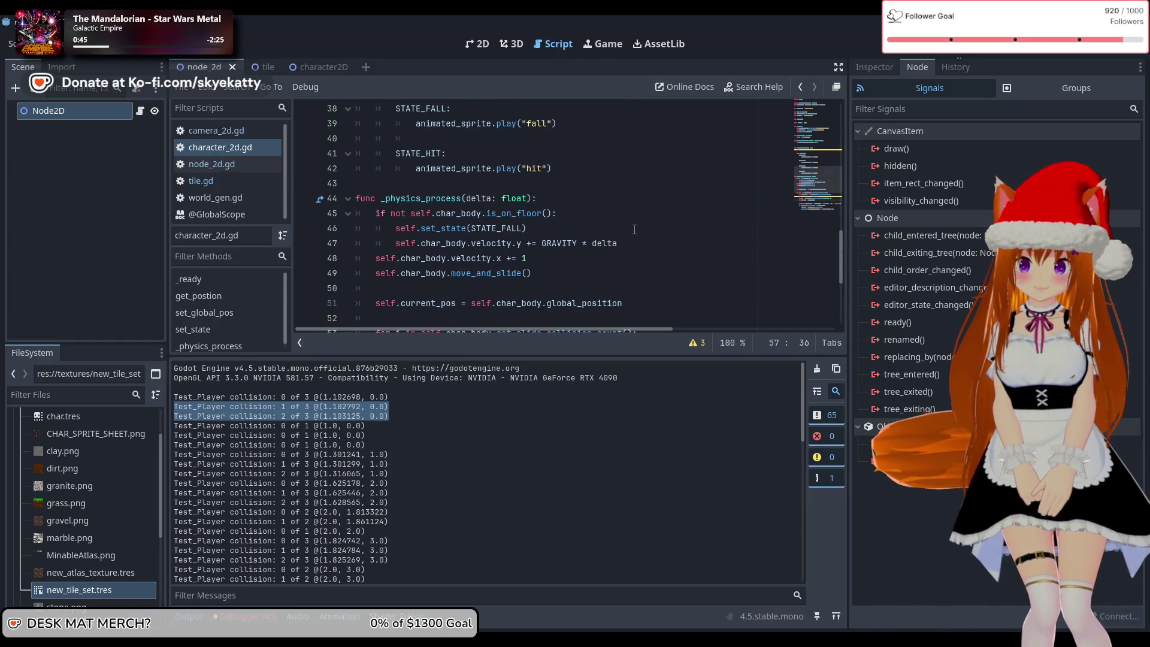
scroll(632, 233, down, 1)
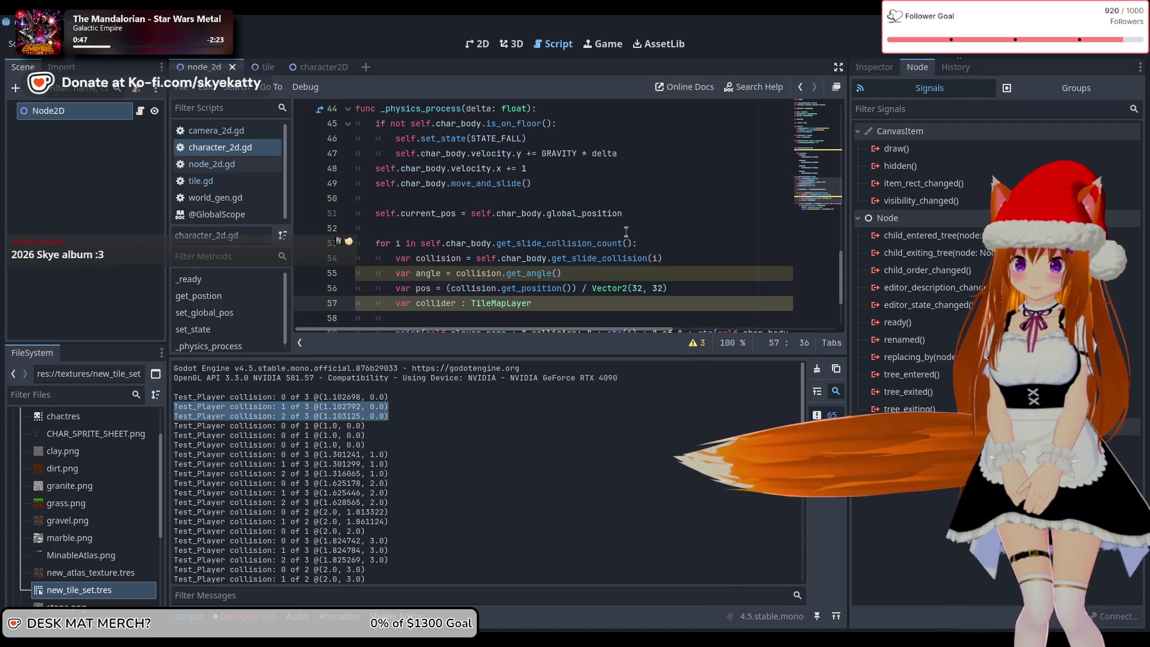
scroll(620, 235, up, 1)
scroll(612, 227, down, 1)
click(659, 219)
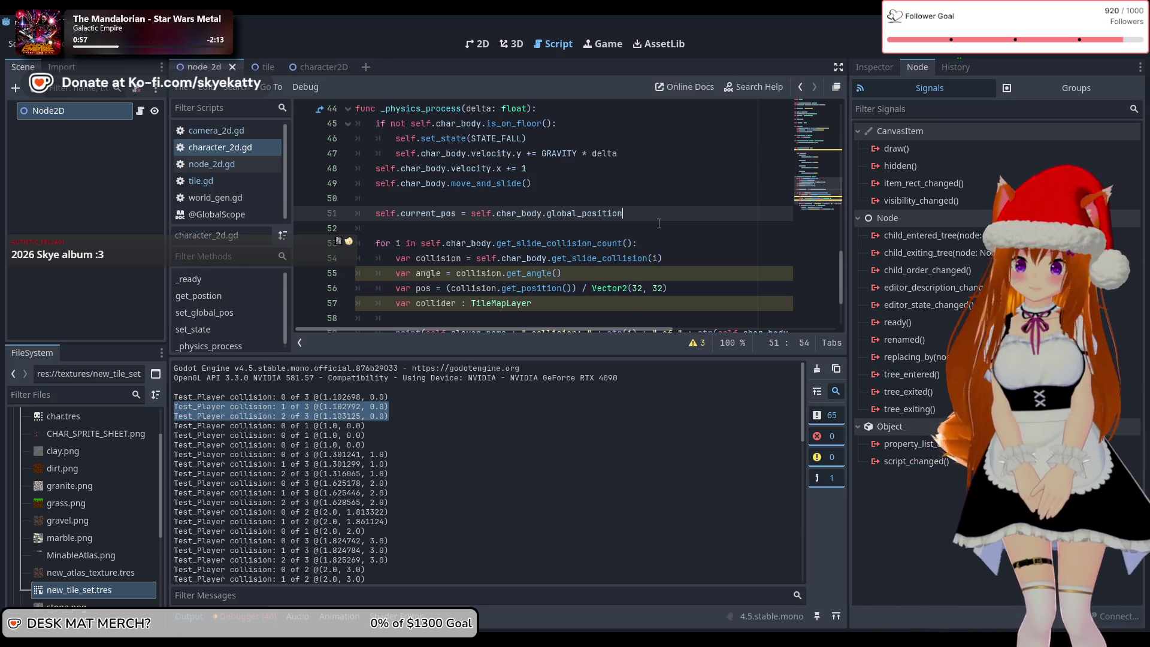
- Declare 'var last_colide_pos: Vector2i' on a new line above the collision loop
key(Return)
key(Return)
text(var las_)
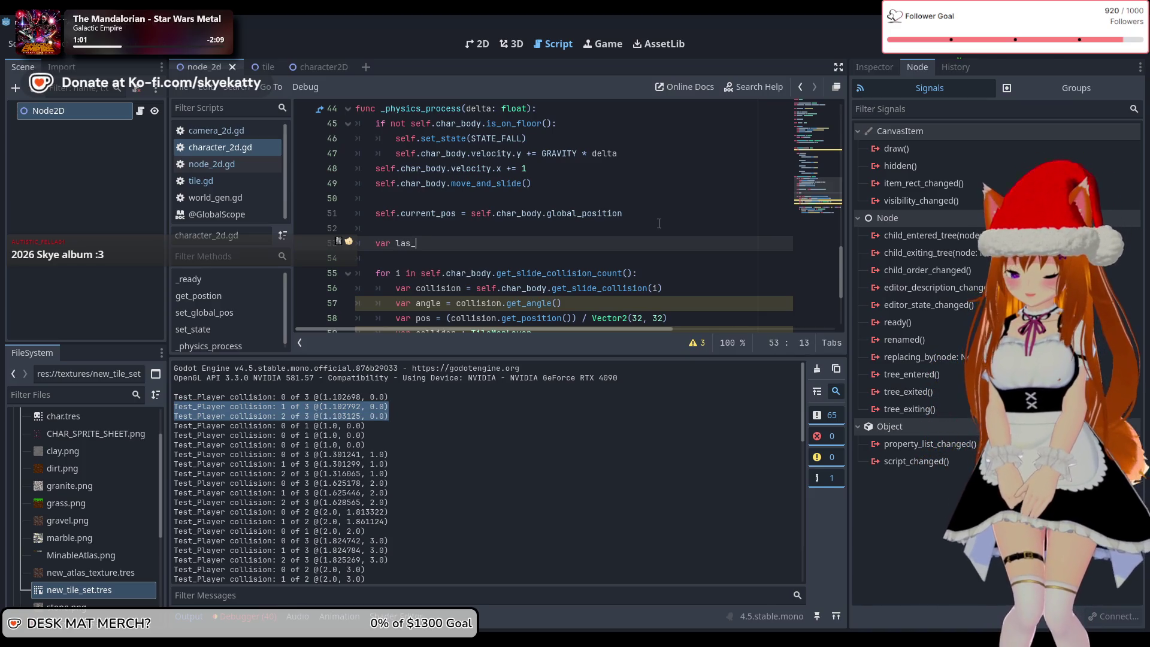
text(colide+pos)
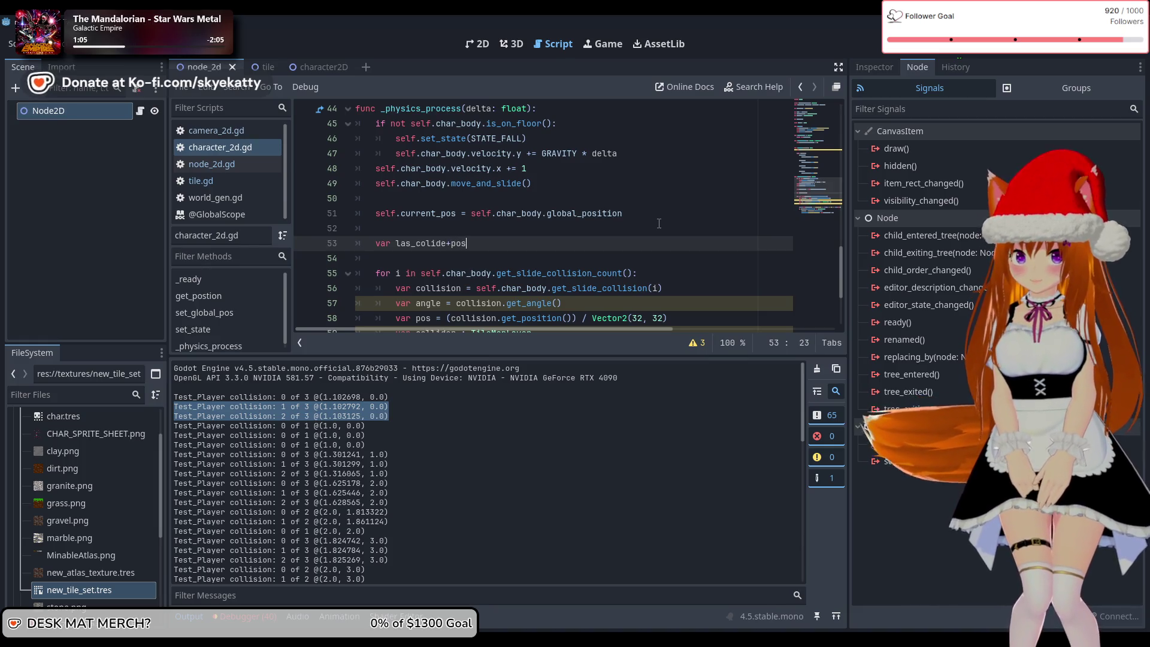
key(BackSpace)
key(BackSpace)
key(BackSpace)
key(BackSpace)
text(_p)
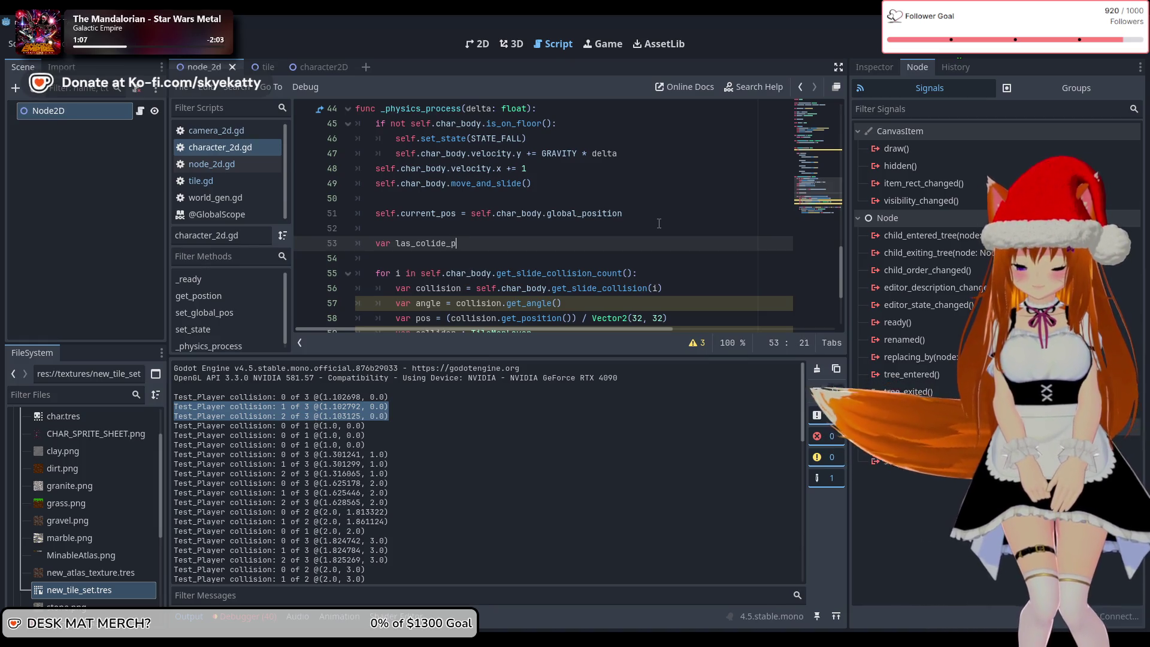
text(os =)
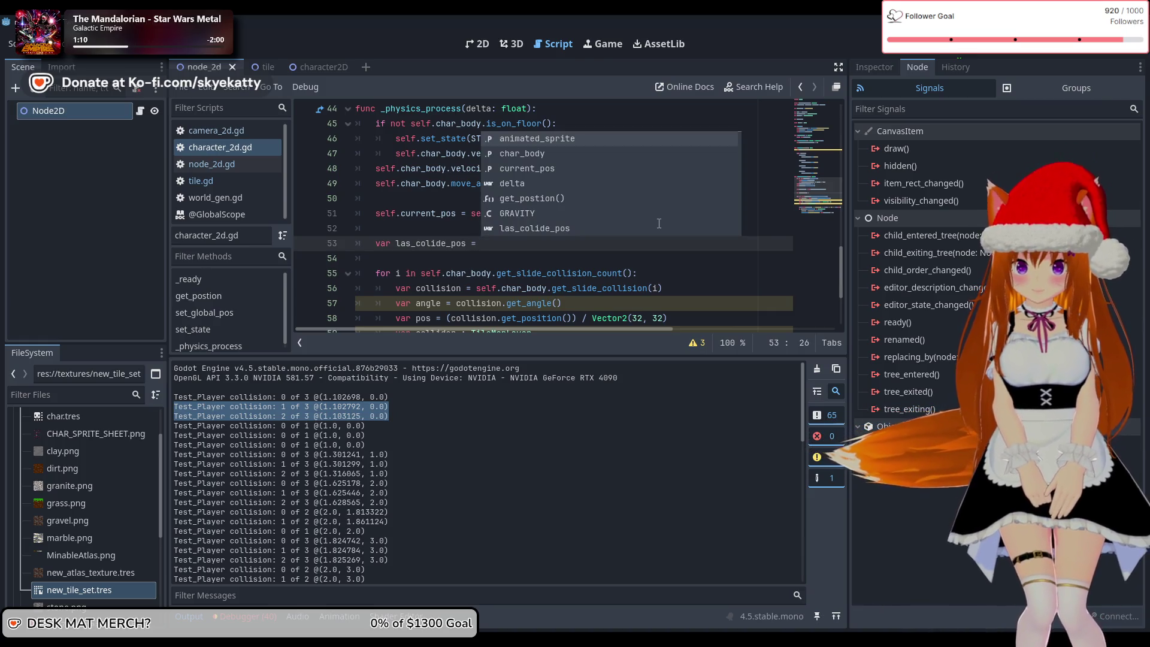
key(BackSpace)
key(BackSpace)
key(BackSpace)
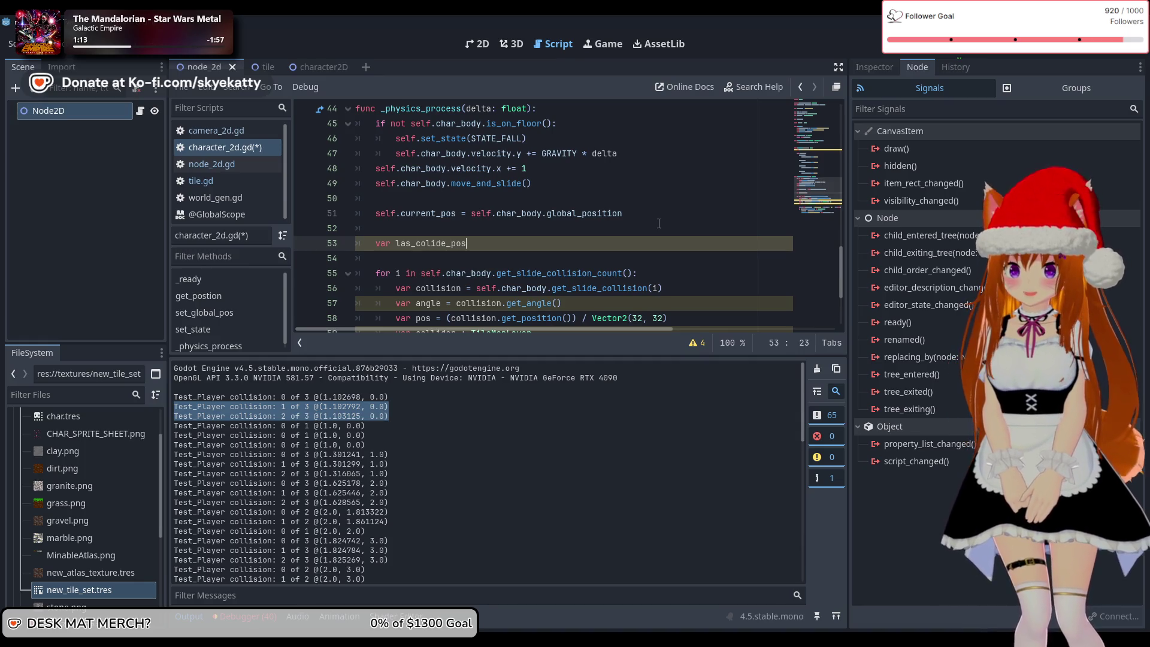
text(:ve)
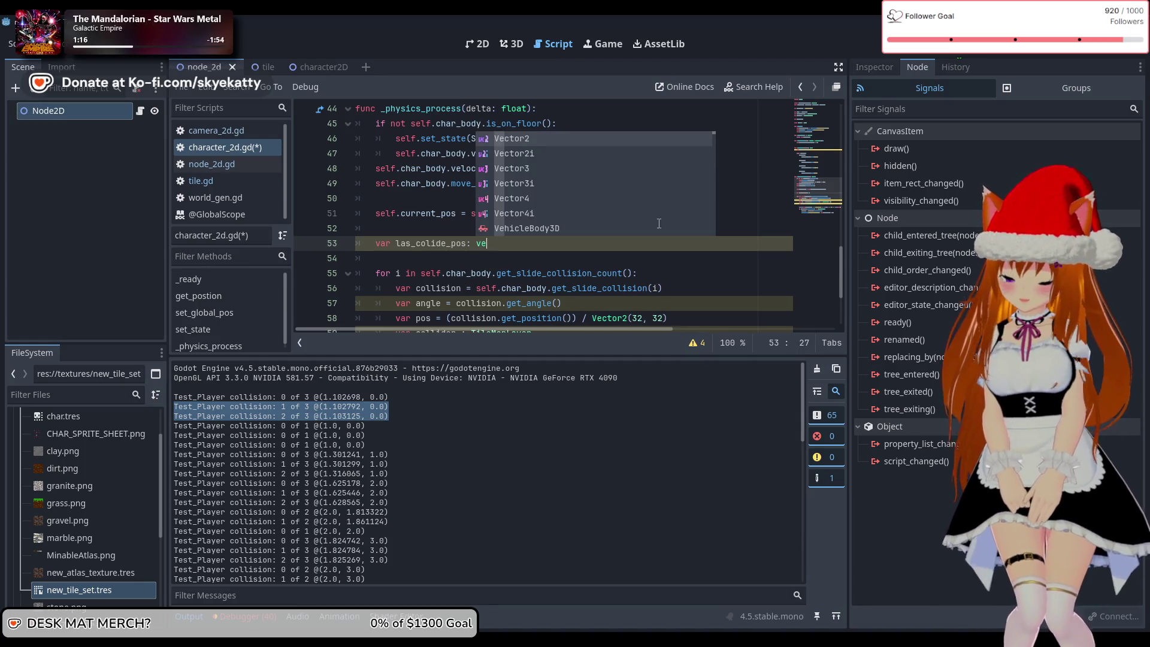
key(Down)
key(Return)
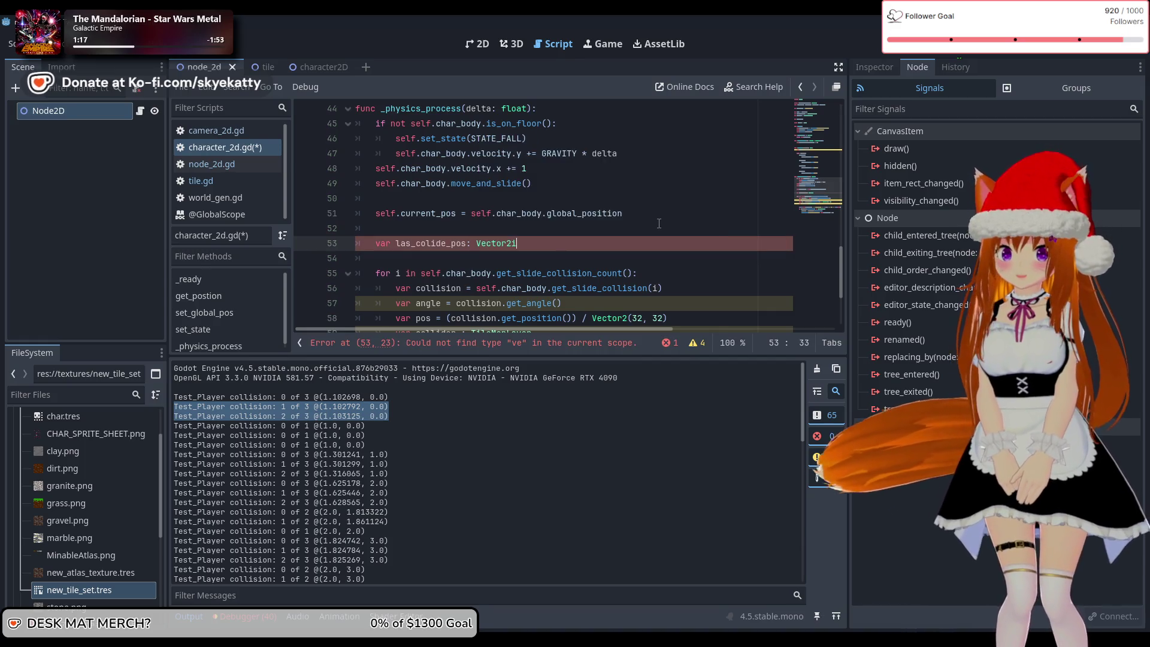
- Review the collision loop from the new declaration down to the print line
click(651, 216)
scroll(637, 240, down, 3)
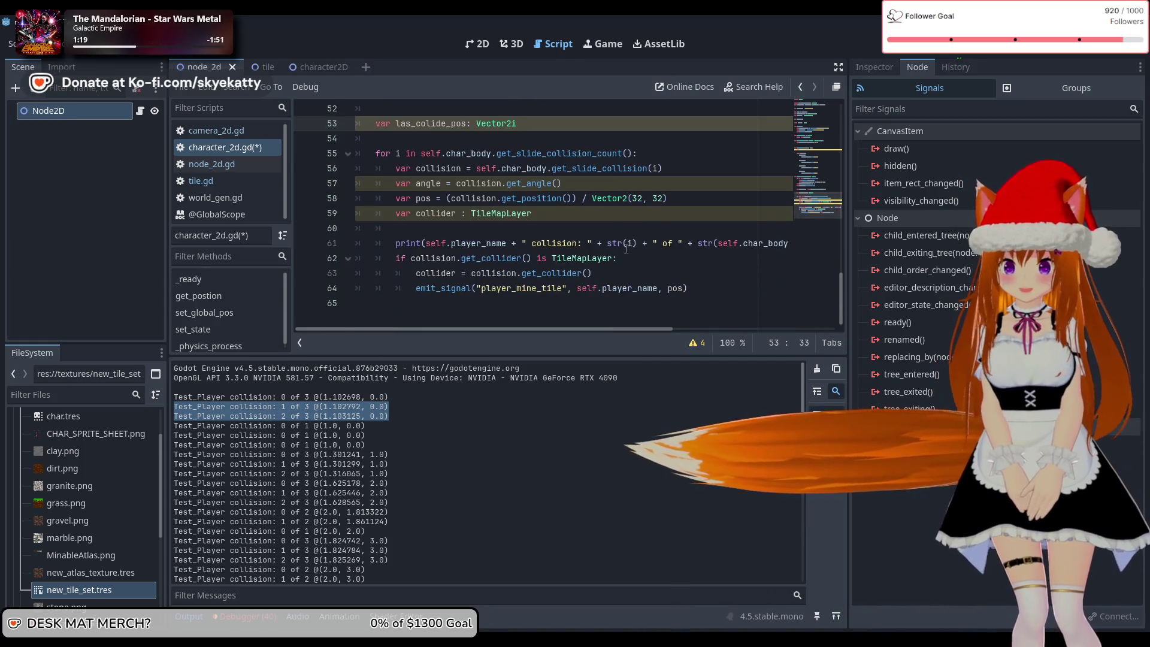
scroll(623, 245, up, 2)
scroll(622, 246, down, 1)
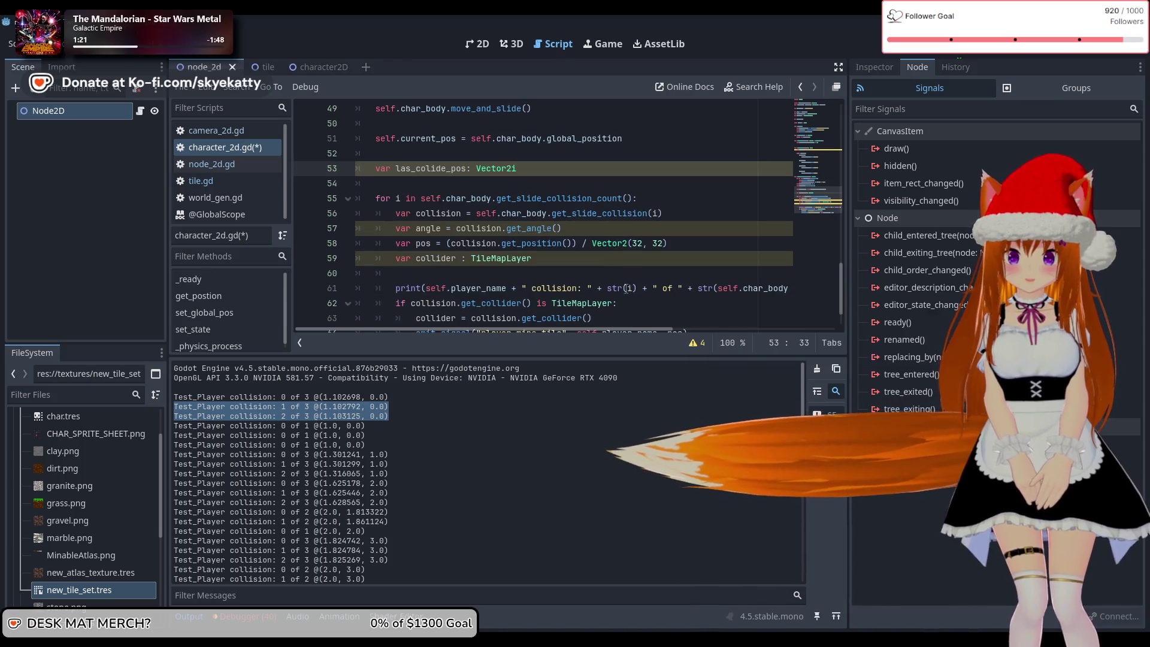
click(574, 291)
click(574, 169)
click(574, 199)
scroll(575, 206, down, 1)
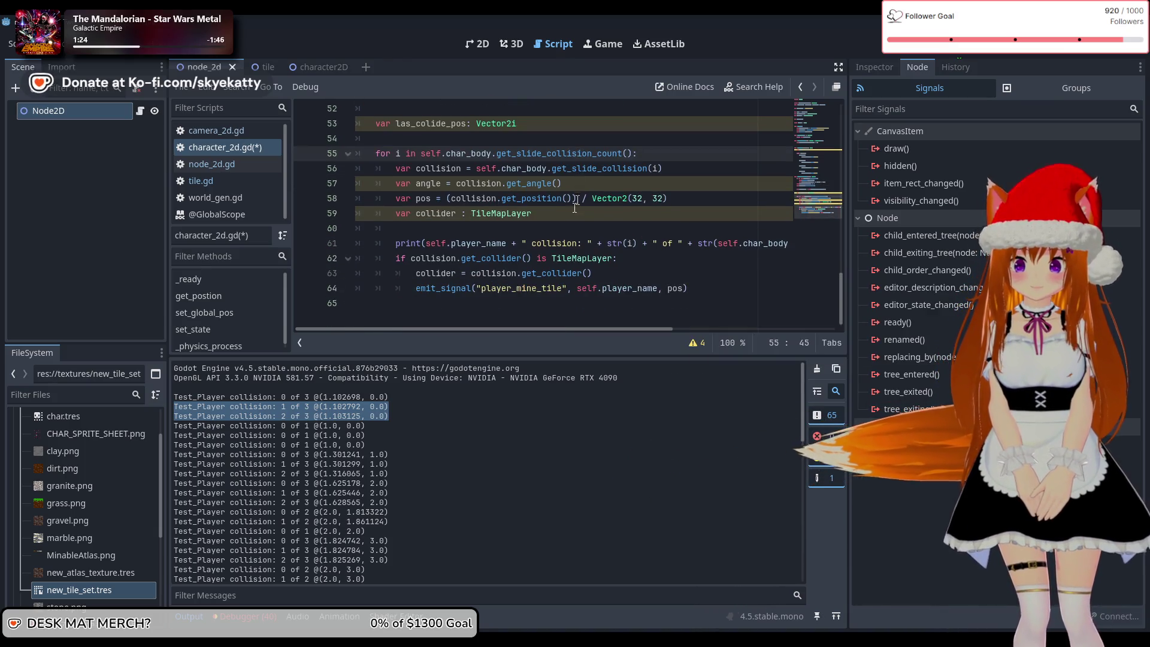
- Correct the misspelled 'las' to 'last' and add a line after the tile position line
click(415, 122)
text(t)
scroll(440, 254, up, 1)
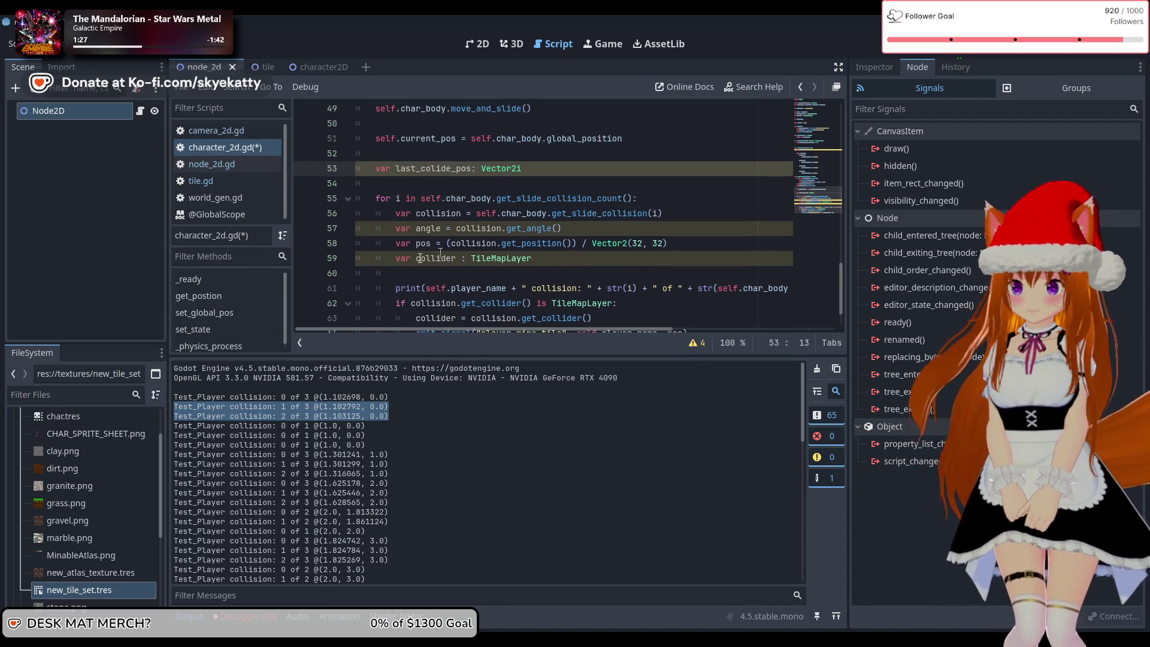
click(675, 246)
key(Return)
text(las)
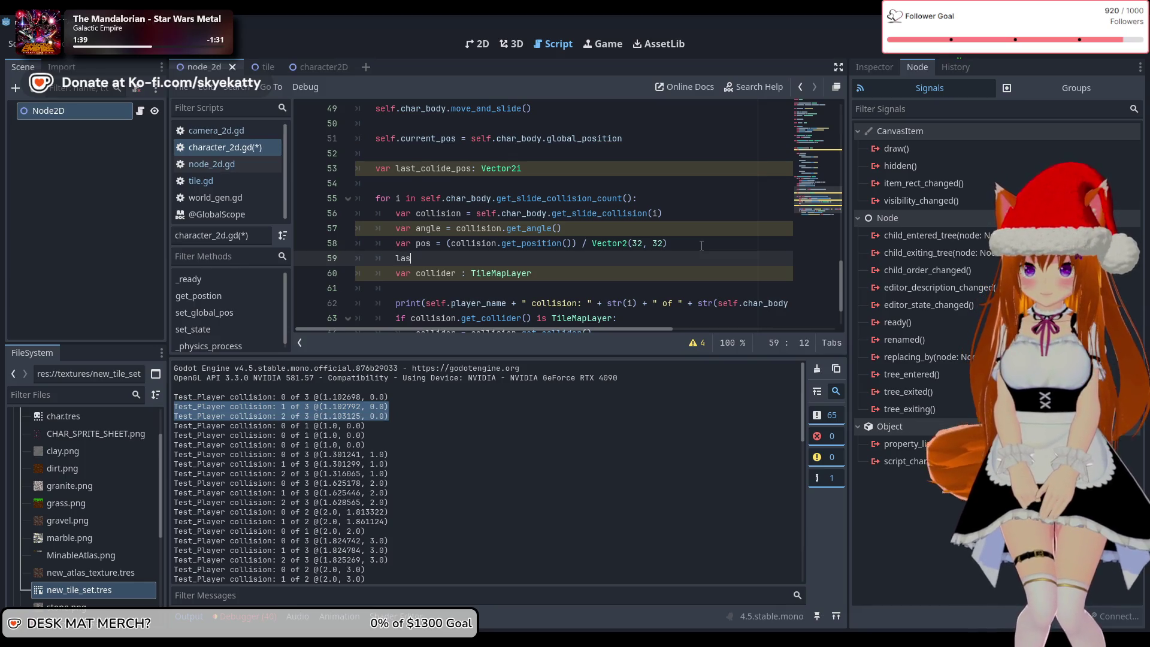
- Write 'last_colide_pos = pos' in the loop and discard an unfinished if at the loop top
text(t_colide_pos = )
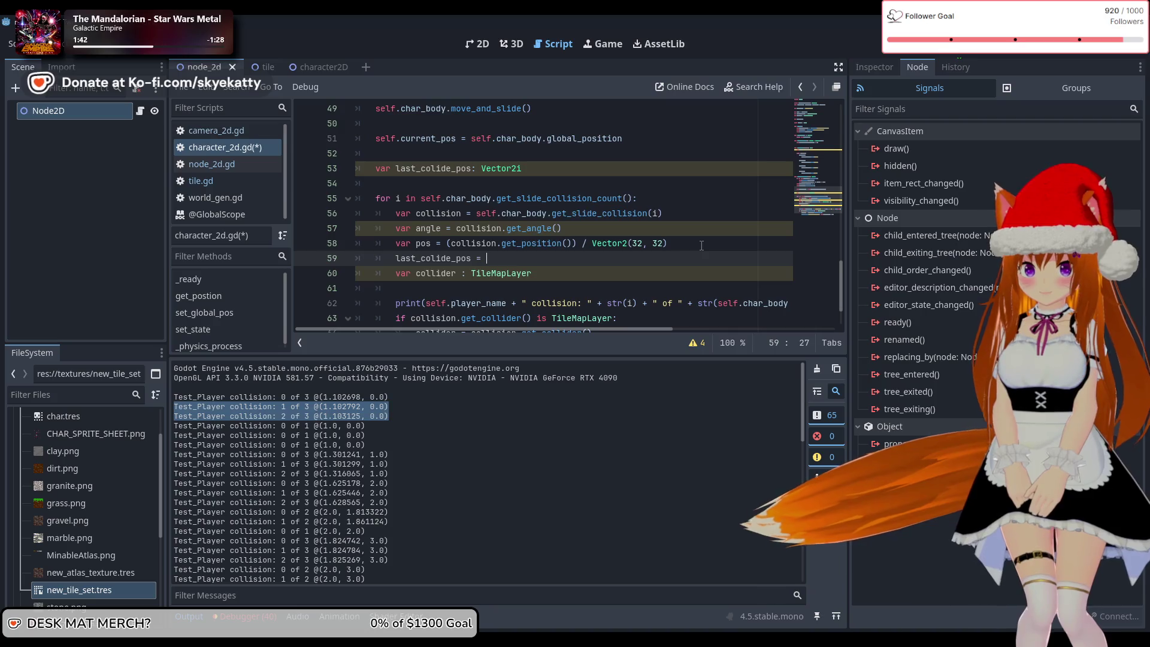
text(pos)
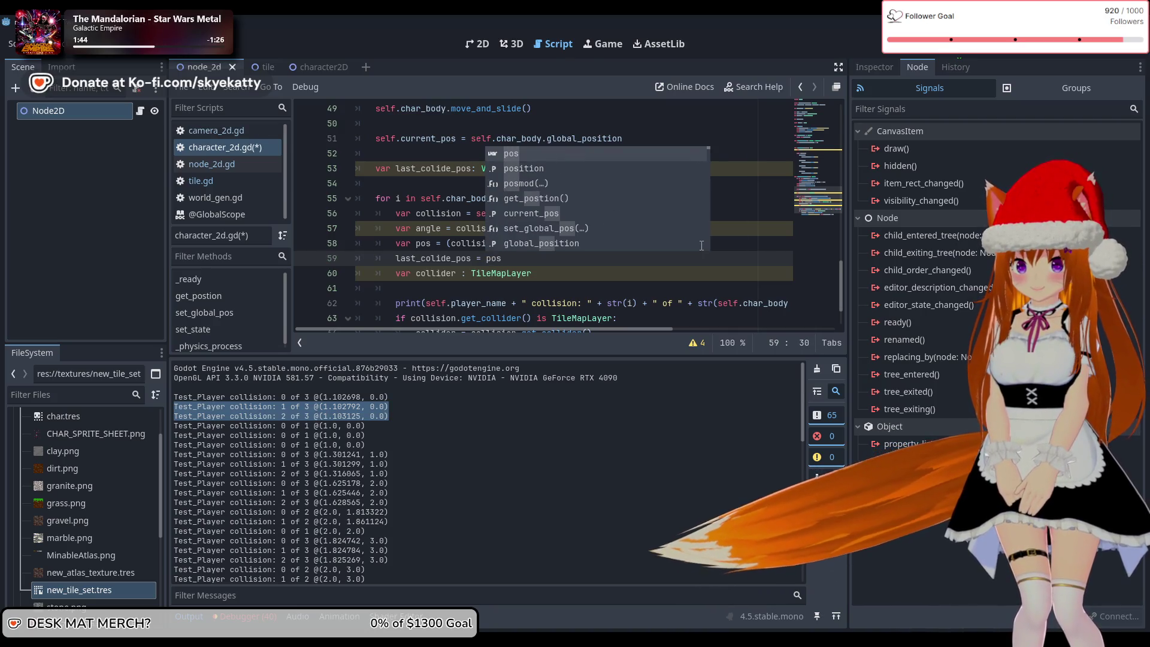
key(Escape)
key(Down)
key(Down)
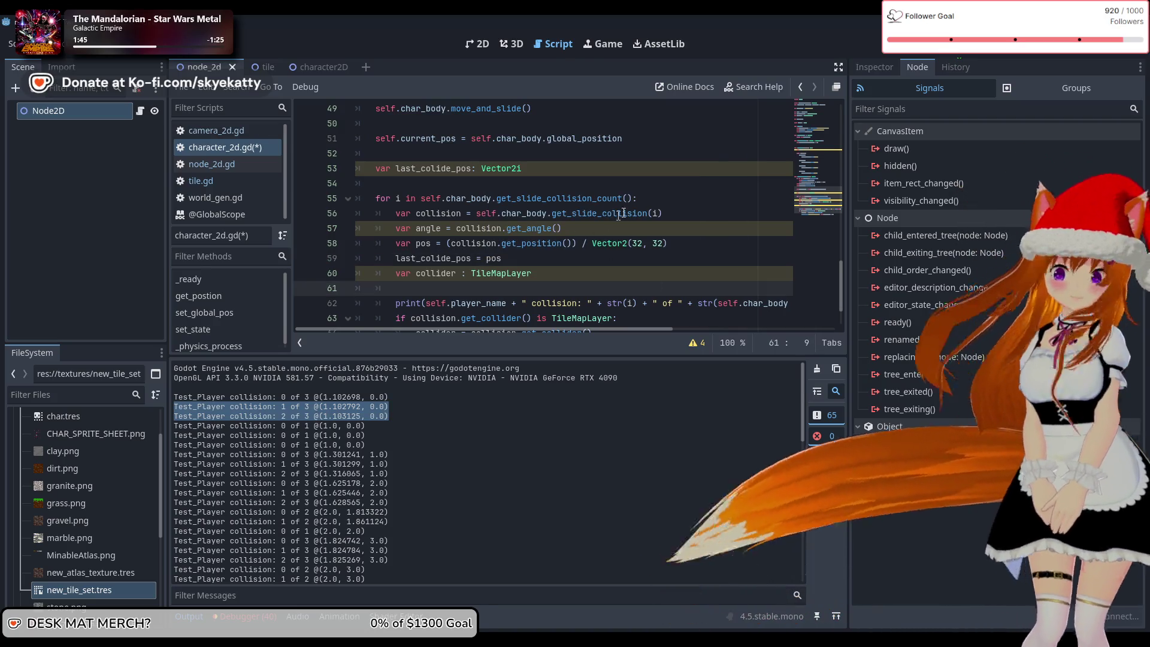
click(668, 198)
key(Return)
text(if)
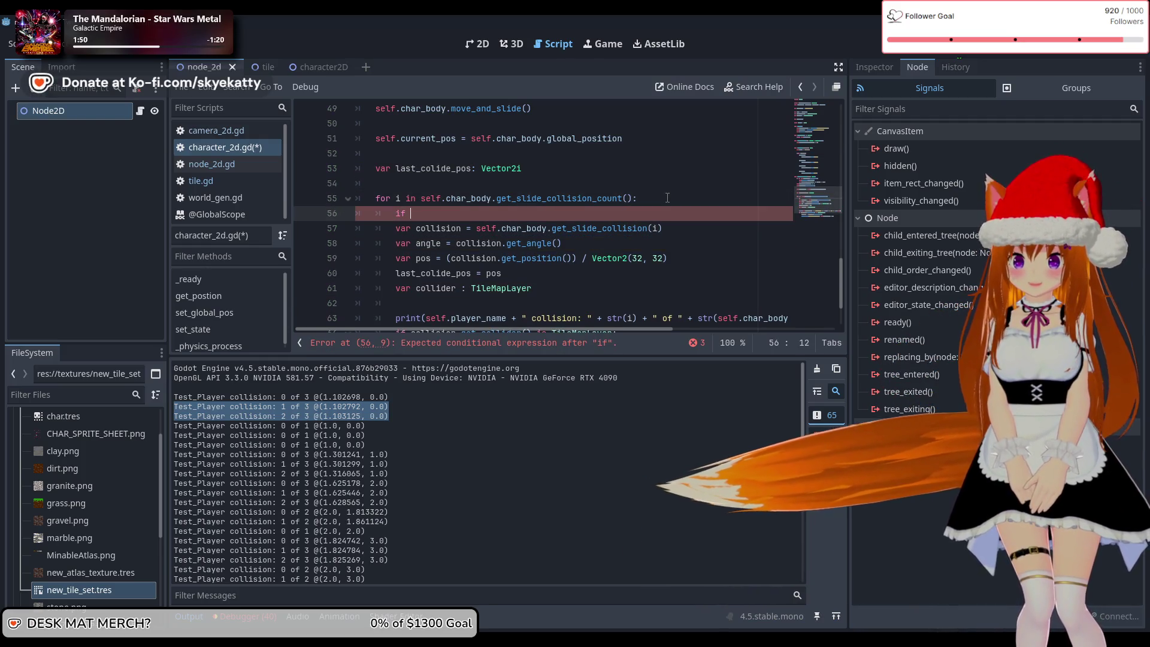
key(BackSpace)
key(BackSpace)
key(BackSpace)
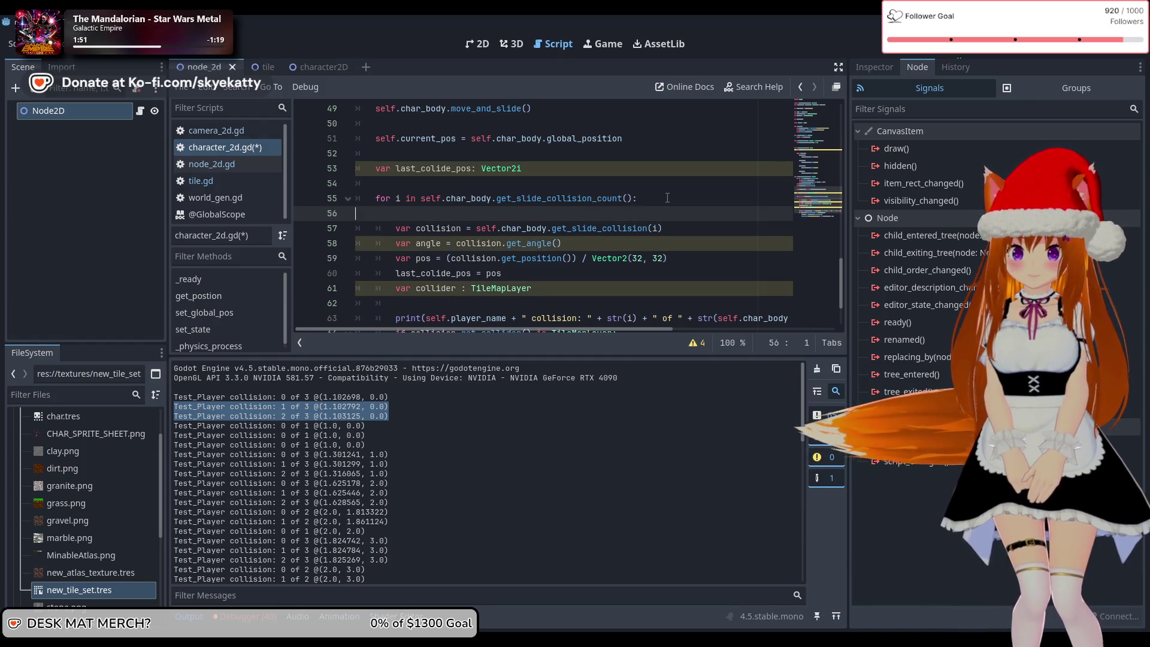
key(BackSpace)
- Remove the 'var angle = collision.get_angle()' line from the loop
click(705, 243)
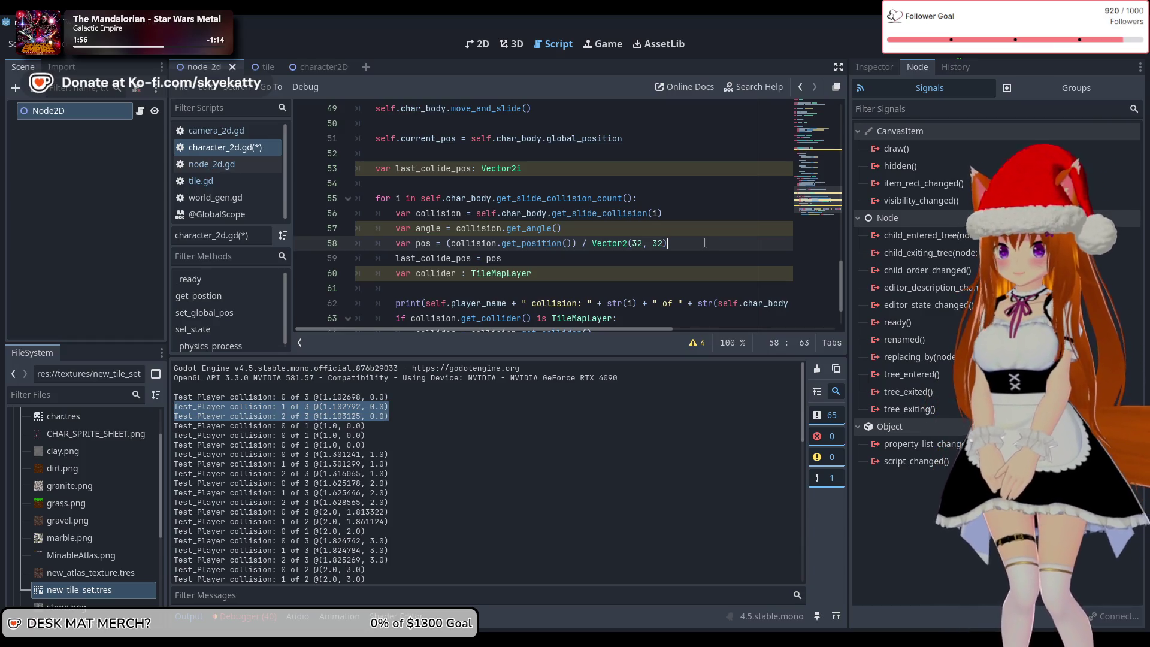
scroll(695, 245, down, 1)
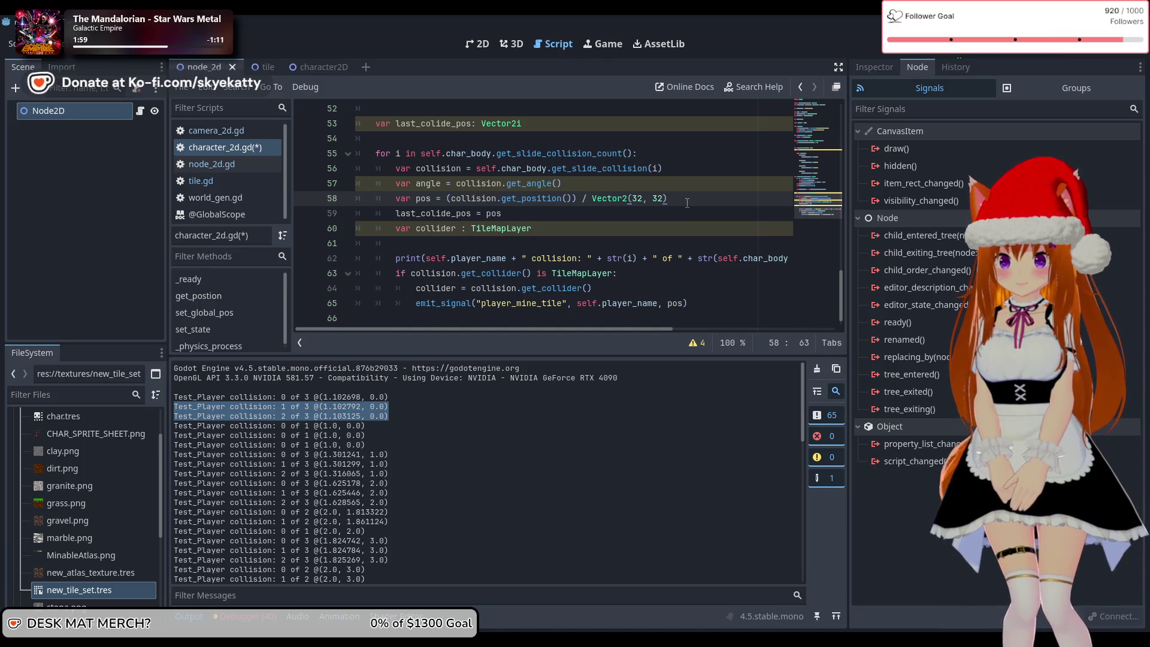
key(Return)
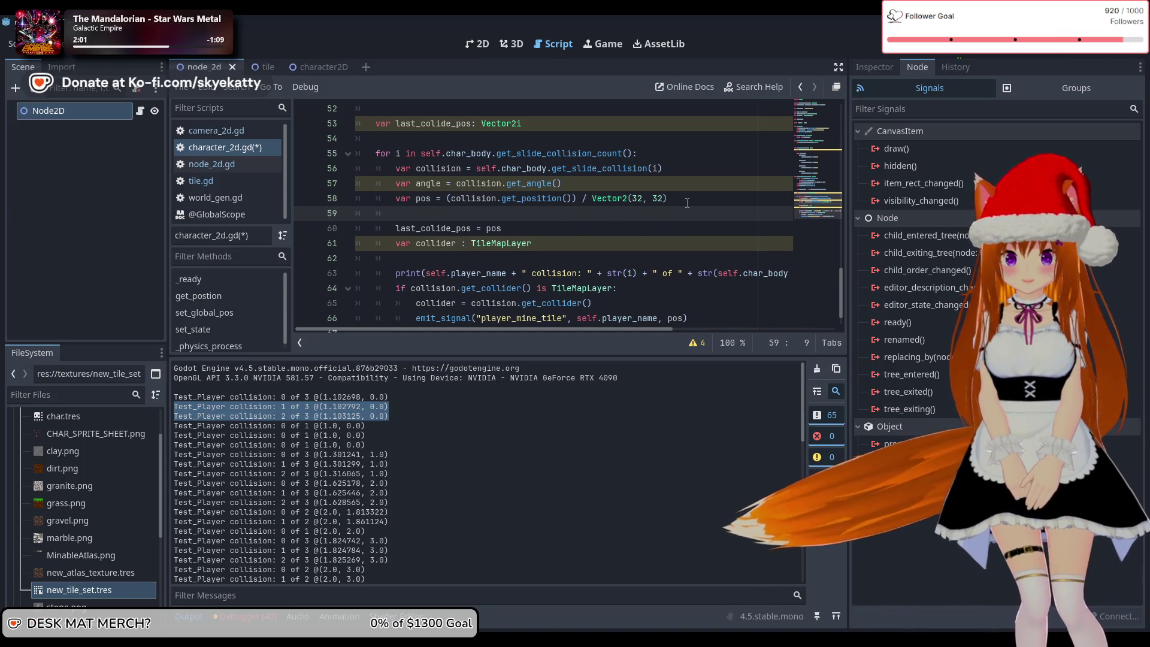
drag(563, 184, 376, 188)
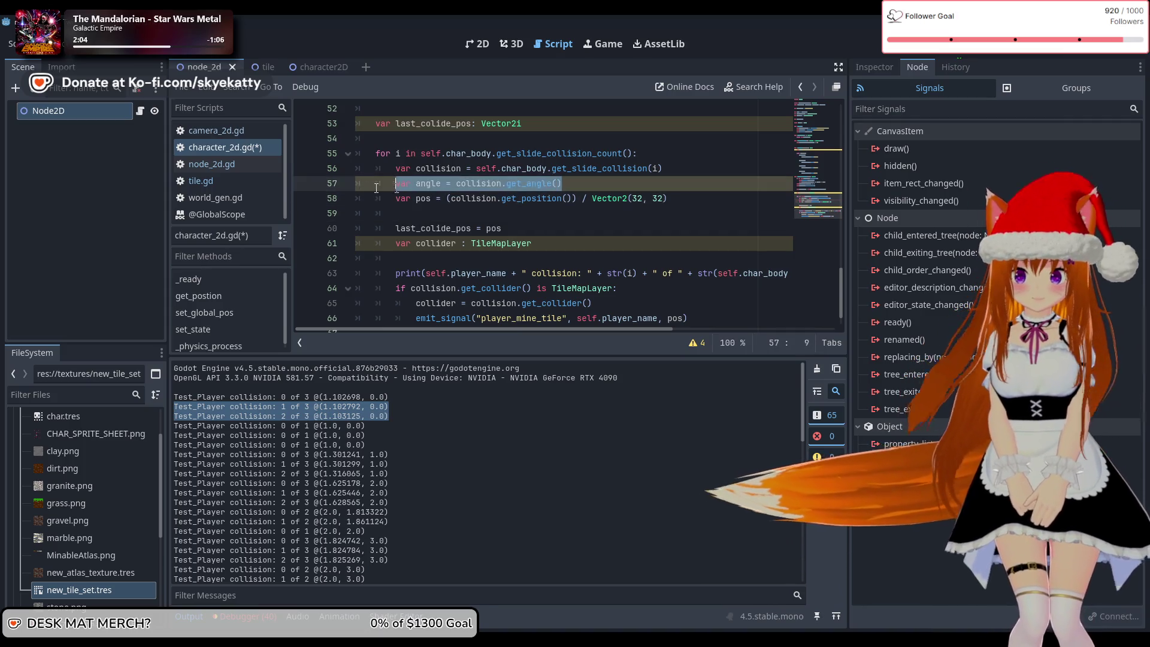
key(ctrl+x)
- Add 'if pos == last_colide_pos: continue' below the pos line
click(463, 198)
text(if pos ==)
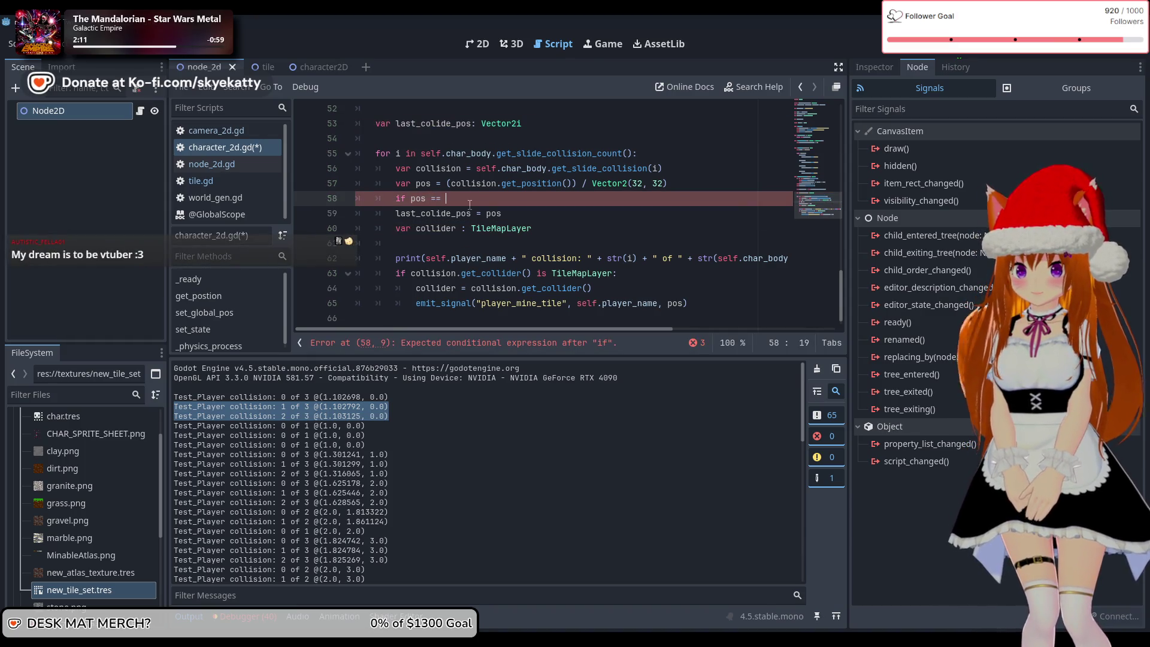
text(las)
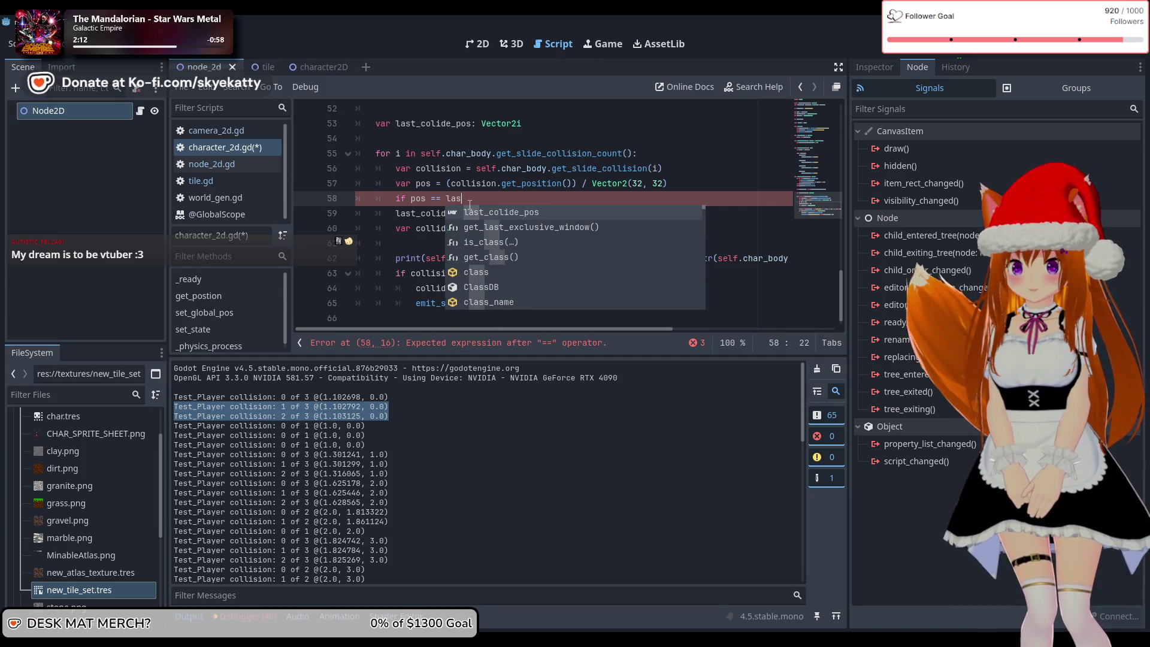
key(Return)
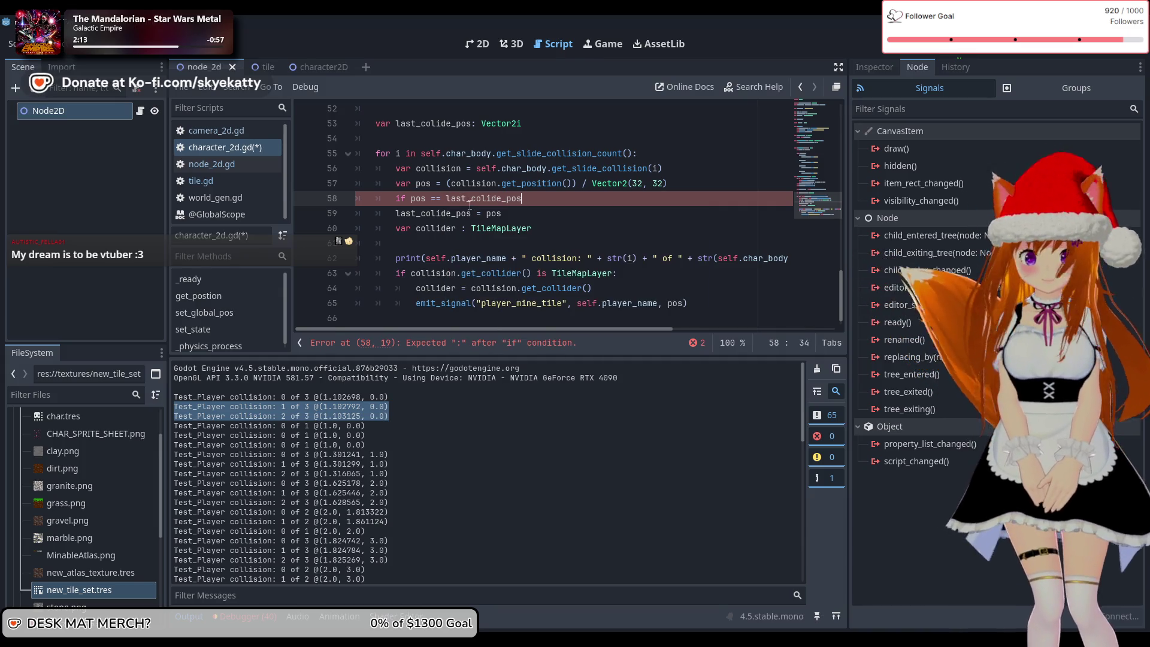
text(:)
key(Return)
text(contin)
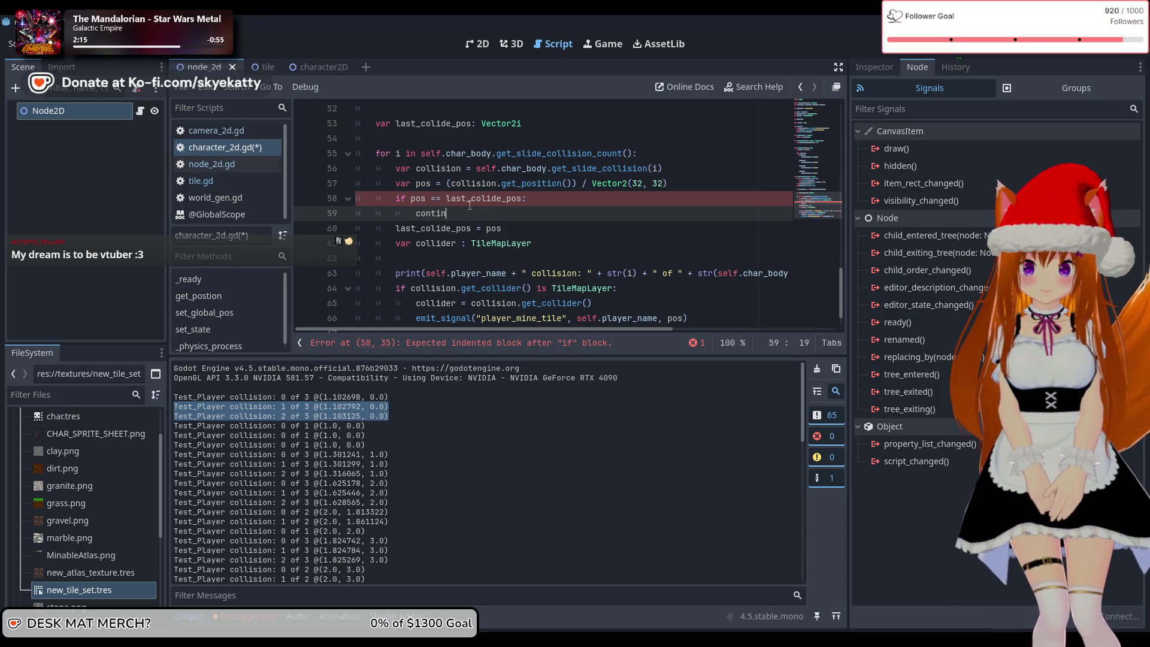
text(ue)
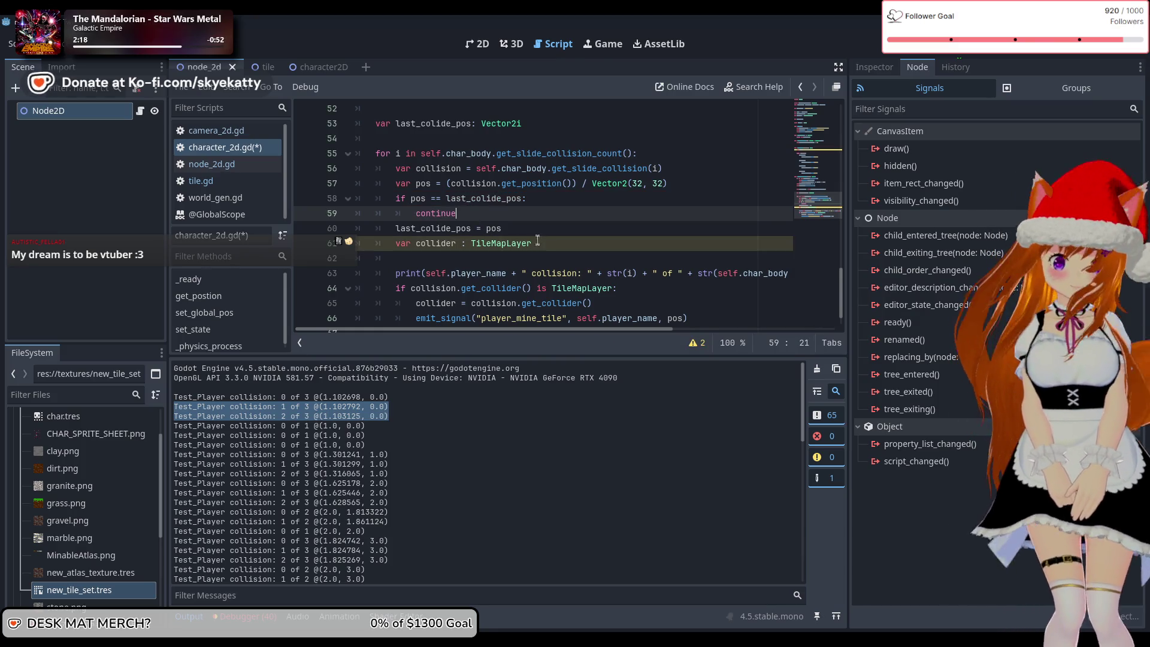
click(538, 228)
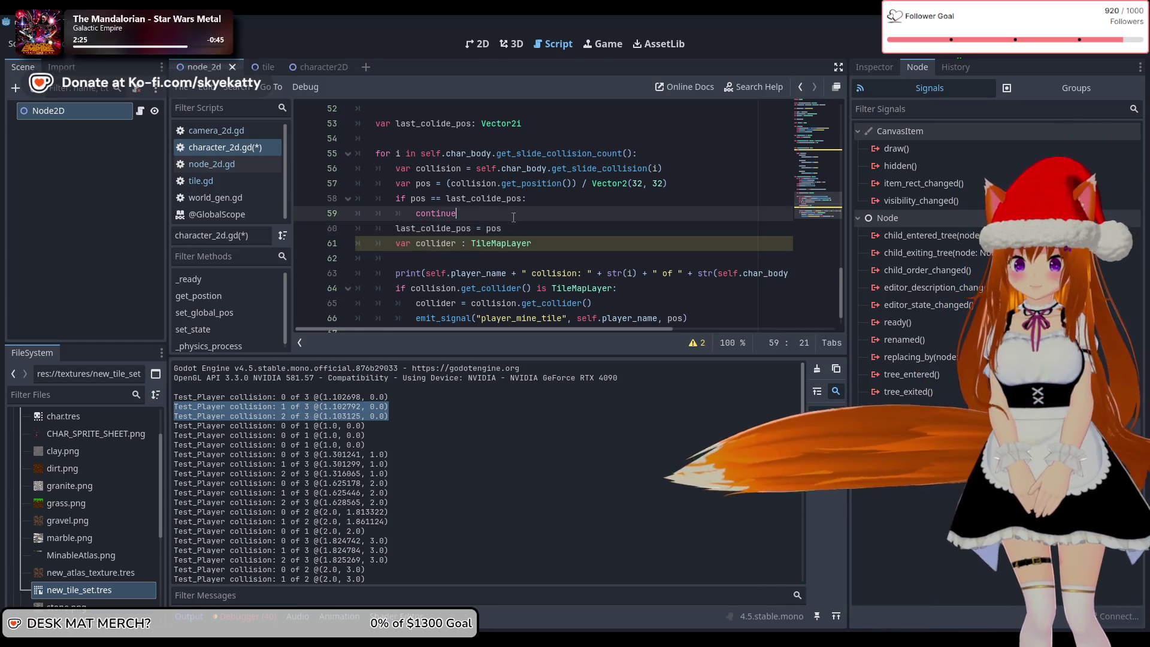
click(396, 228)
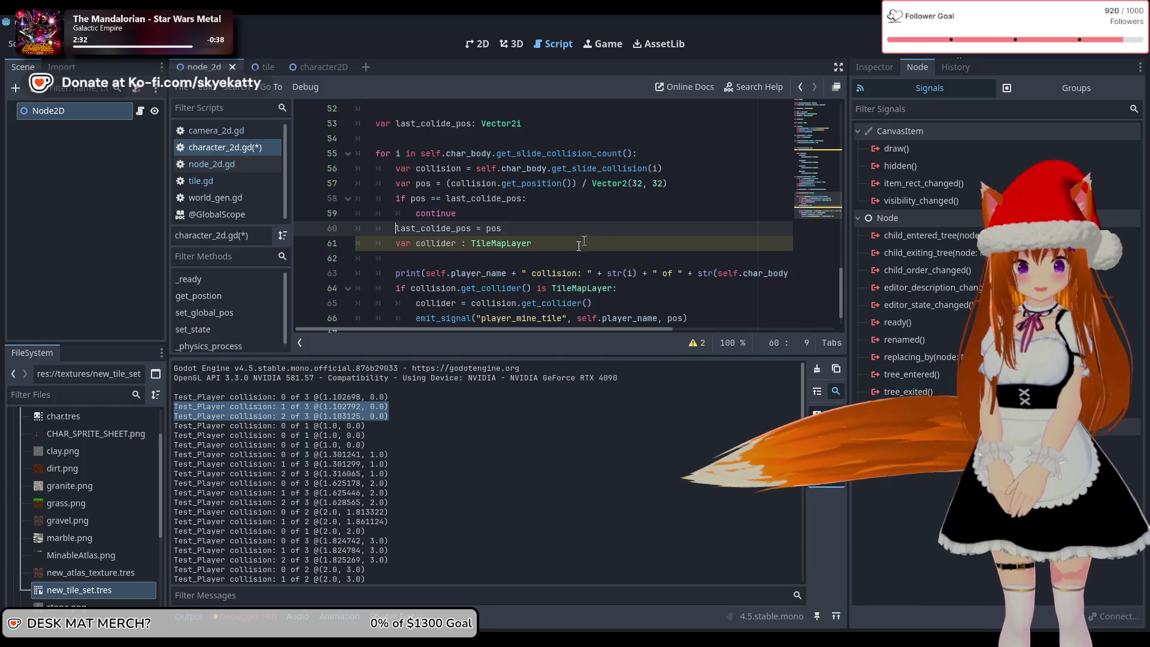
key(End)
click(530, 236)
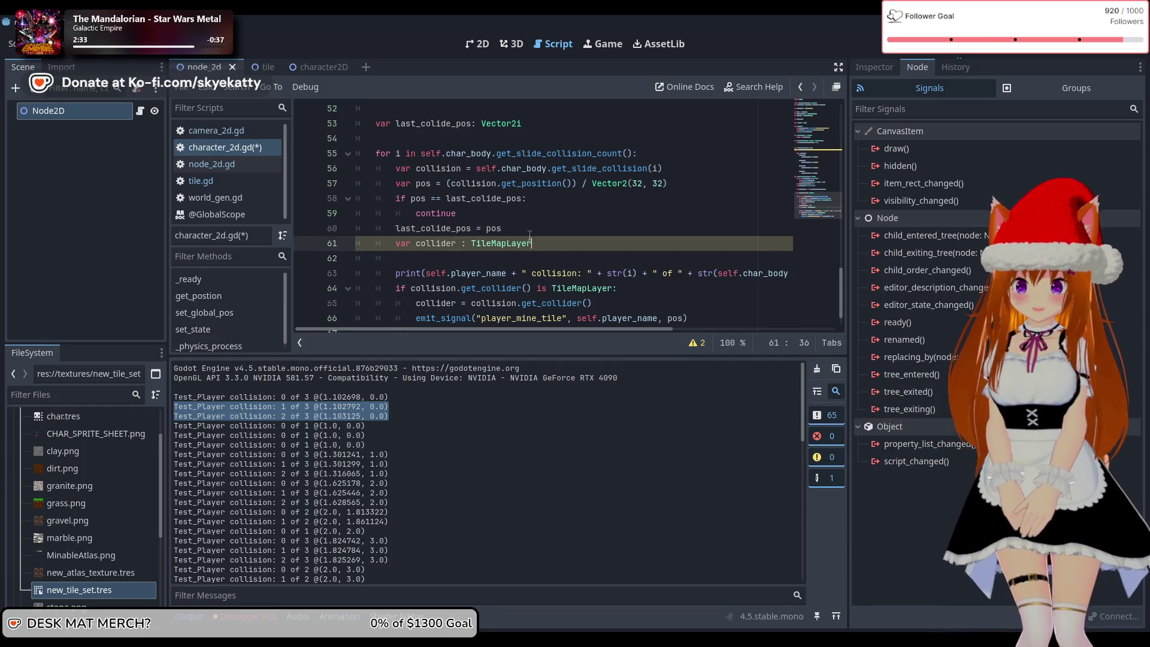
scroll(545, 227, down, 1)
click(522, 199)
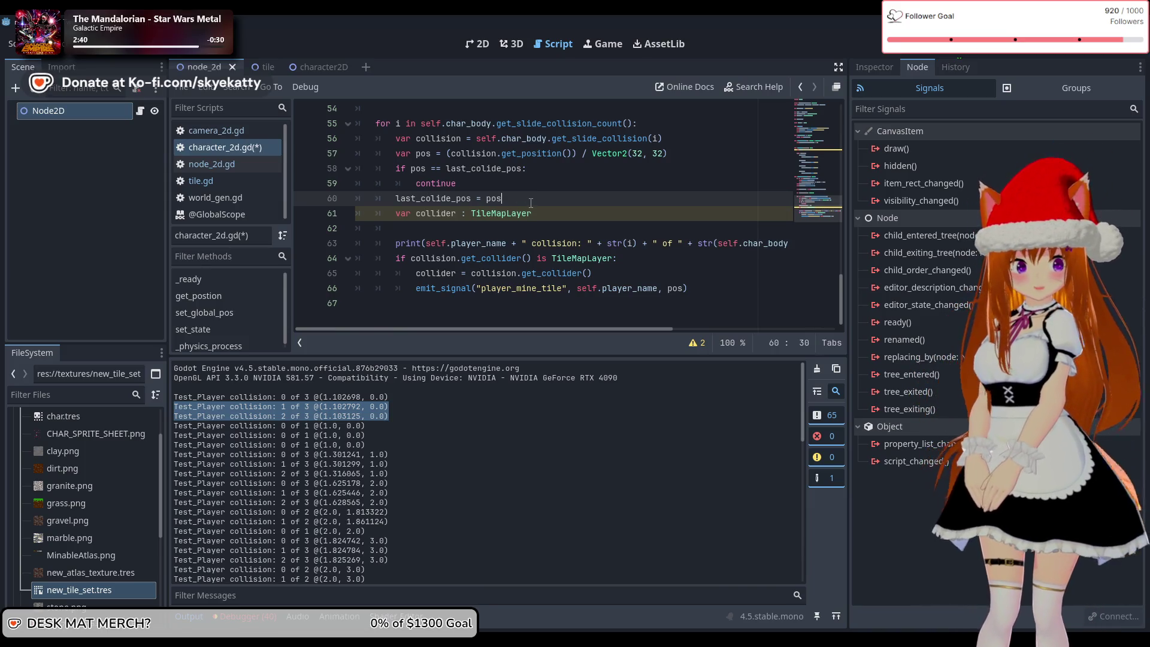
key(Return)
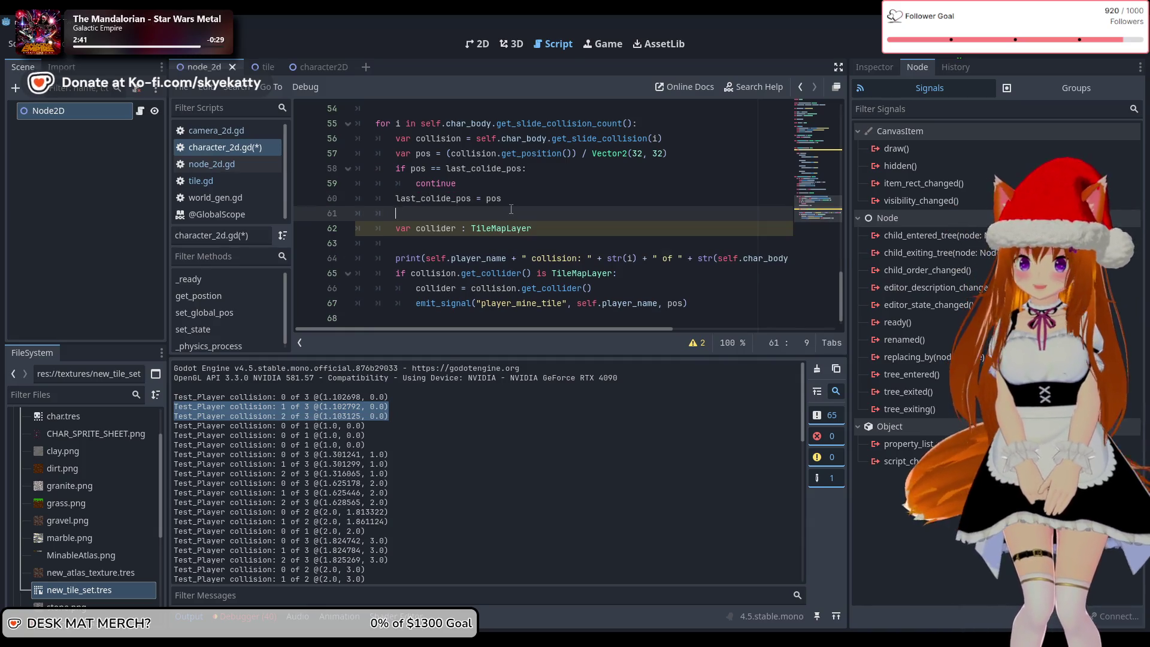
key(BackSpace)
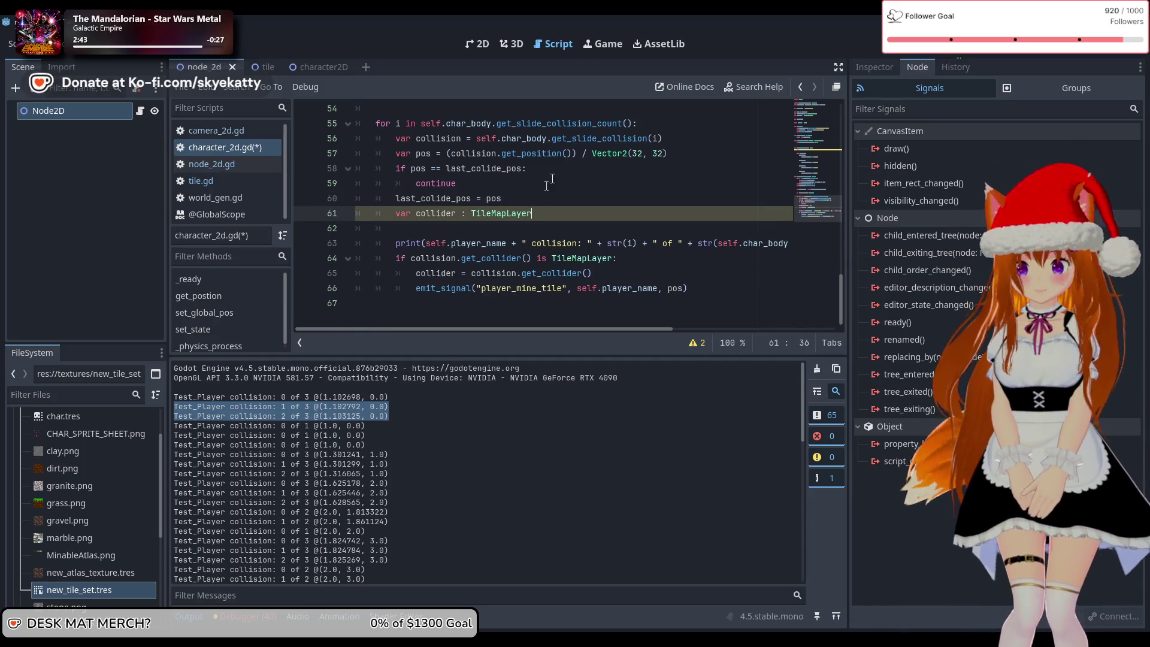
click(550, 185)
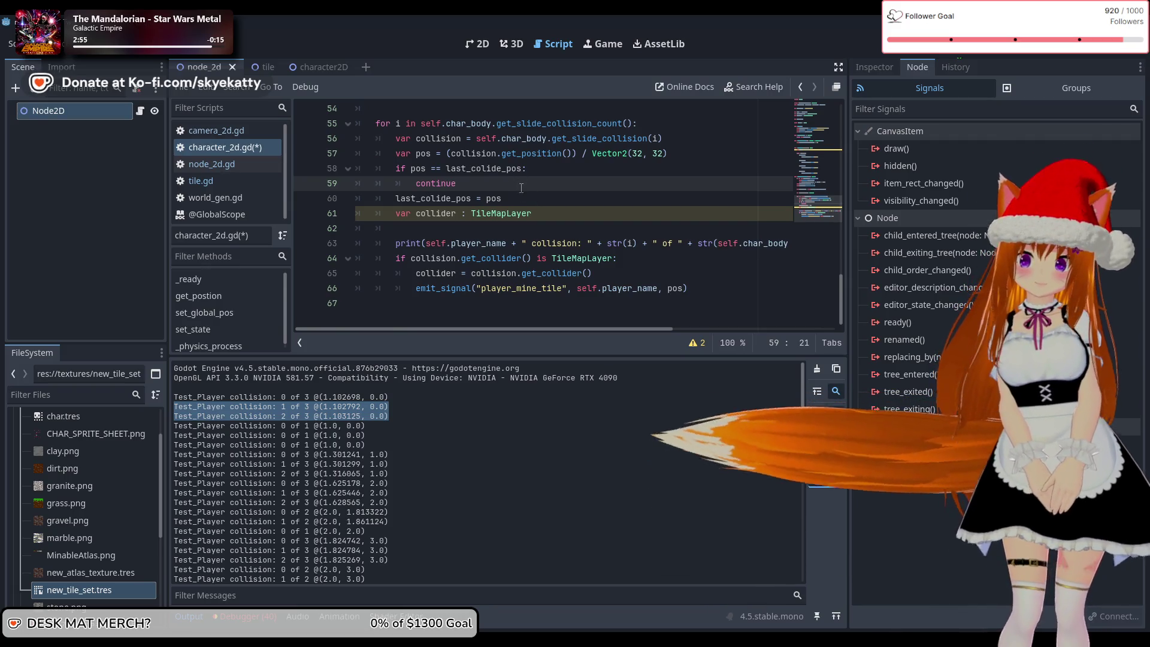
click(548, 200)
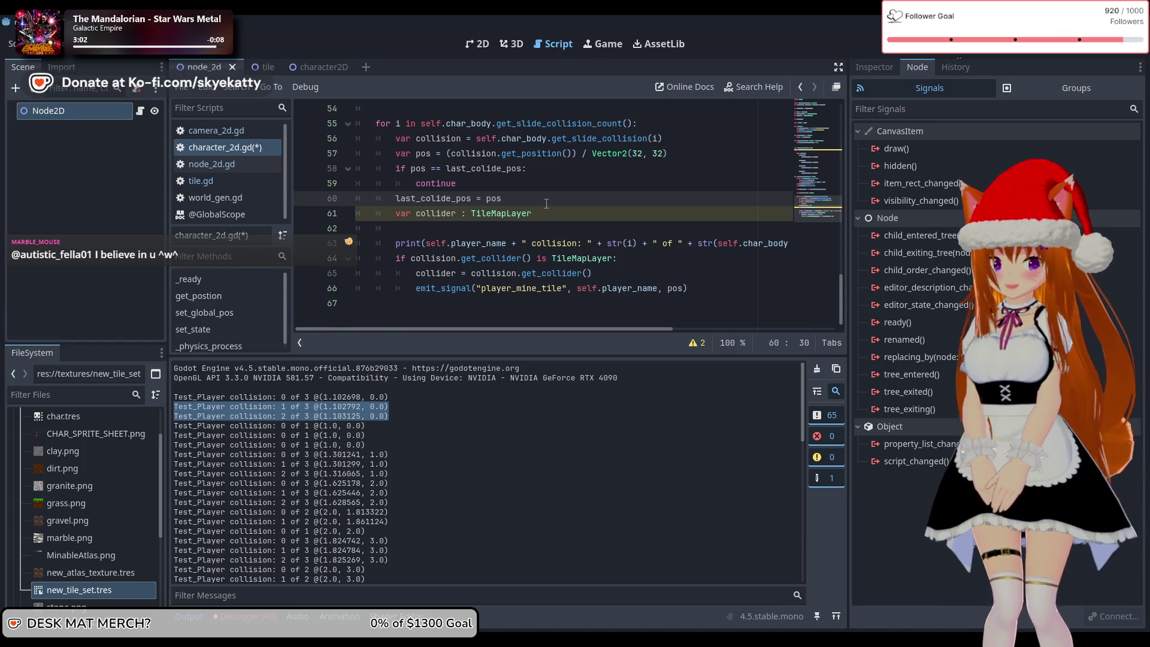
click(594, 211)
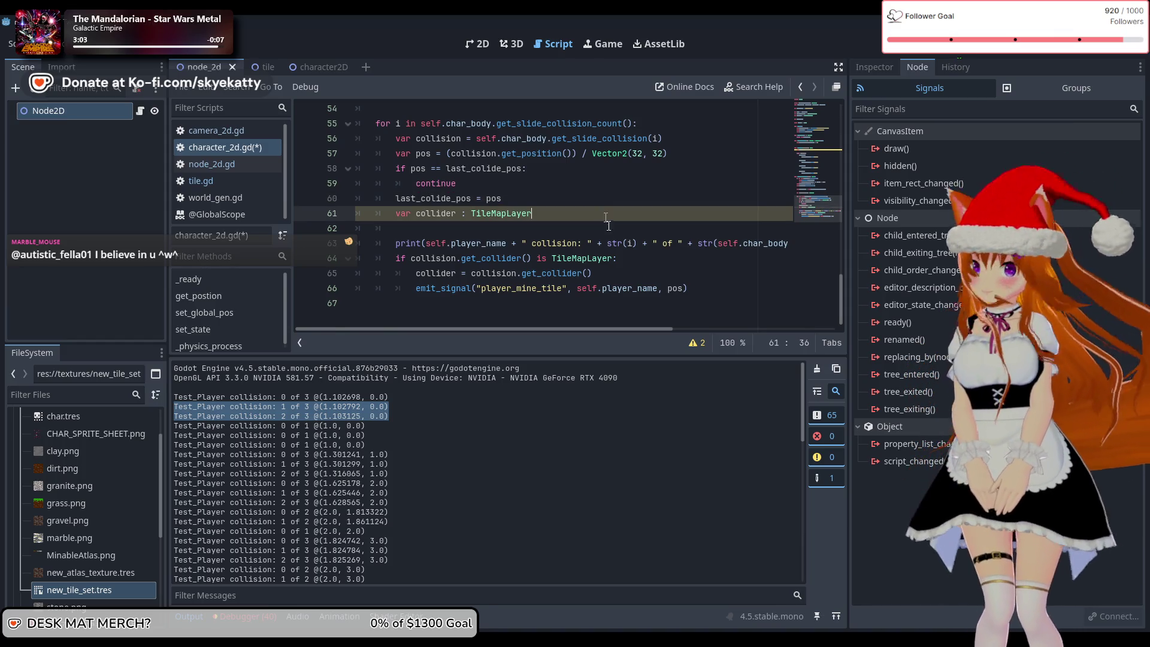
key(Up)
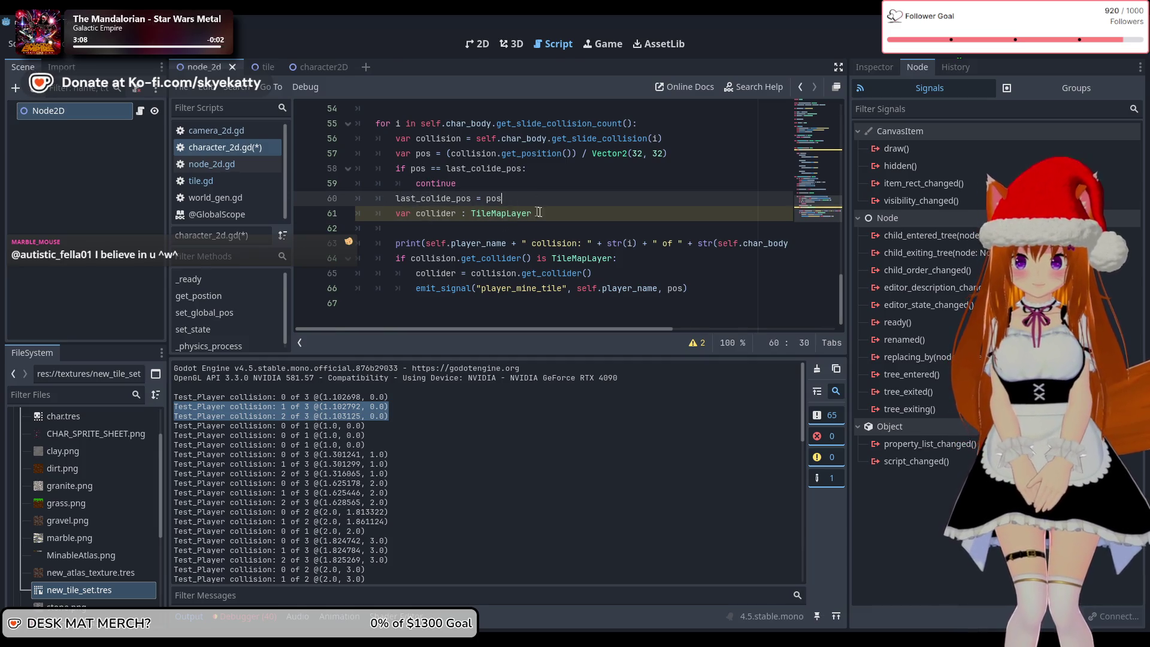
click(461, 228)
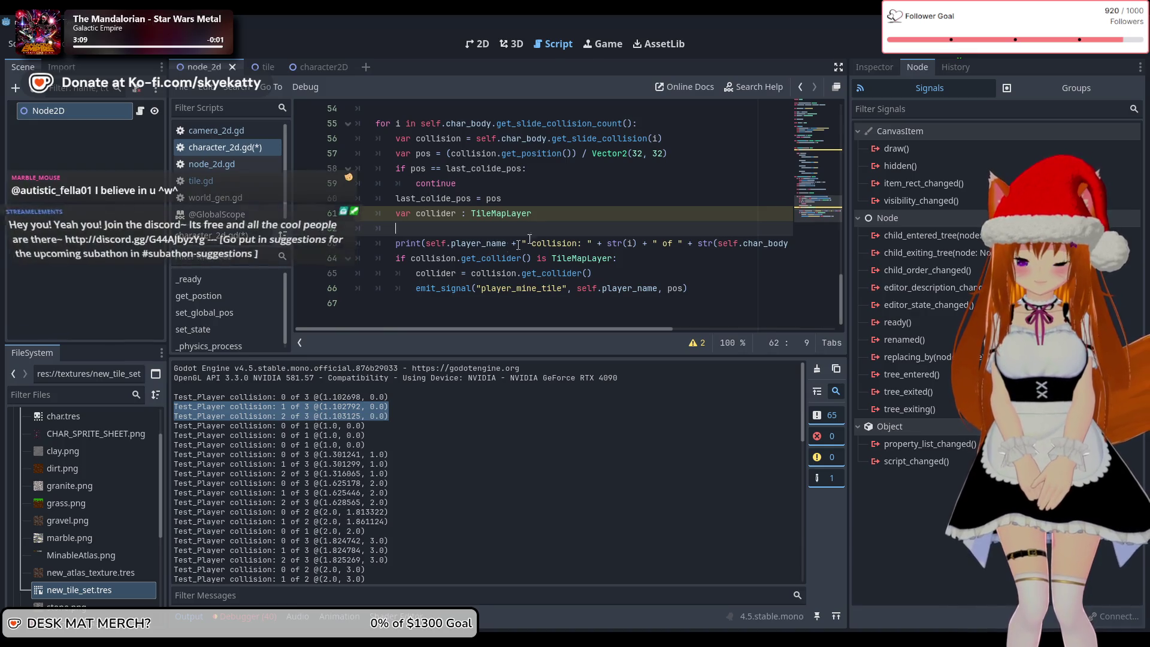
click(561, 216)
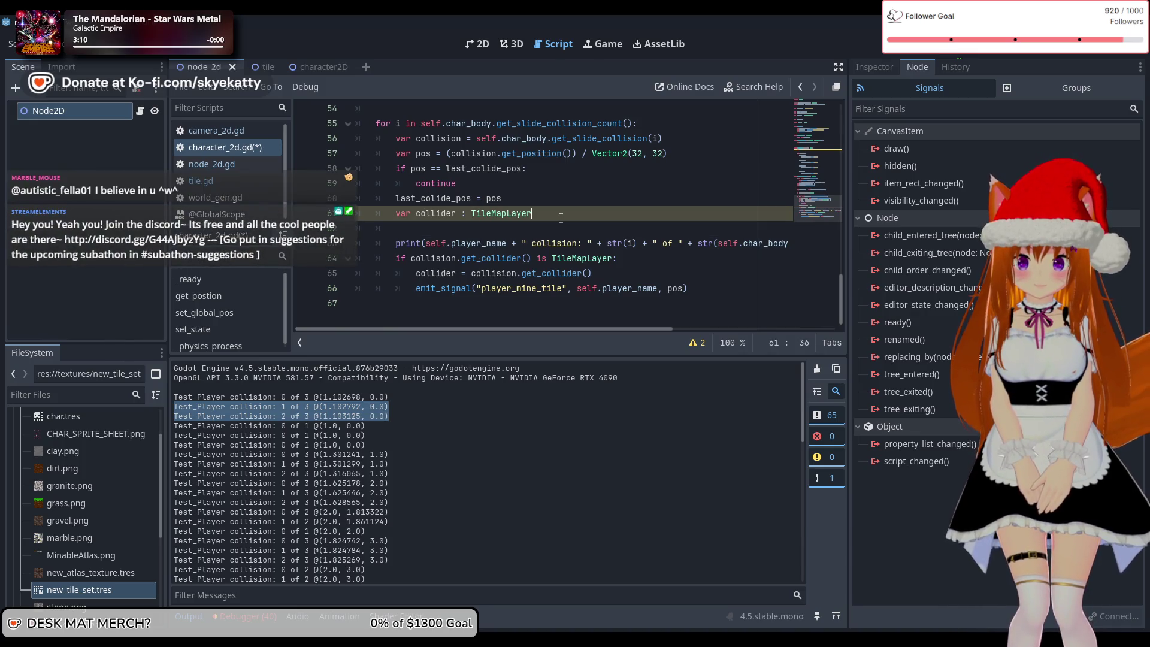
click(474, 233)
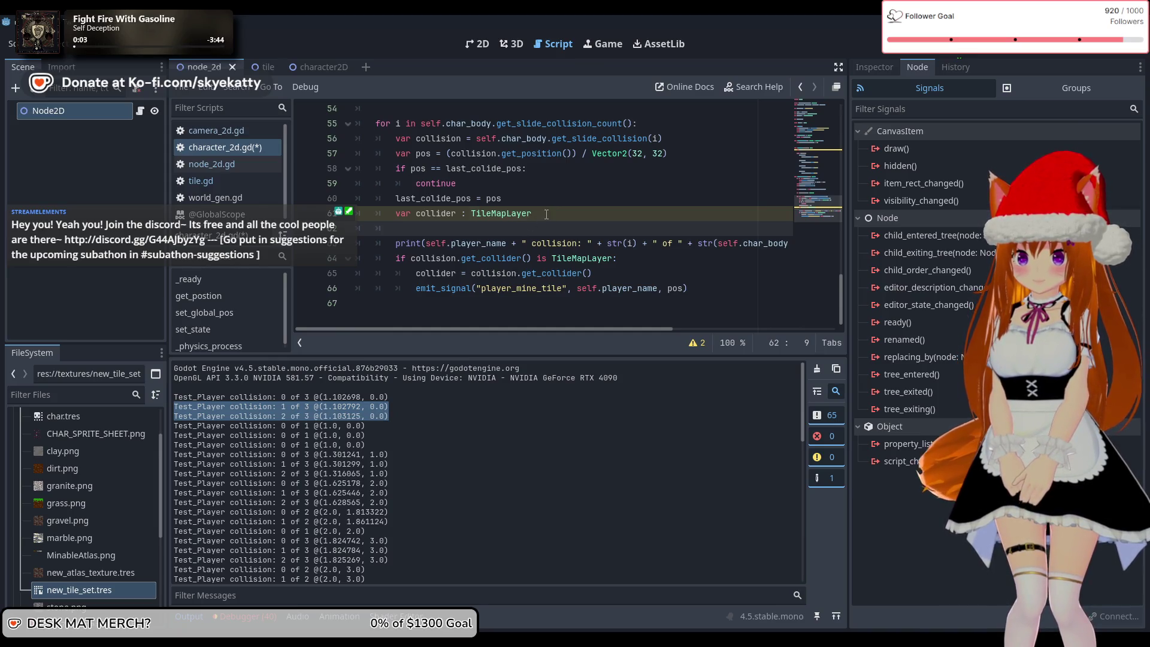
- Undo the collider declaration and tidy the empty line 61
key(ctrl+z)
key(ctrl+z)
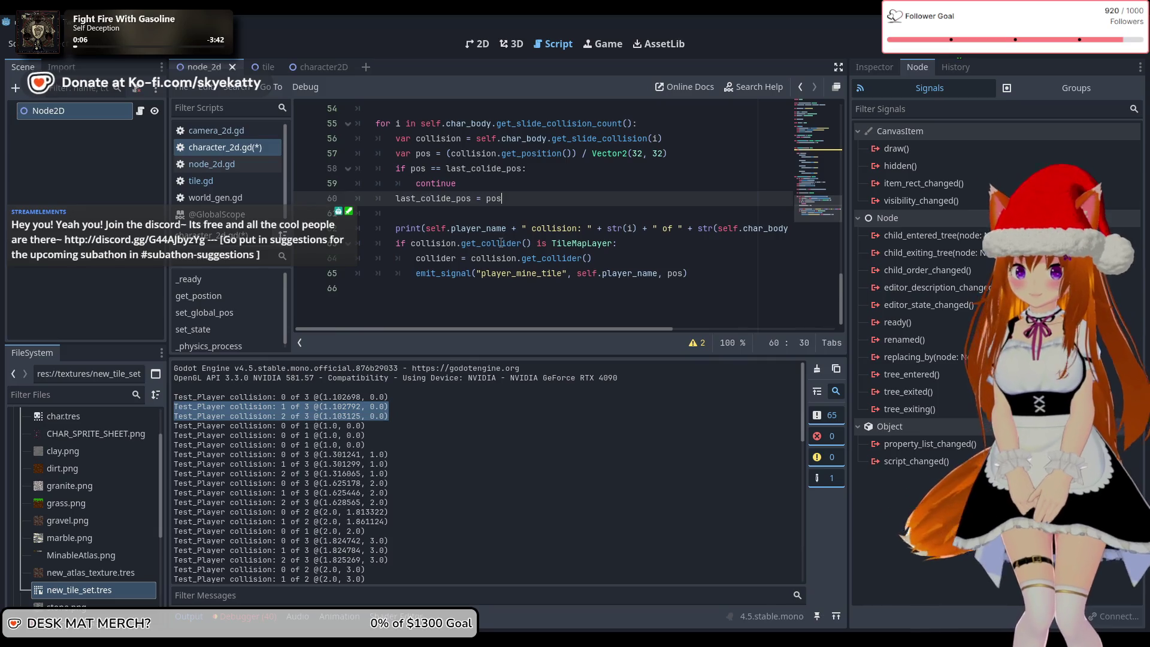
scroll(396, 264, up, 2)
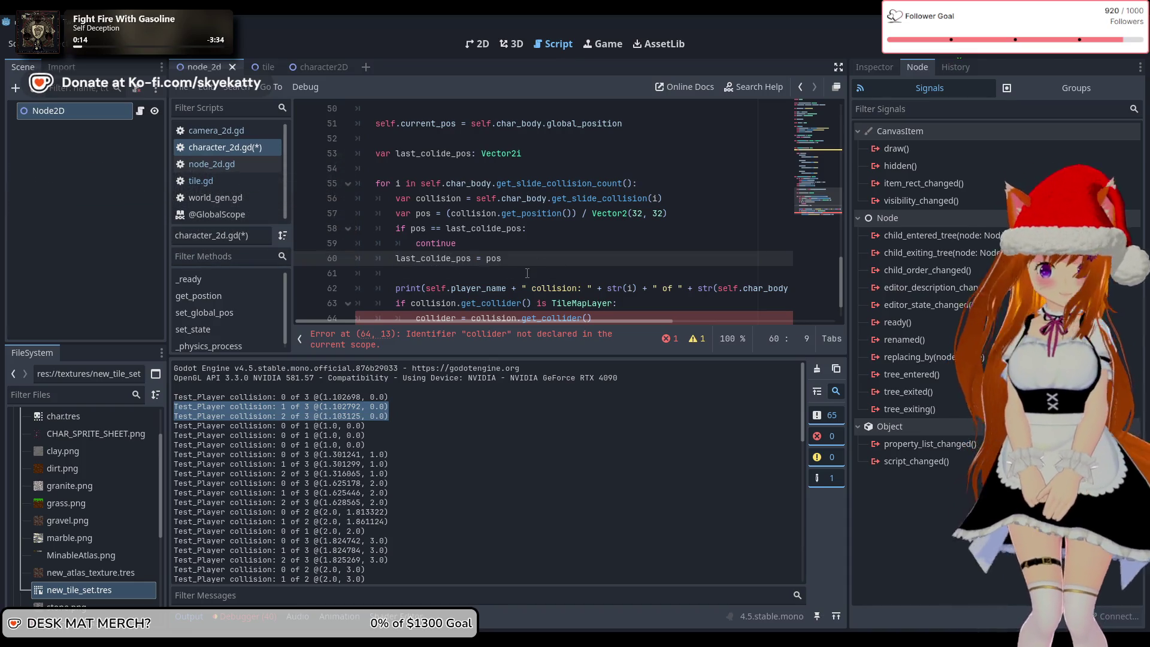
scroll(527, 274, down, 1)
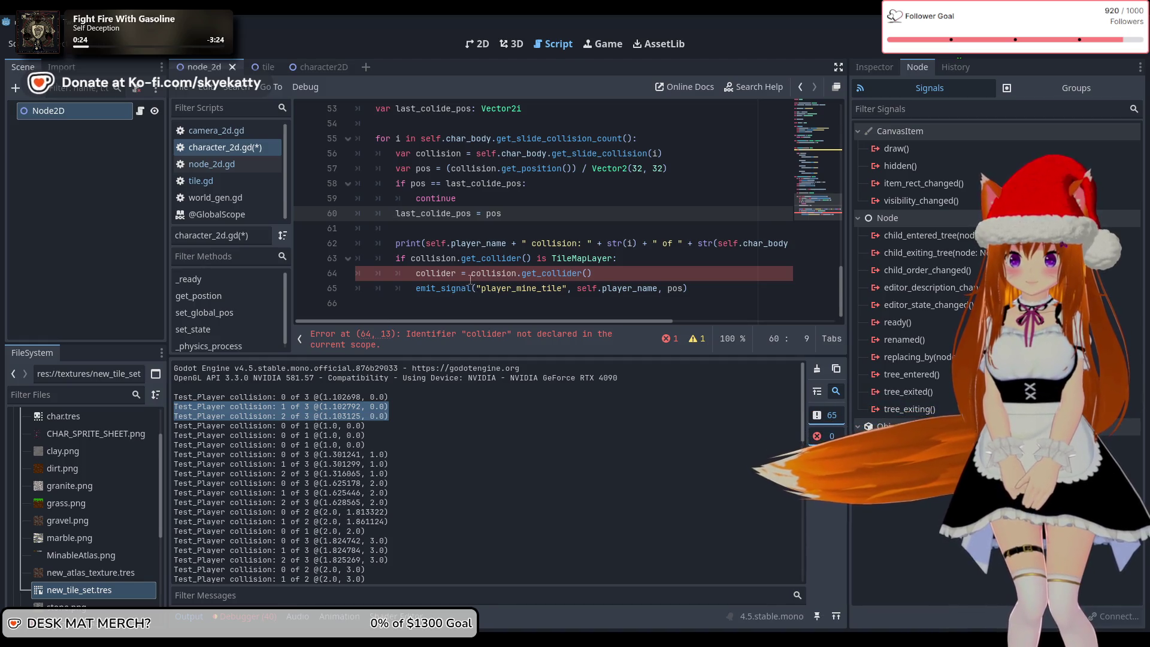
scroll(592, 211, up, 1)
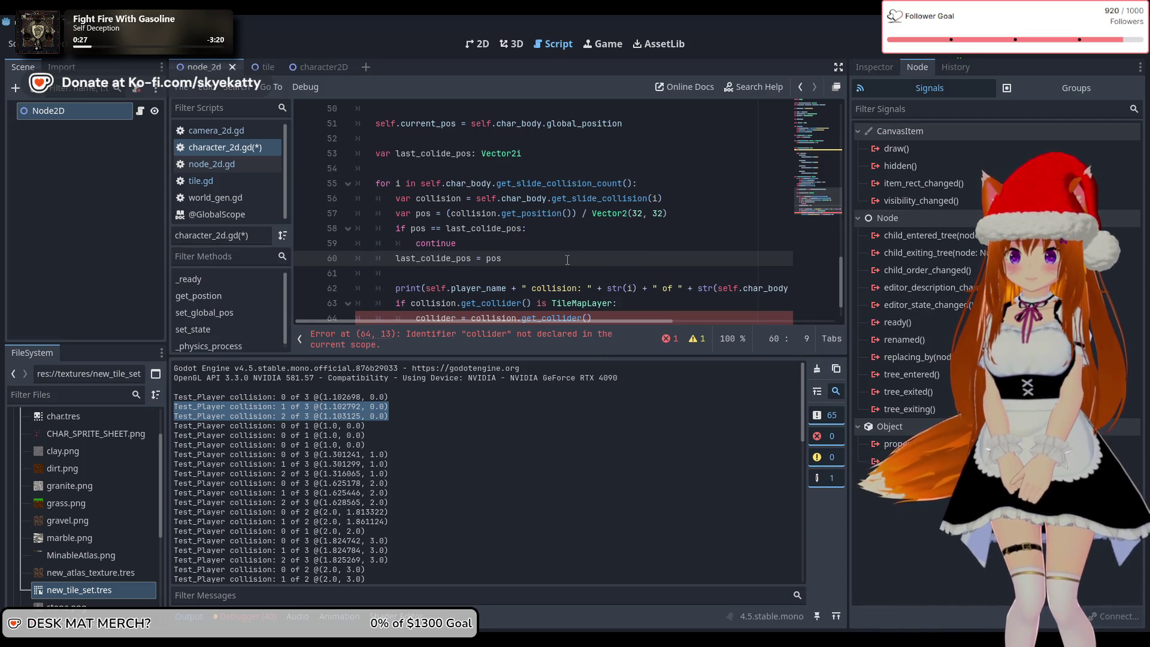
scroll(567, 259, down, 1)
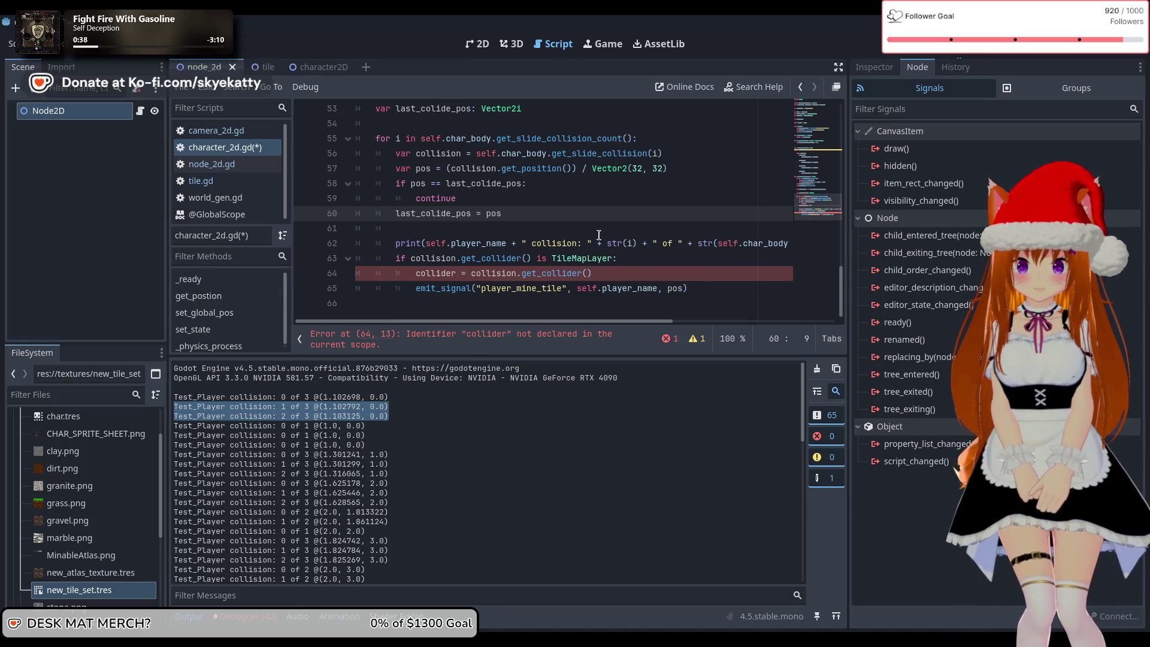
click(440, 228)
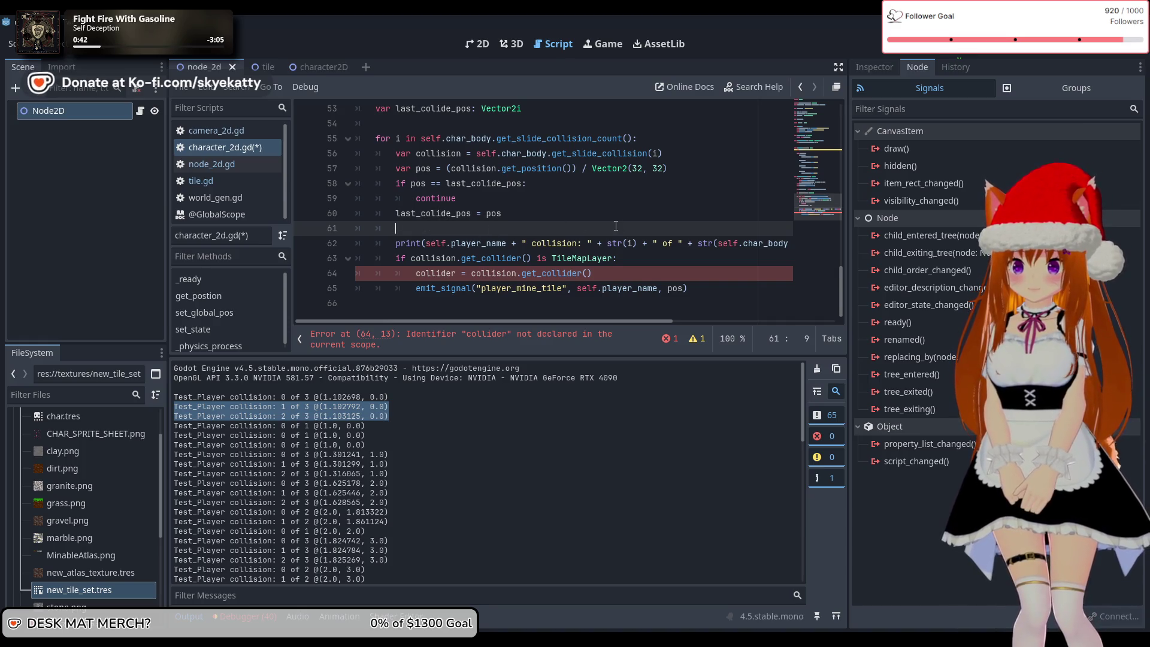
key(Return)
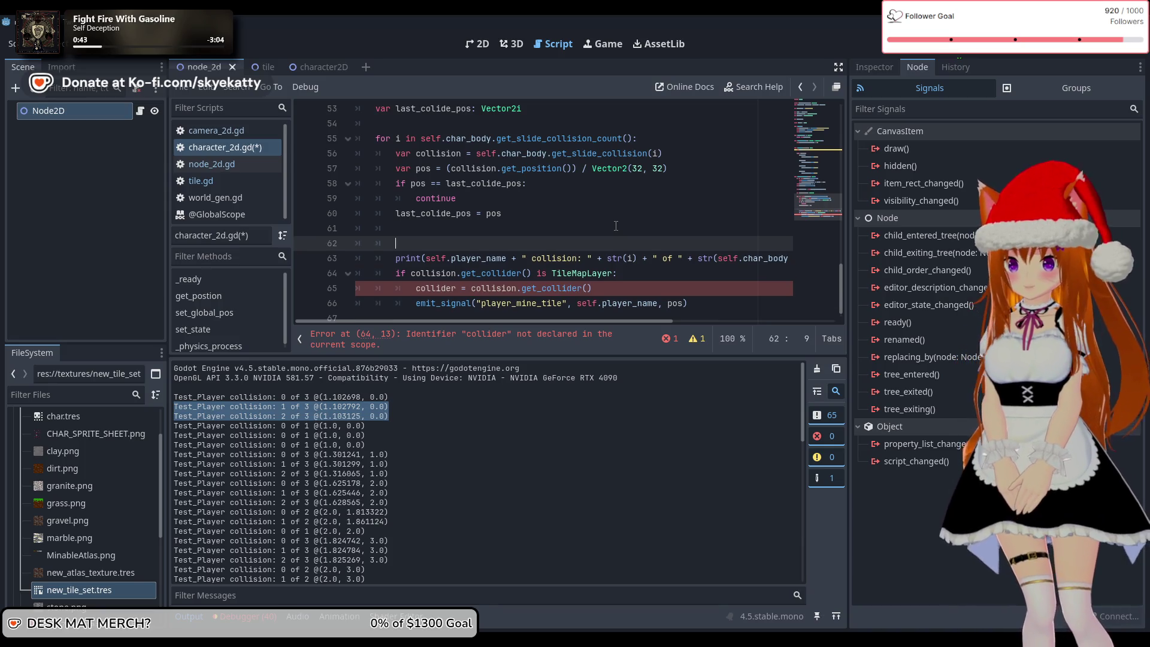
key(BackSpace)
key(BackSpace)
key(BackSpace)
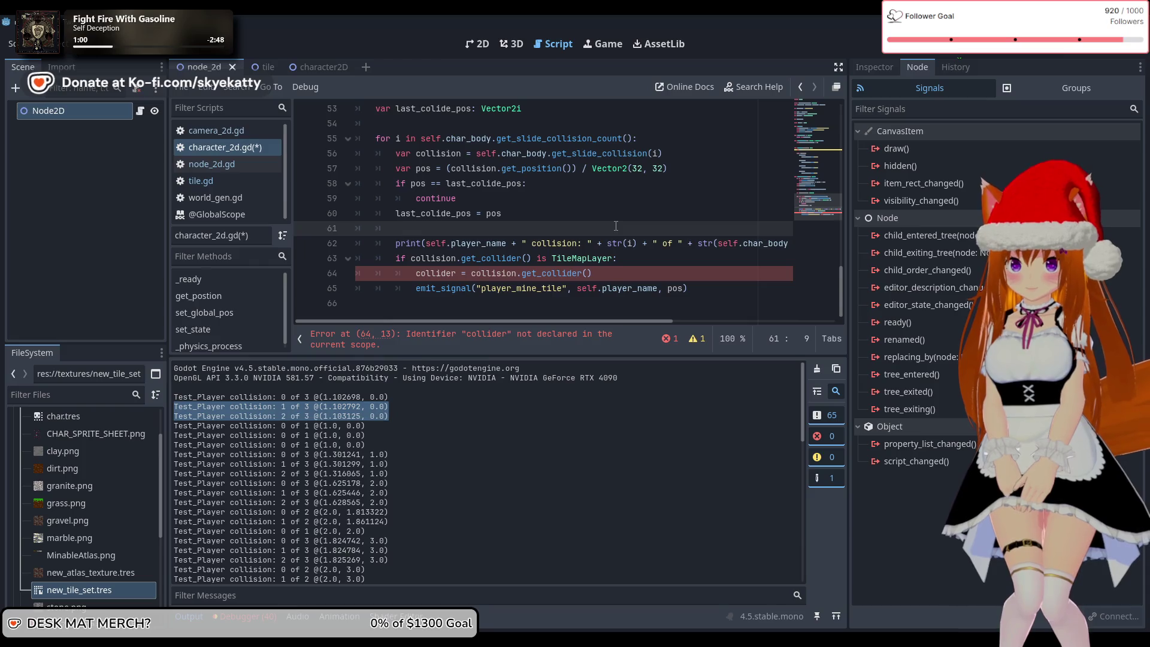
- Delete the broken collider line 64, then save and run the game
mouse_move(604, 274)
mouse_down()
mouse_move(316, 263)
mouse_move(335, 274)
mouse_up()
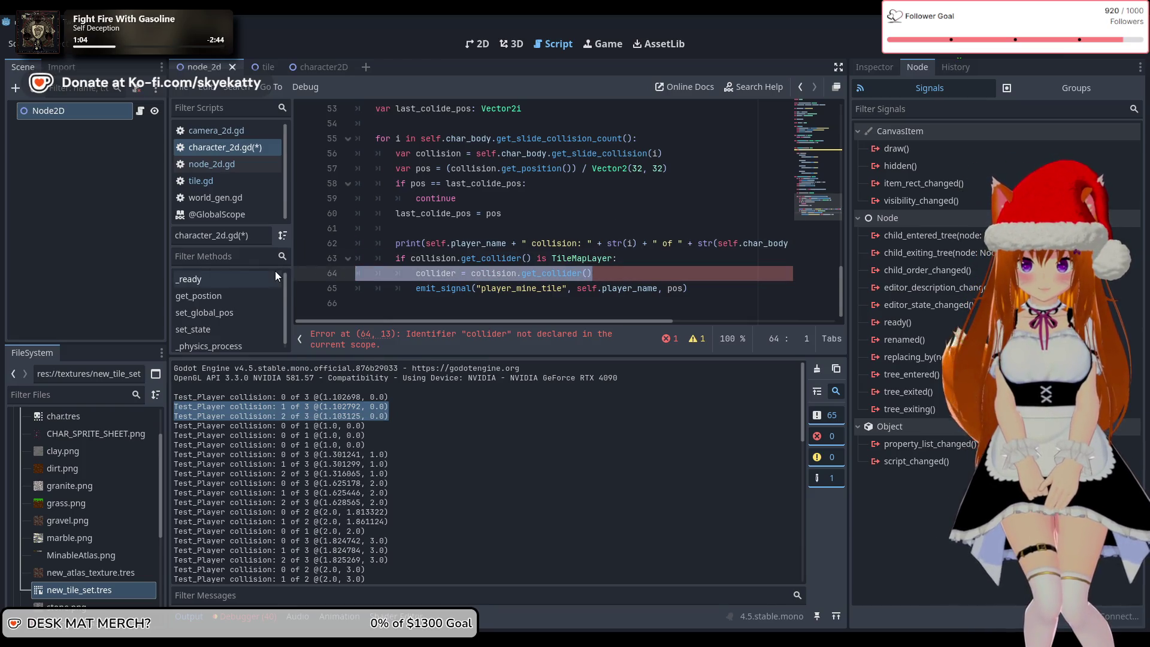
key(BackSpace)
key(BackSpace)
key(BackSpace)
key(BackSpace)
click(476, 229)
click(603, 286)
click(520, 243)
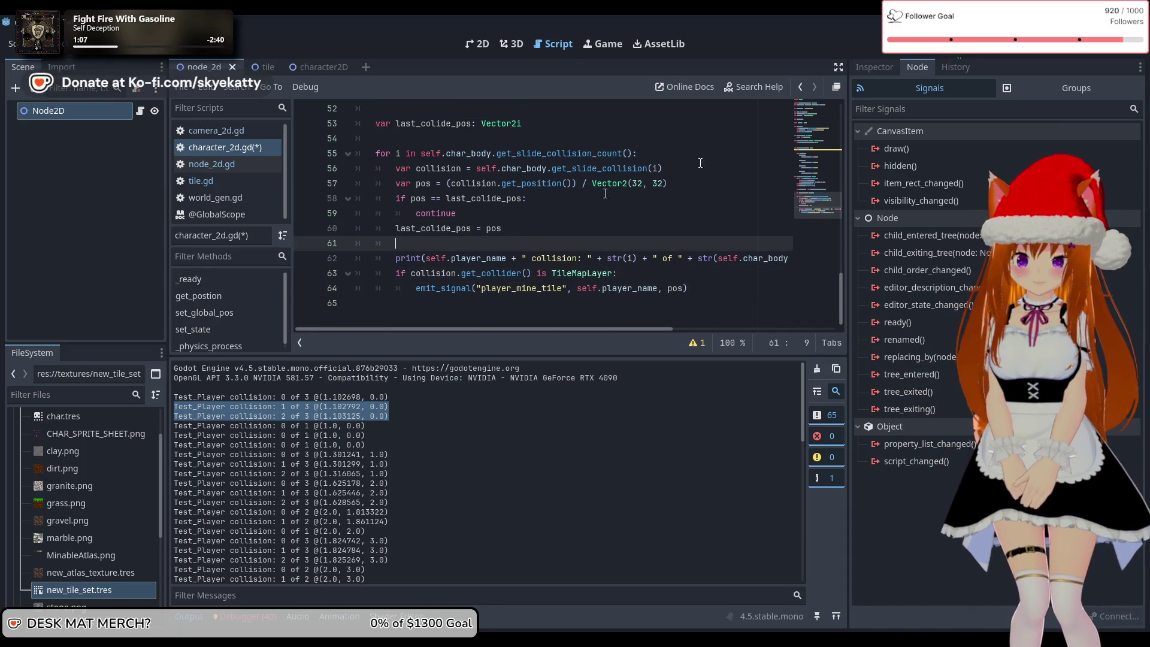
click(945, 52)
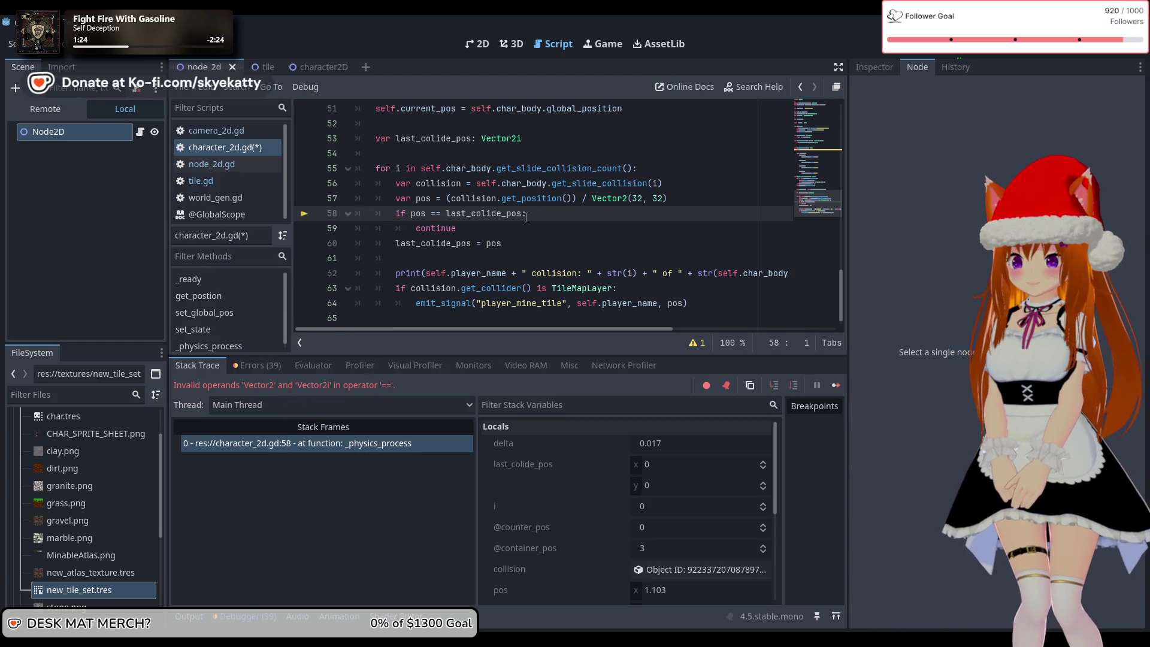
- Stop the halted run and wrap line 57's pos division in Vector2i(...)
scroll(554, 220, up, 1)
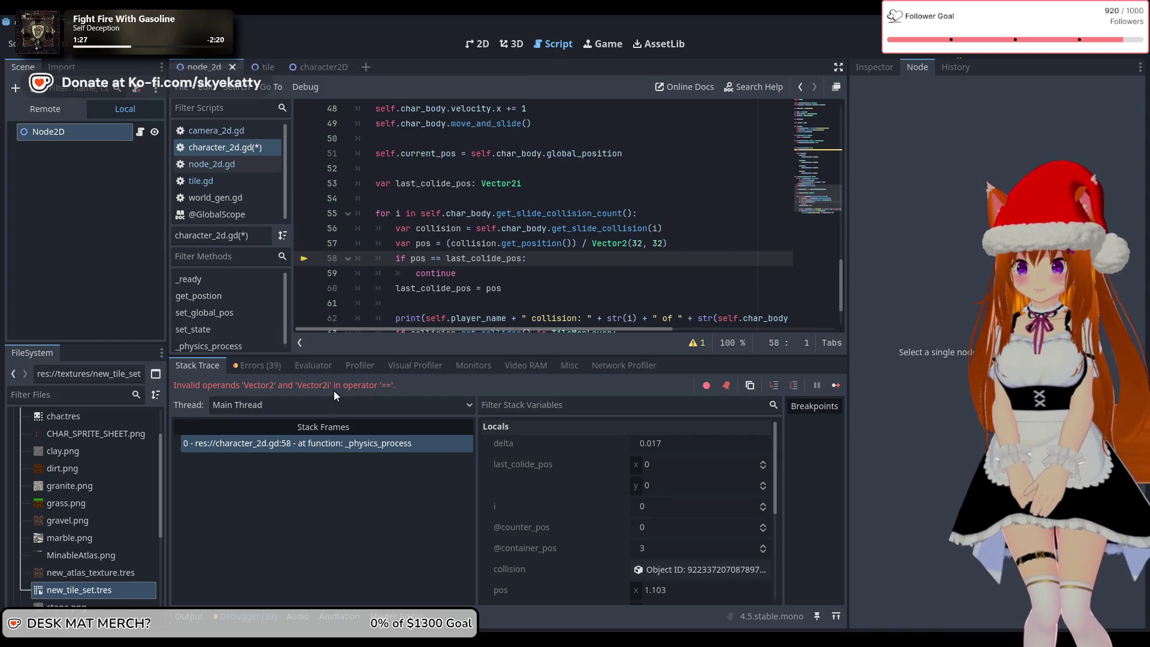
key(F8)
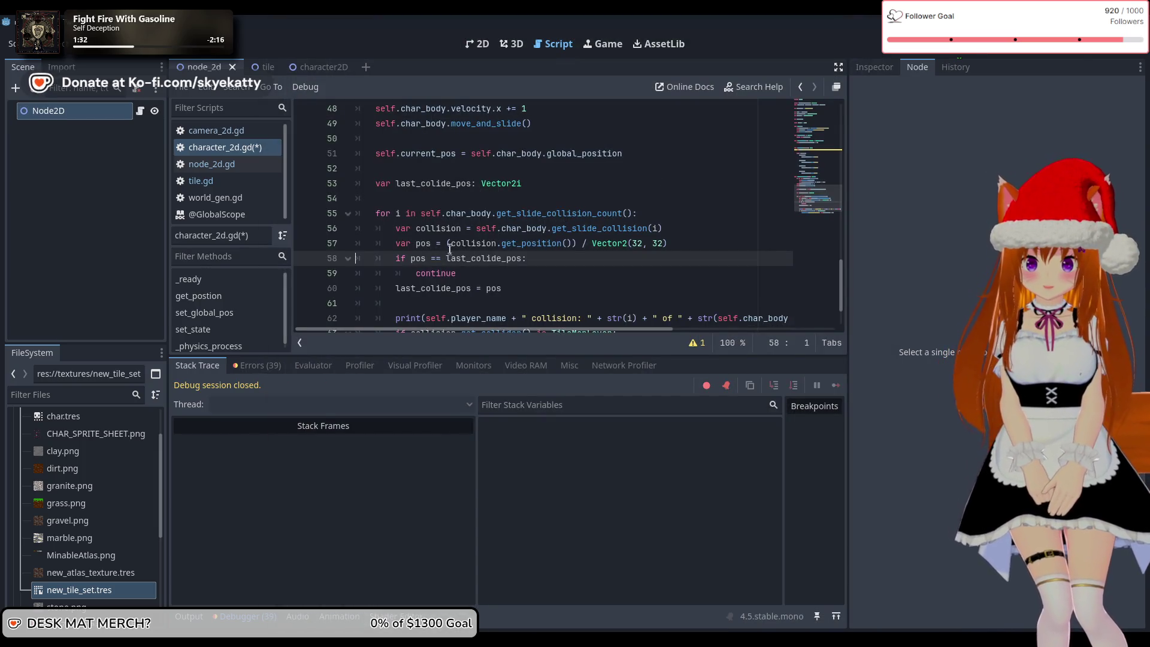
click(449, 249)
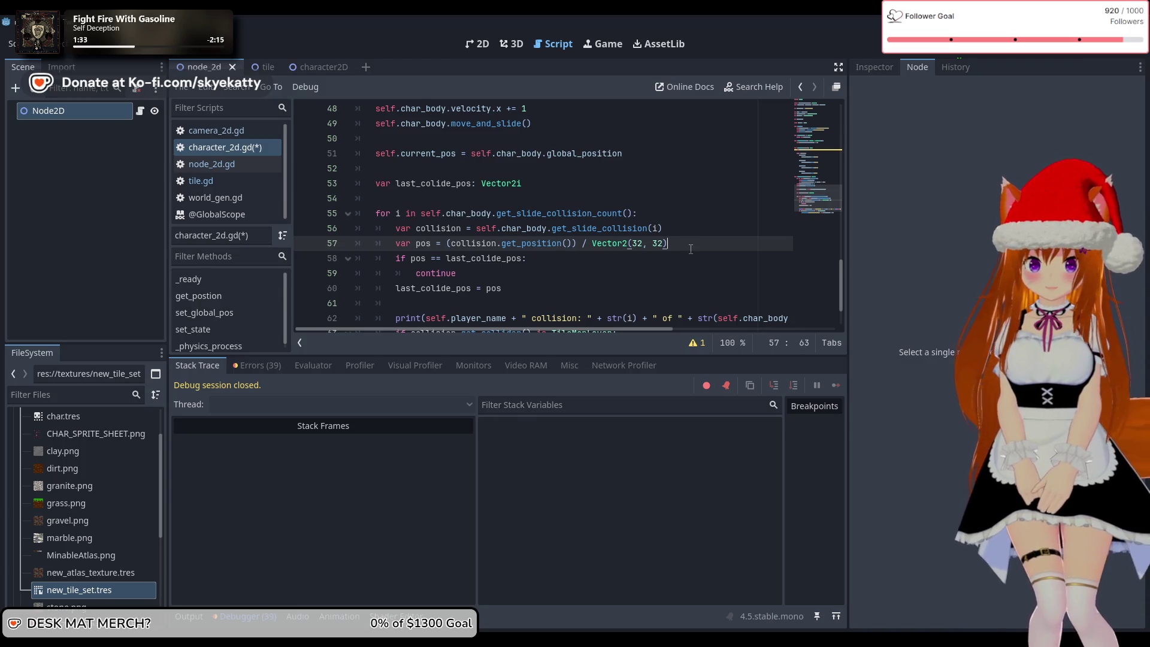
key(Left)
key(ctrl+space)
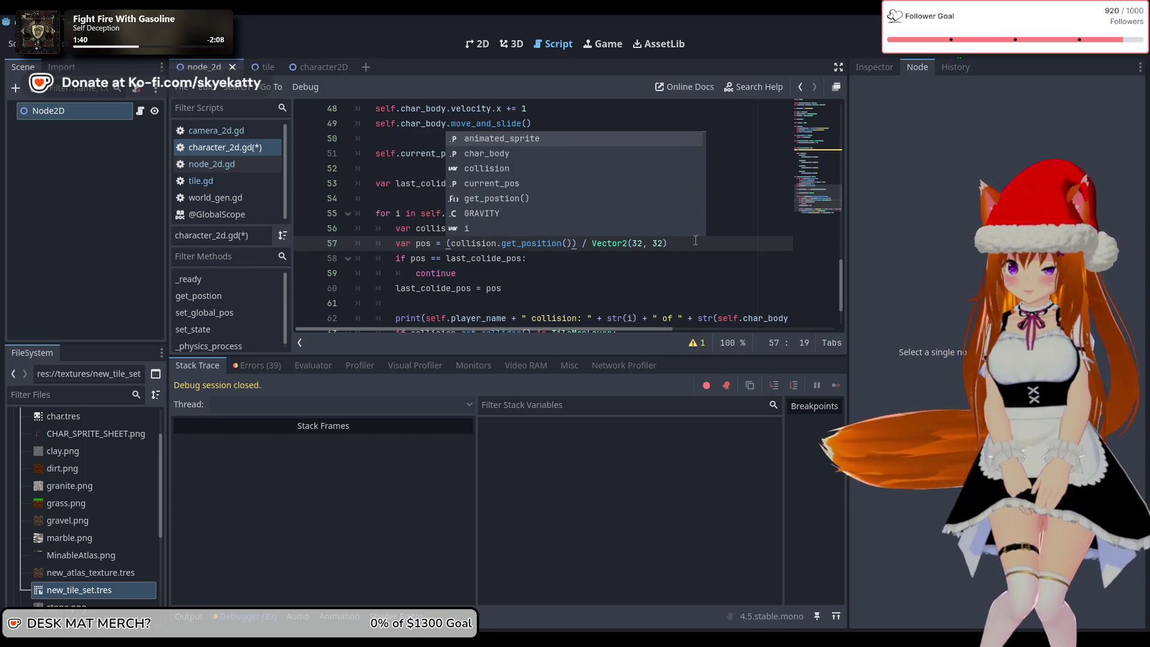
text(Vect)
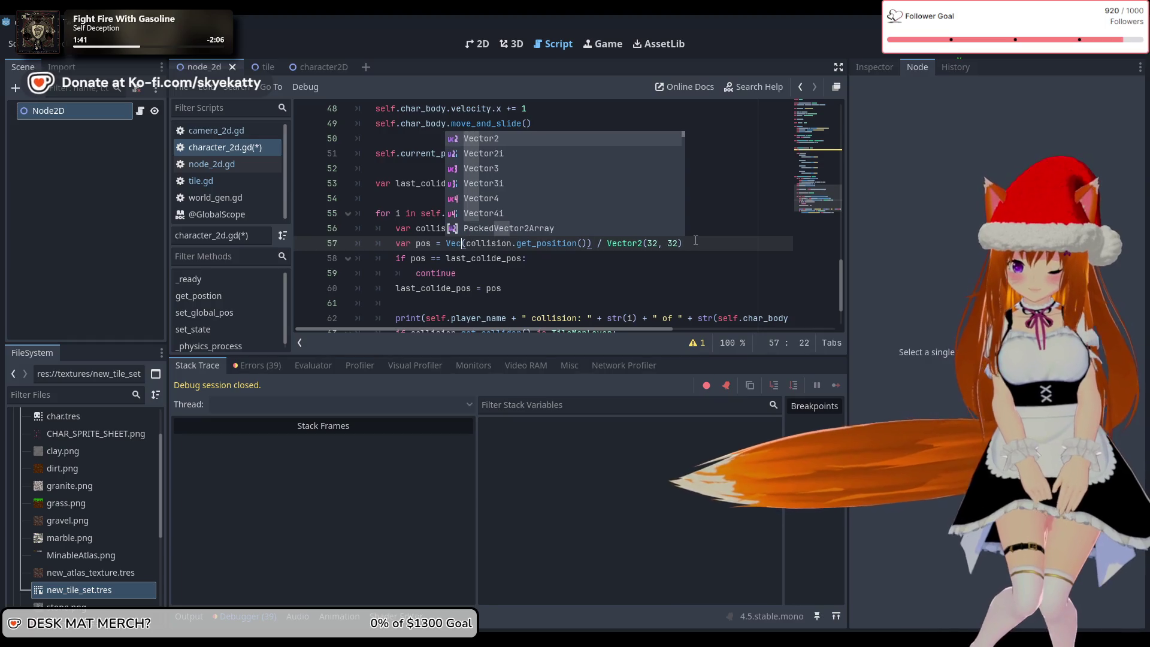
key(Down)
key(Return)
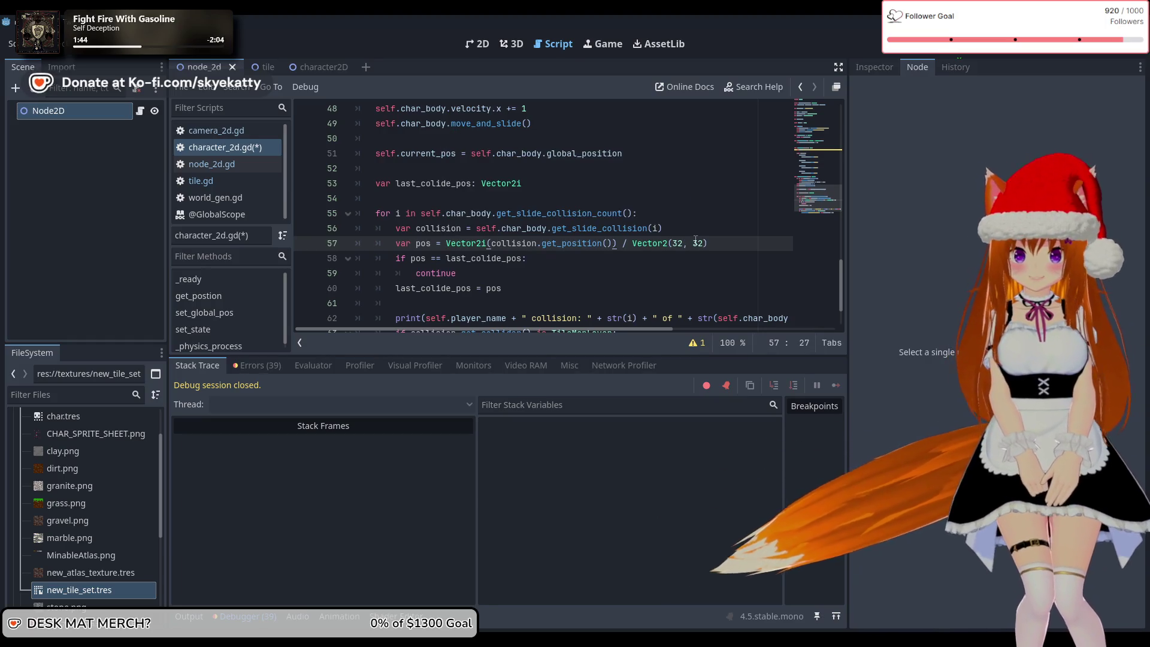
key(Delete)
text(()
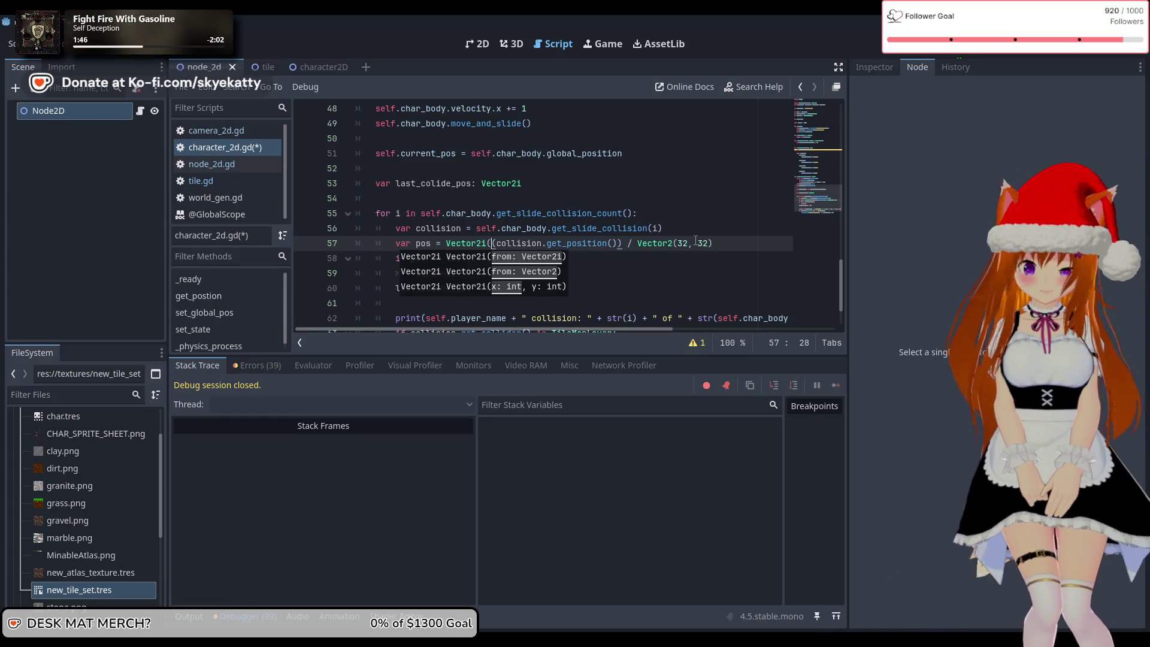
- Save the script and run the game again with F5
click(742, 243)
text())
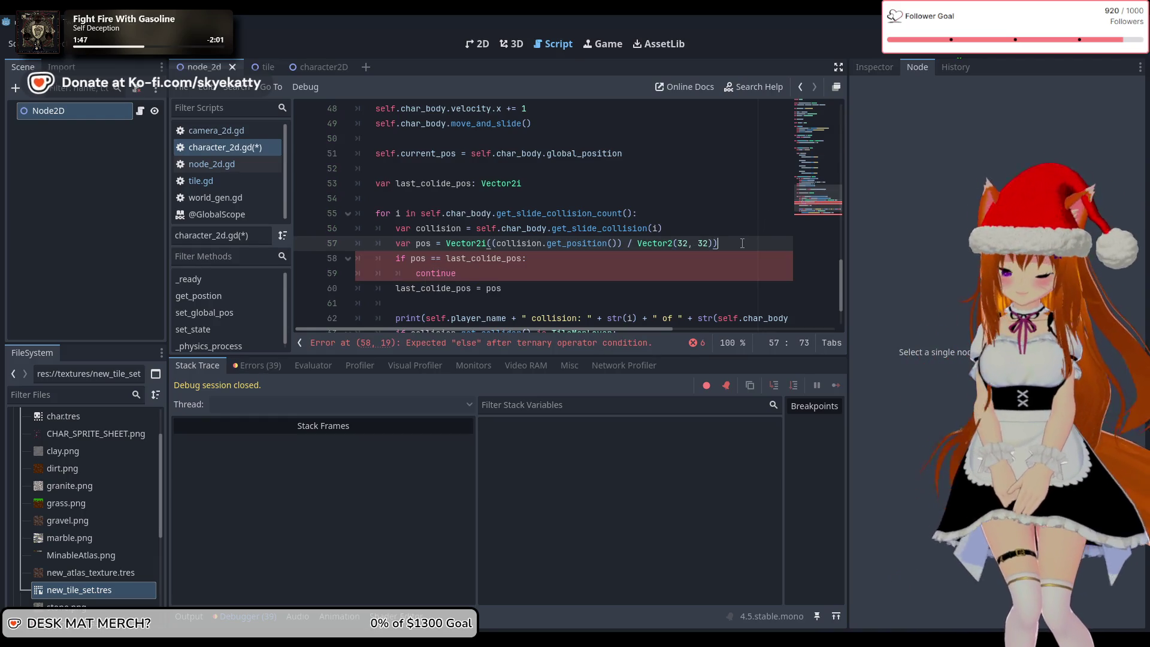
click(690, 223)
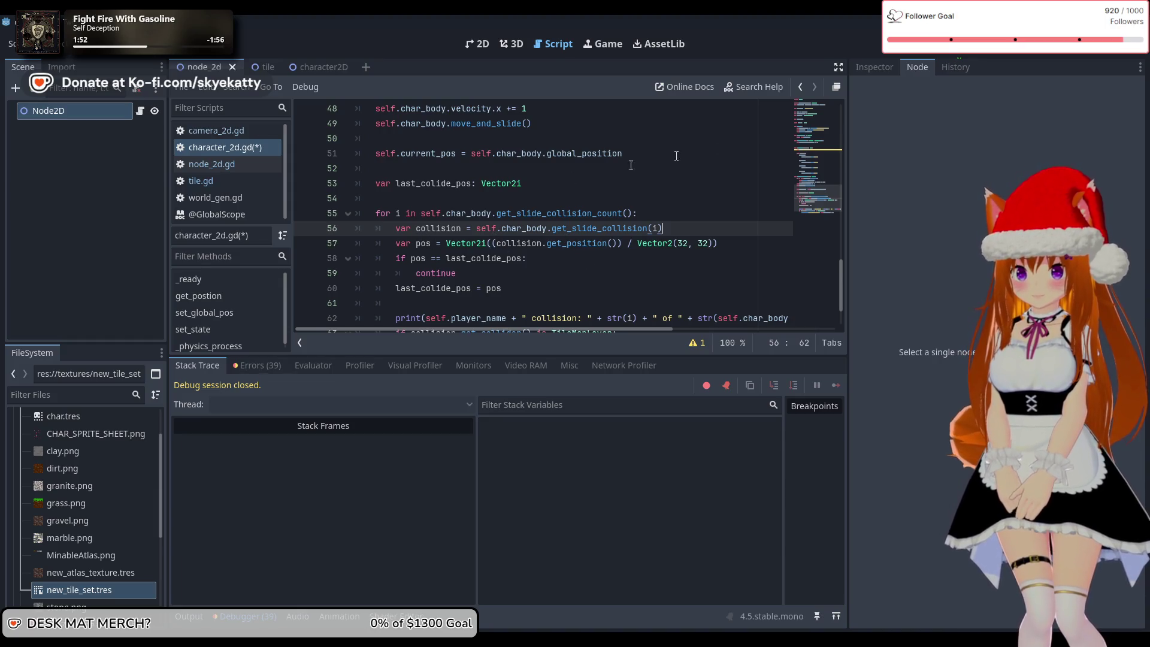
key(F5)
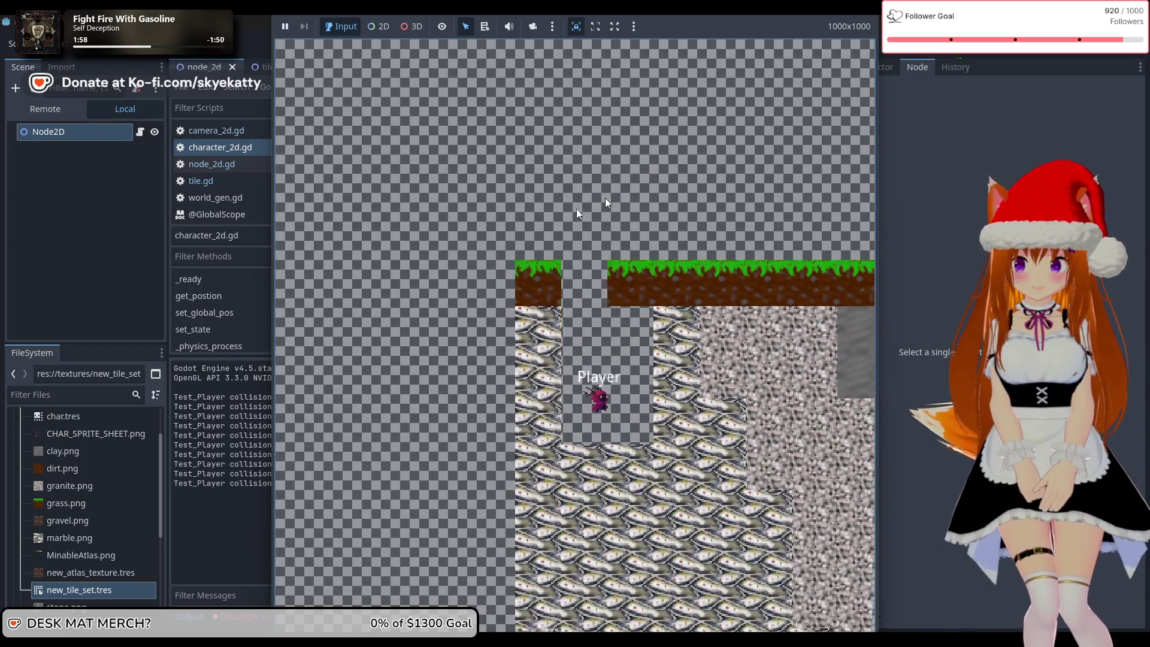
- Stop the game, review the collision log, and switch to the tile and character2D scenes
key(F8)
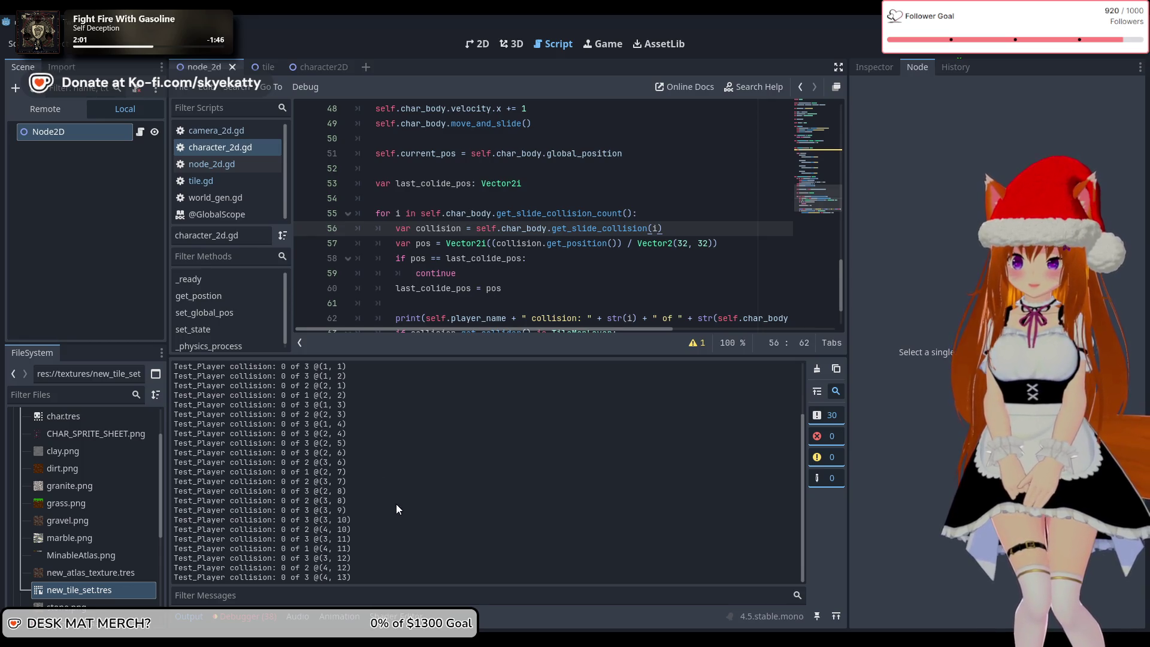
scroll(396, 502, up, 5)
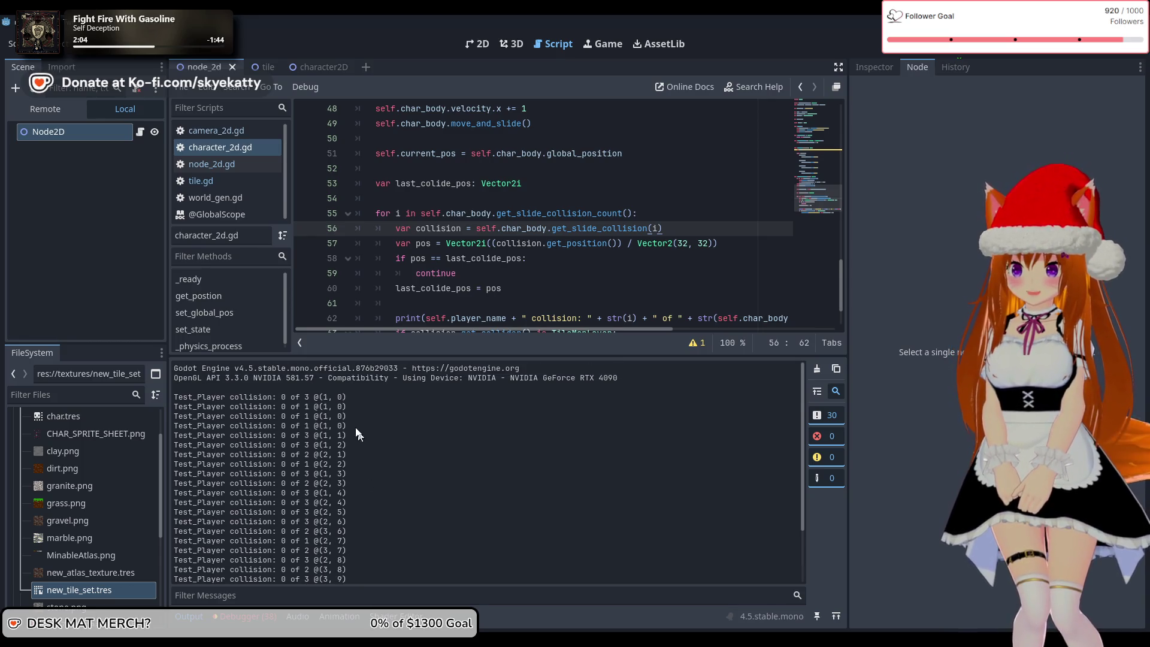
scroll(375, 414, down, 3)
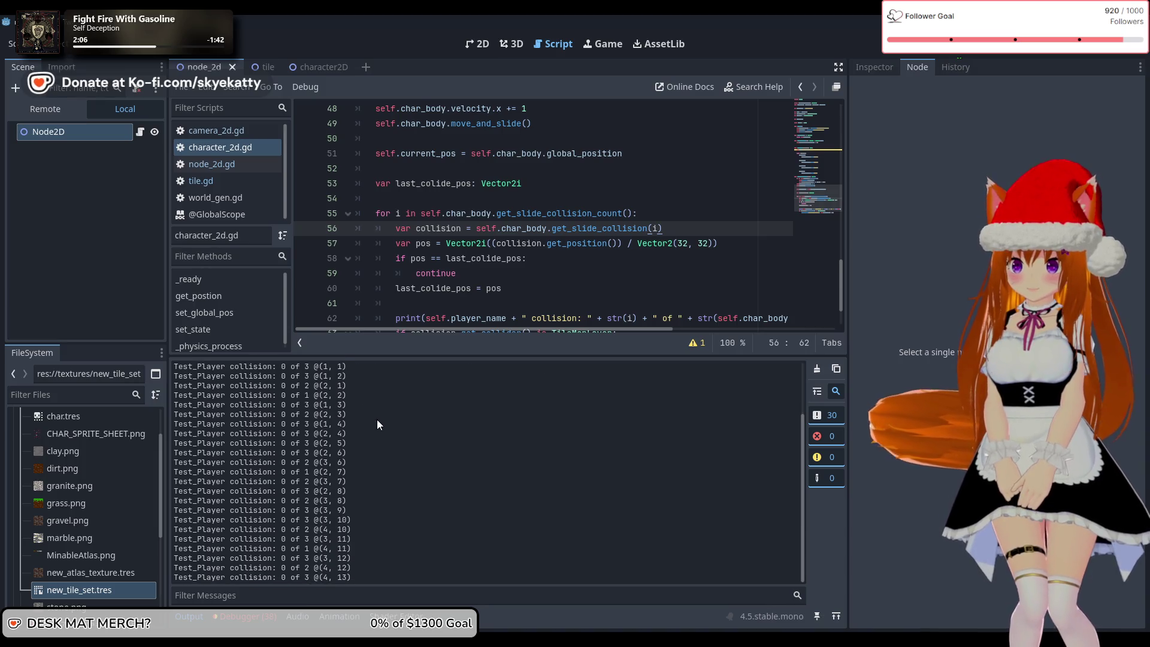
scroll(484, 267, down, 2)
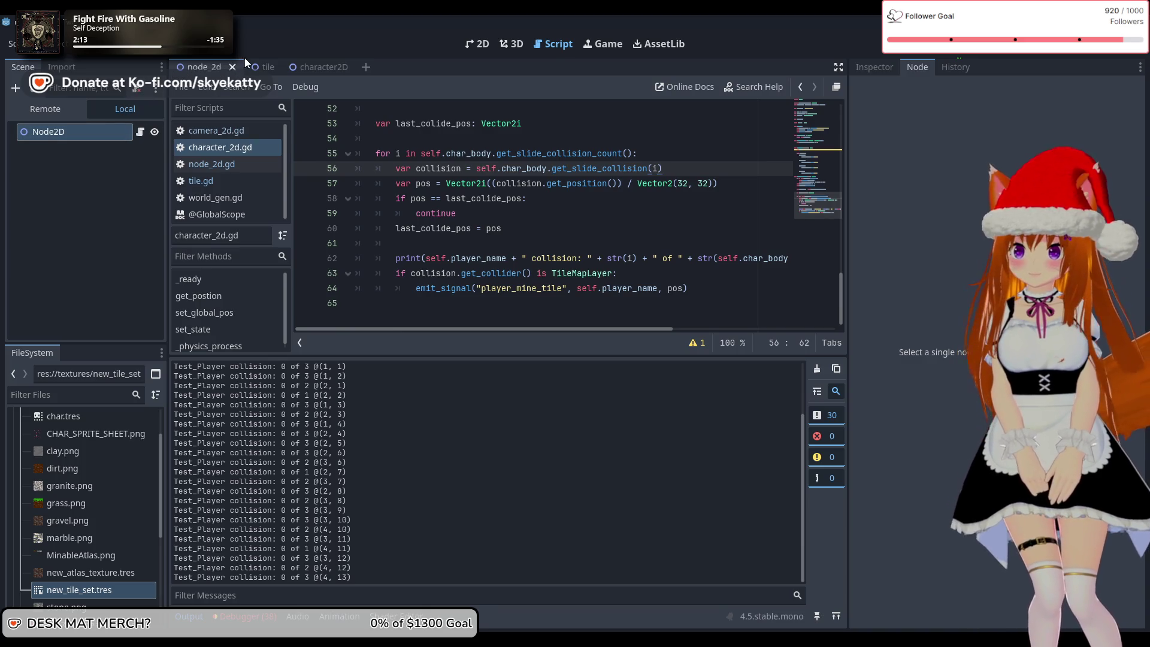
click(259, 66)
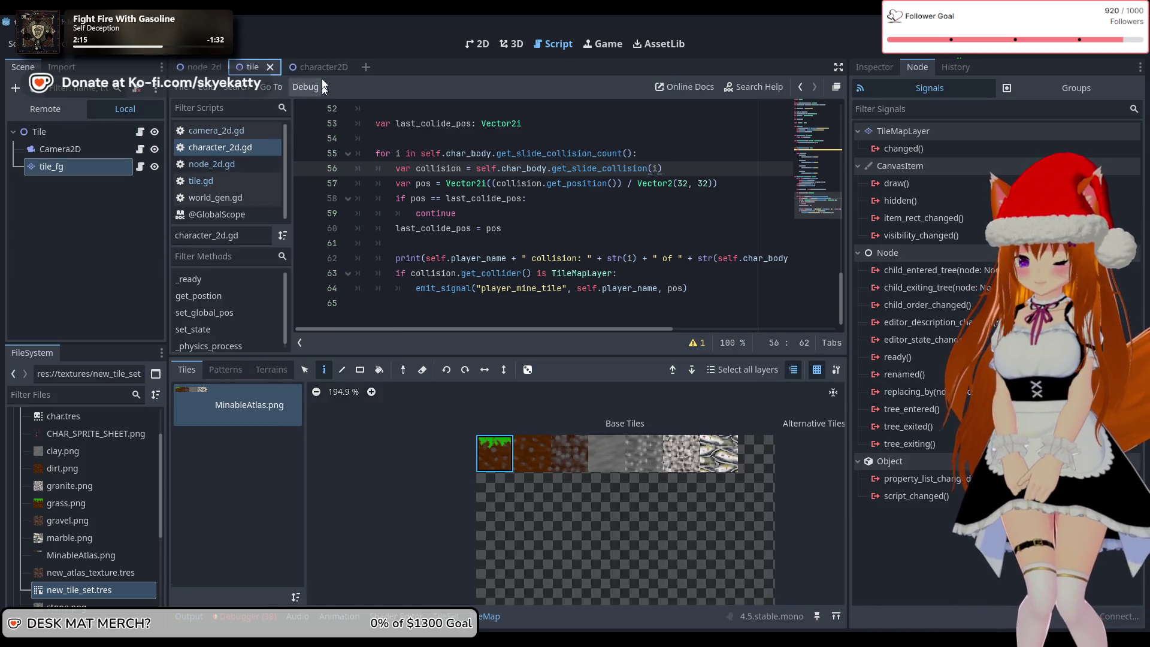
click(319, 67)
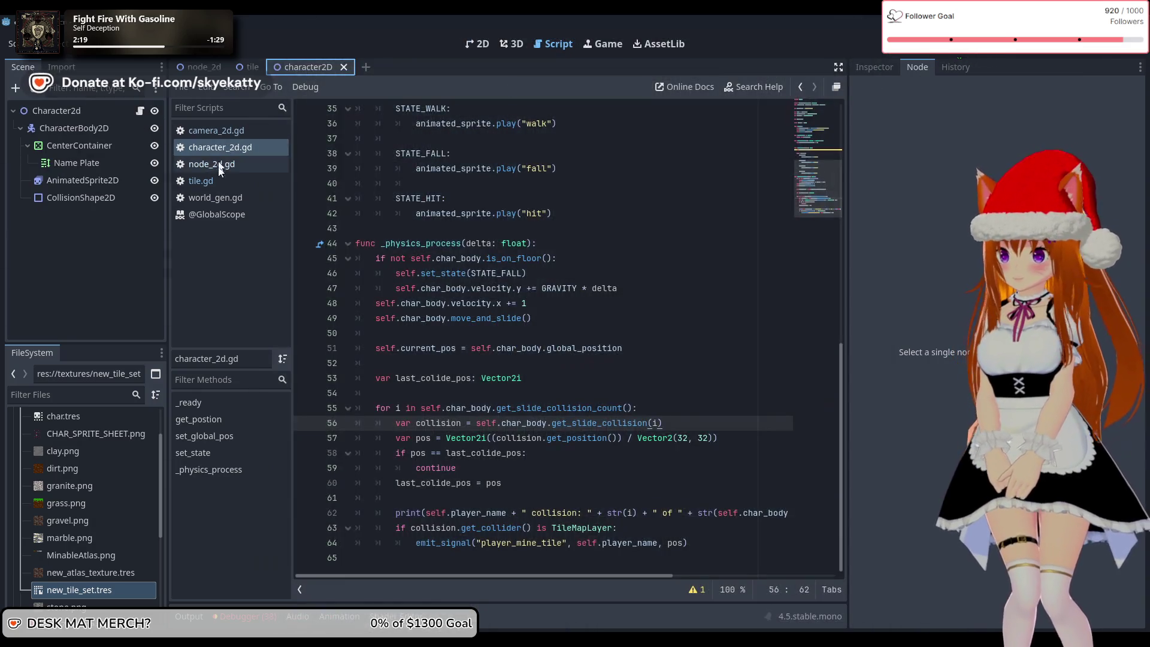
- Uncomment tile.gd lines 23, 24, 25 and 27 (tile_data, tile_id, tile lookup, print) and run
click(239, 180)
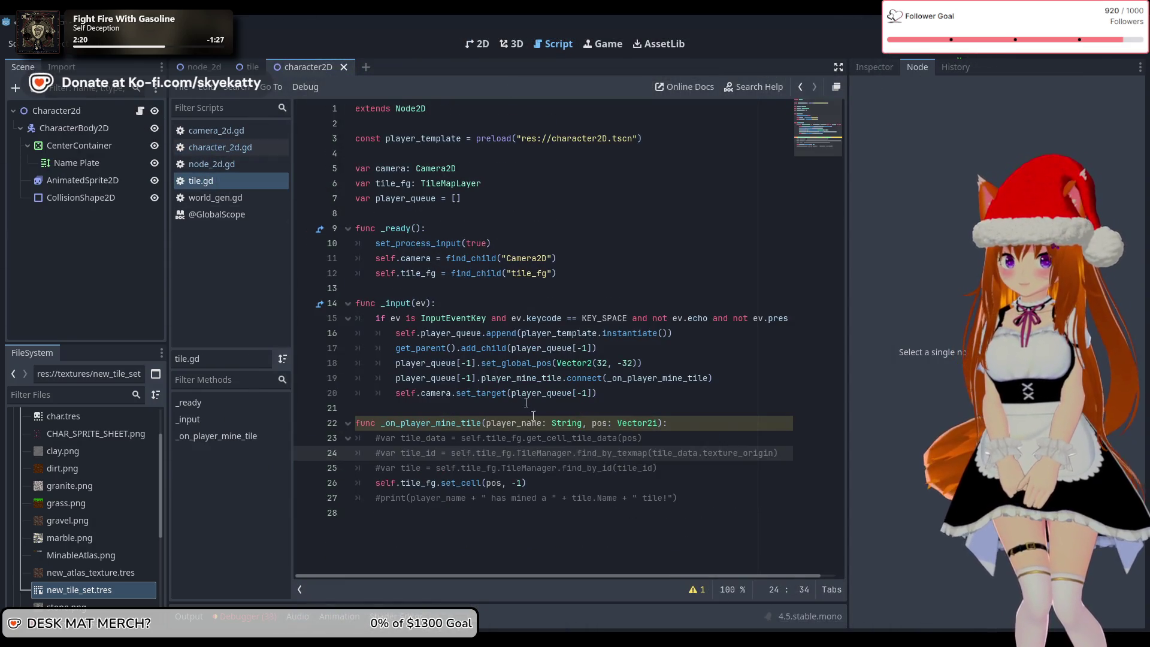
click(386, 438)
key(ctrl+k)
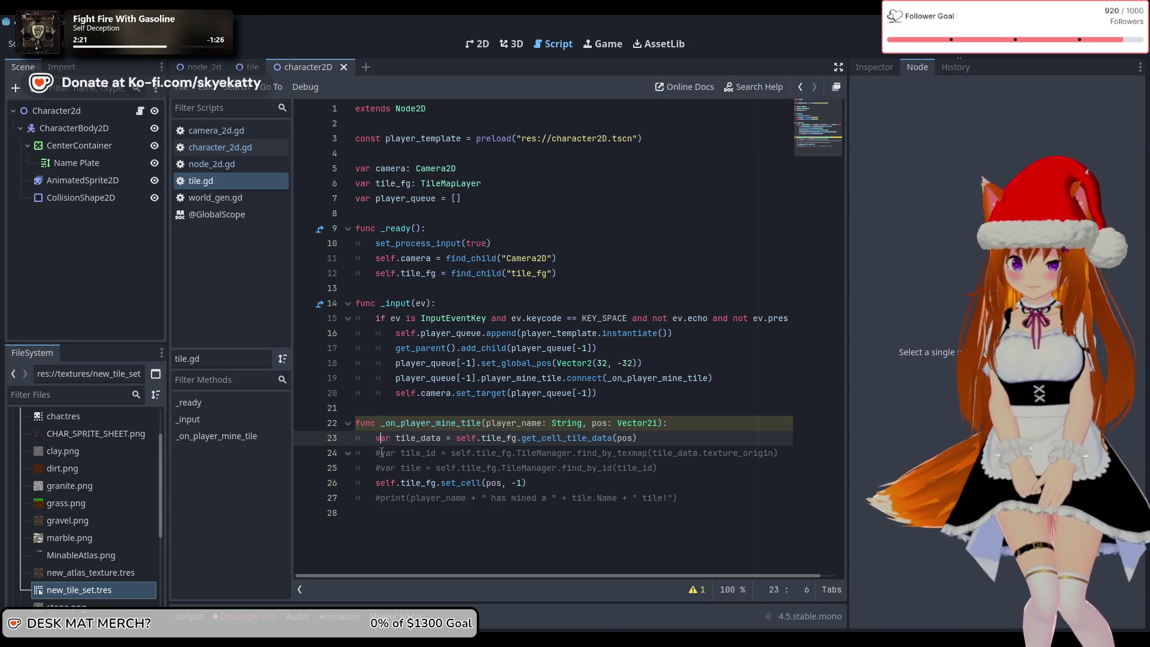
click(381, 453)
key(ctrl+k)
click(382, 468)
key(ctrl+k)
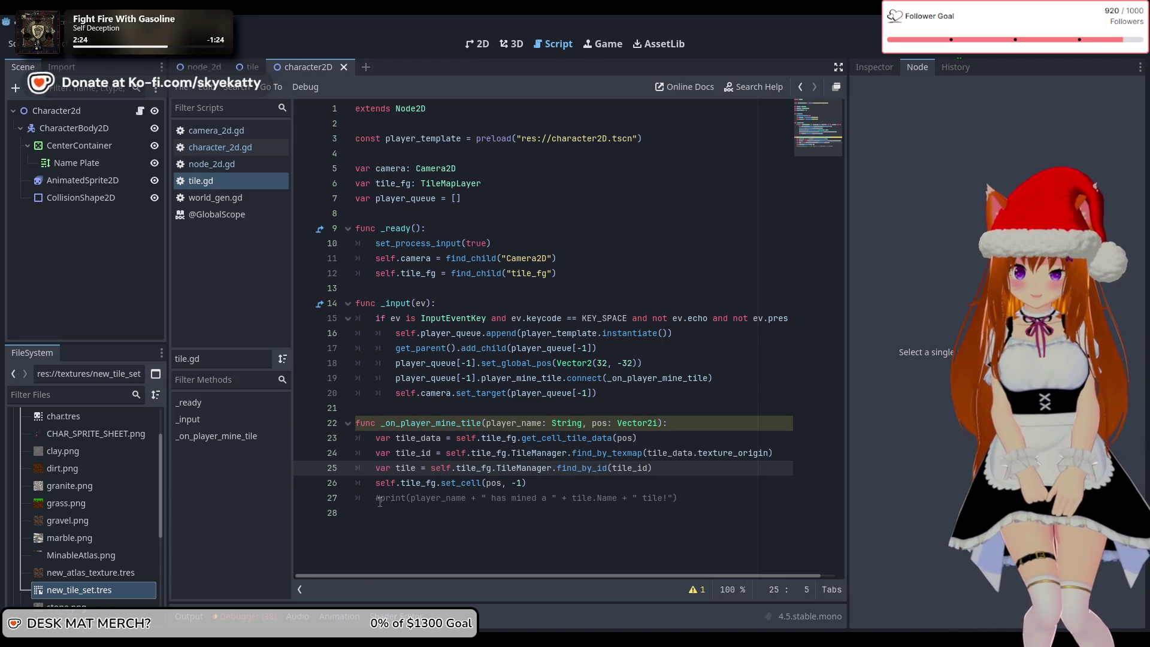
click(379, 500)
key(ctrl+k)
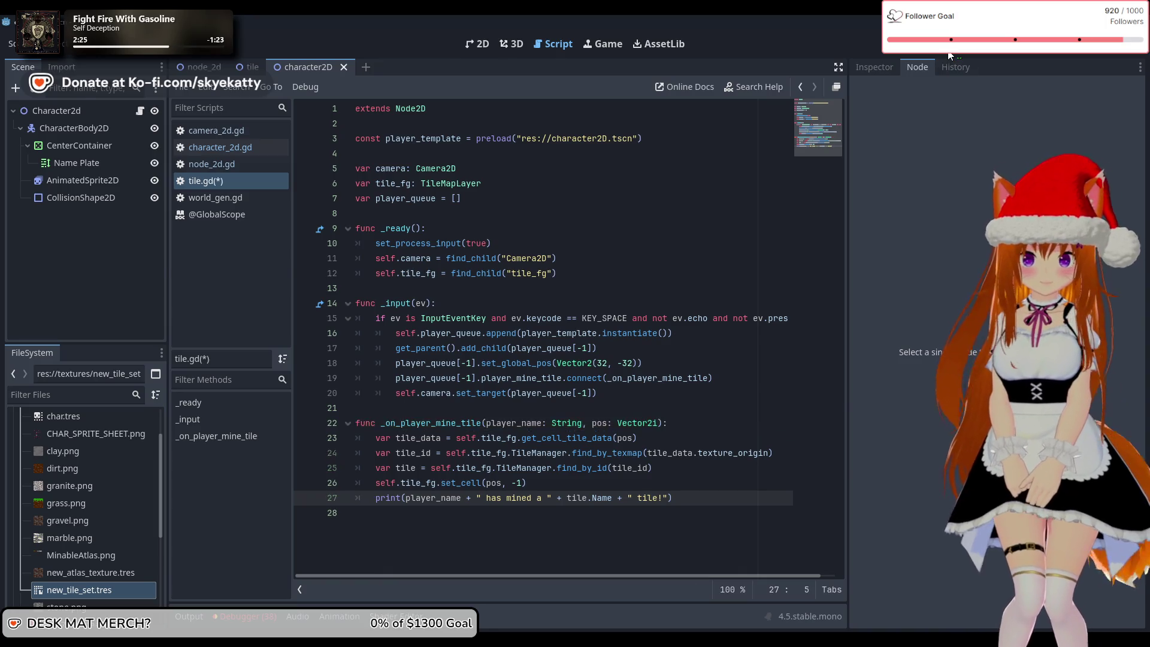
key(F5)
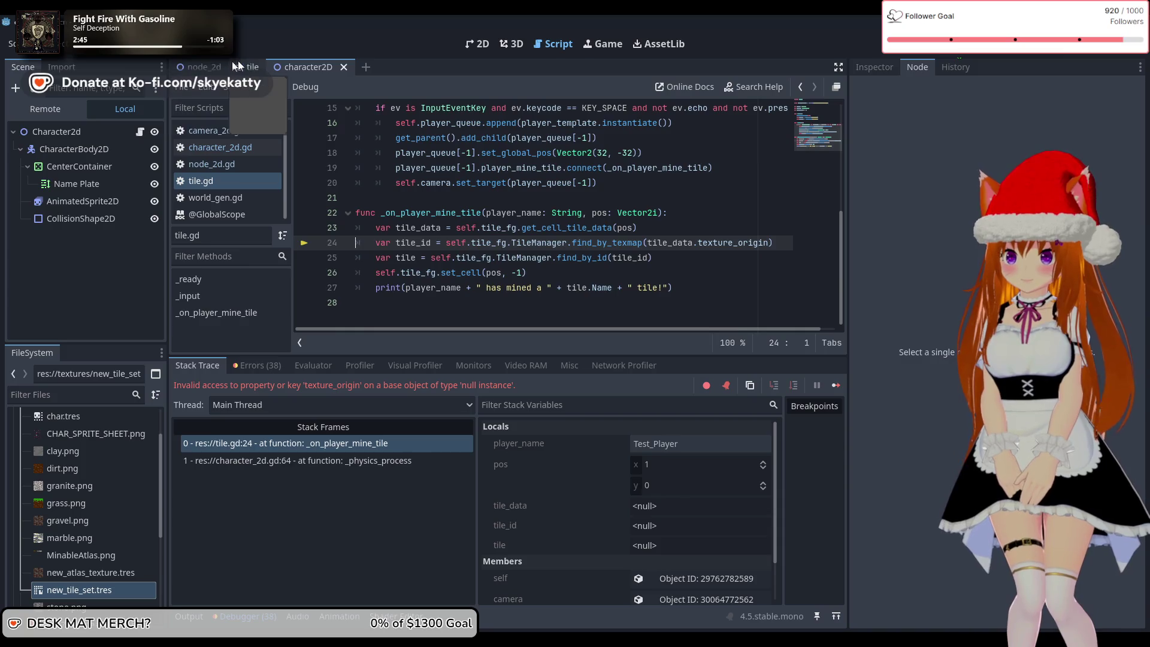
- Switch to the tile scene and view character_2d.gd's collision loop down to line 62's print
click(243, 66)
scroll(435, 274, up, 3)
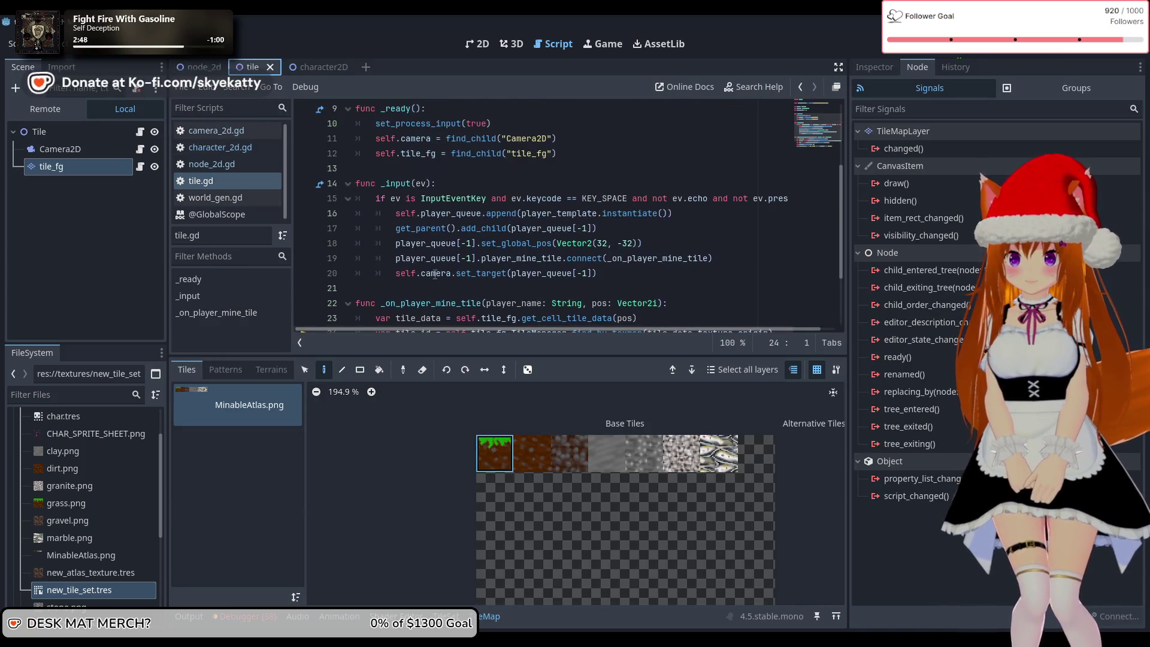
scroll(435, 274, down, 3)
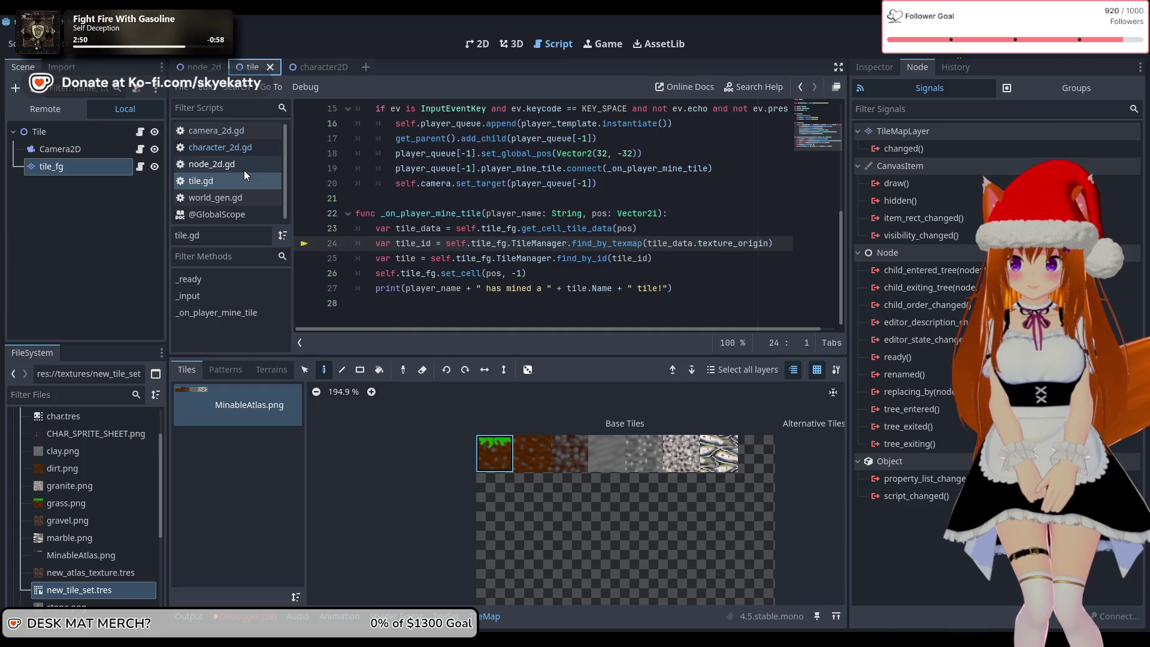
click(243, 146)
scroll(409, 215, down, 6)
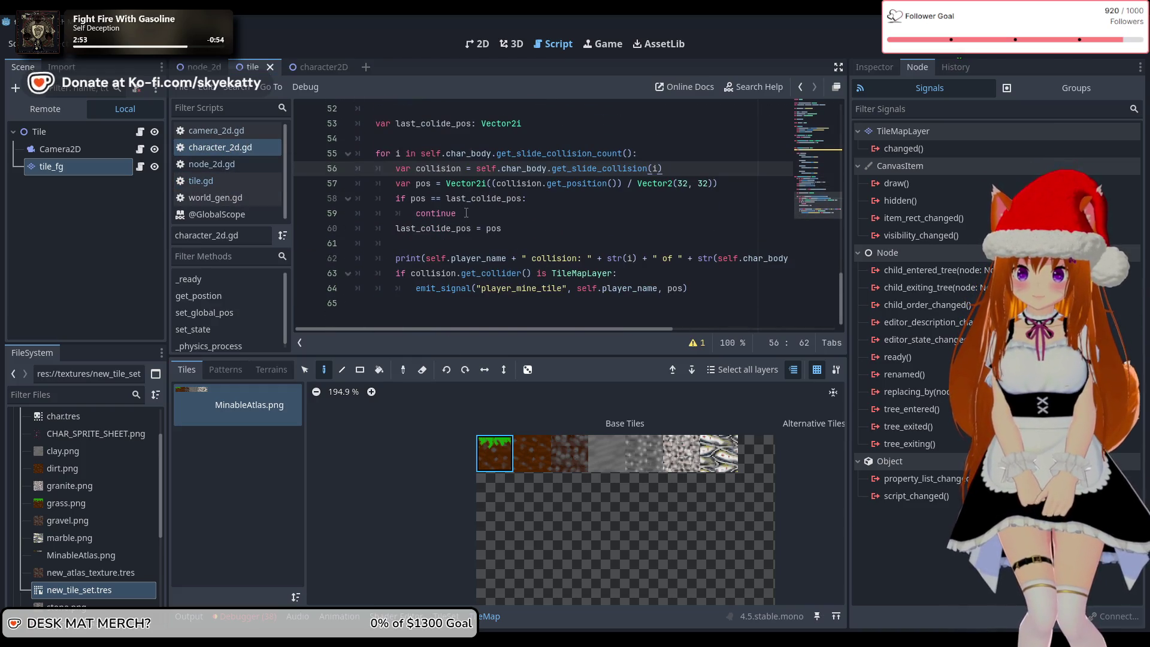
scroll(499, 213, up, 1)
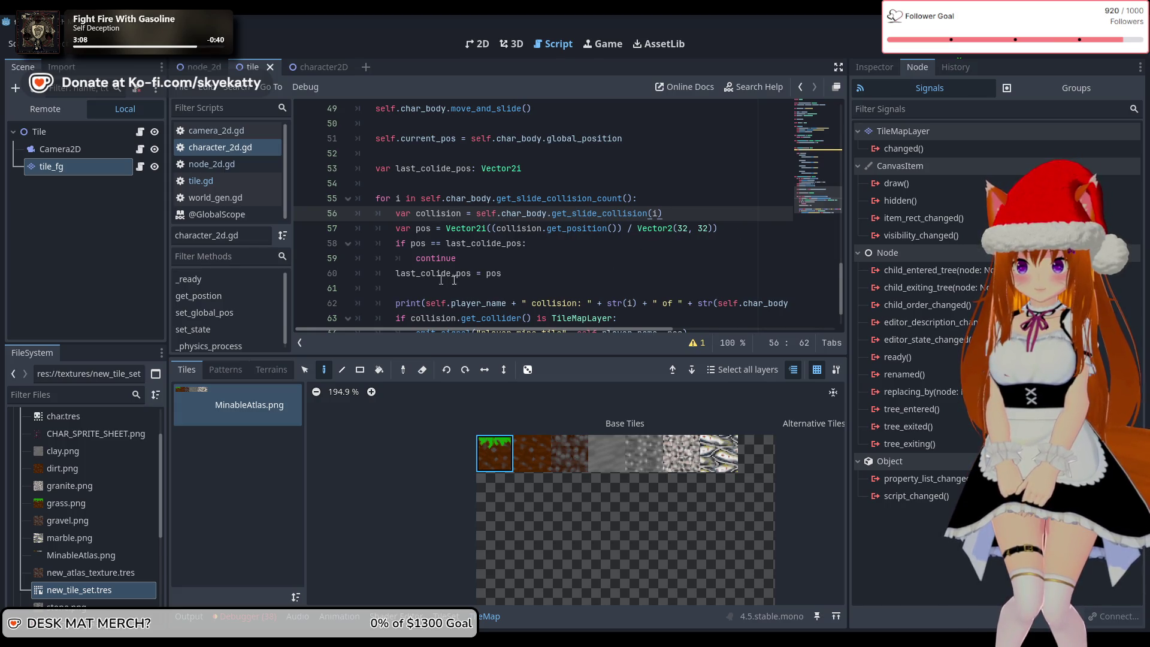
click(539, 274)
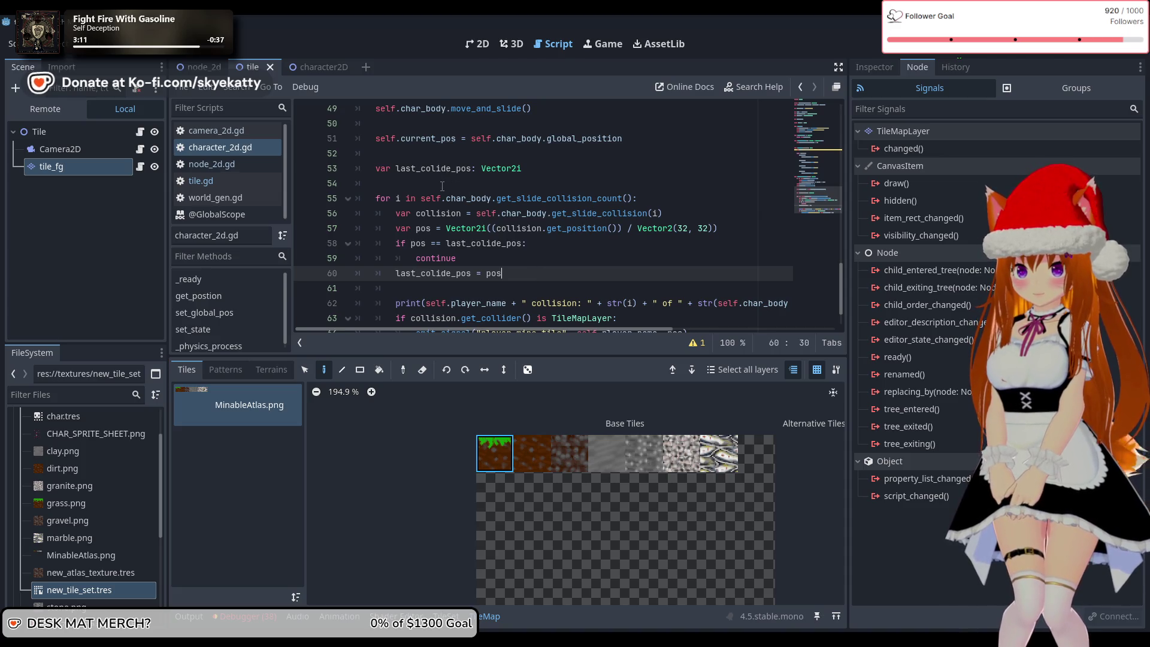
scroll(537, 197, down, 1)
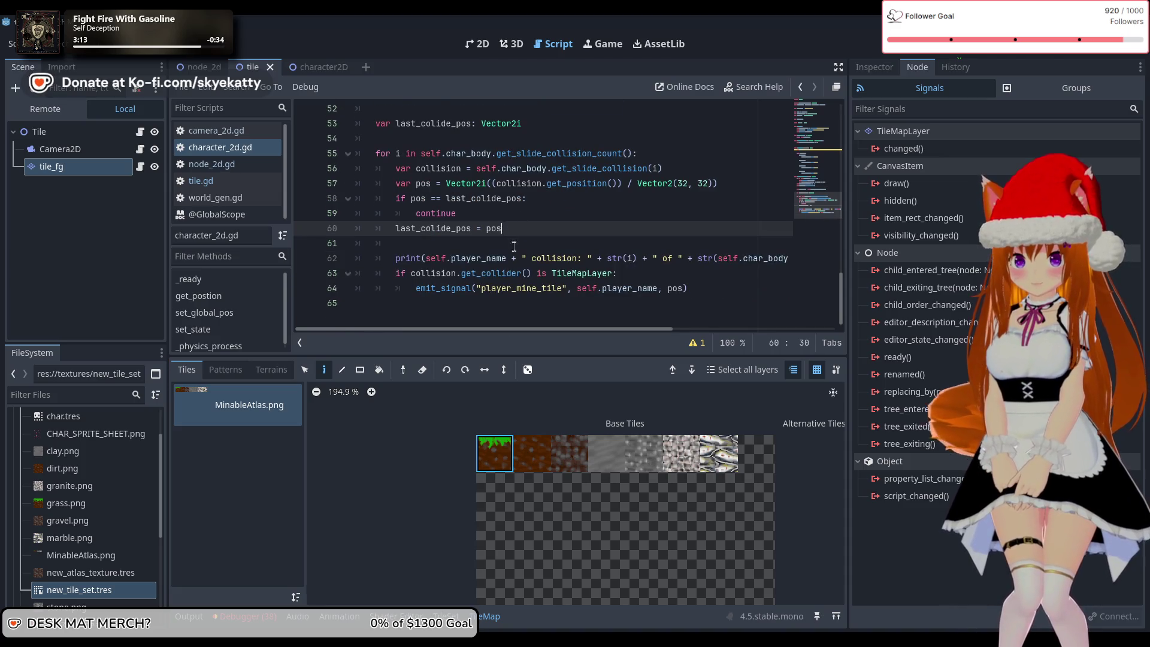
click(397, 261)
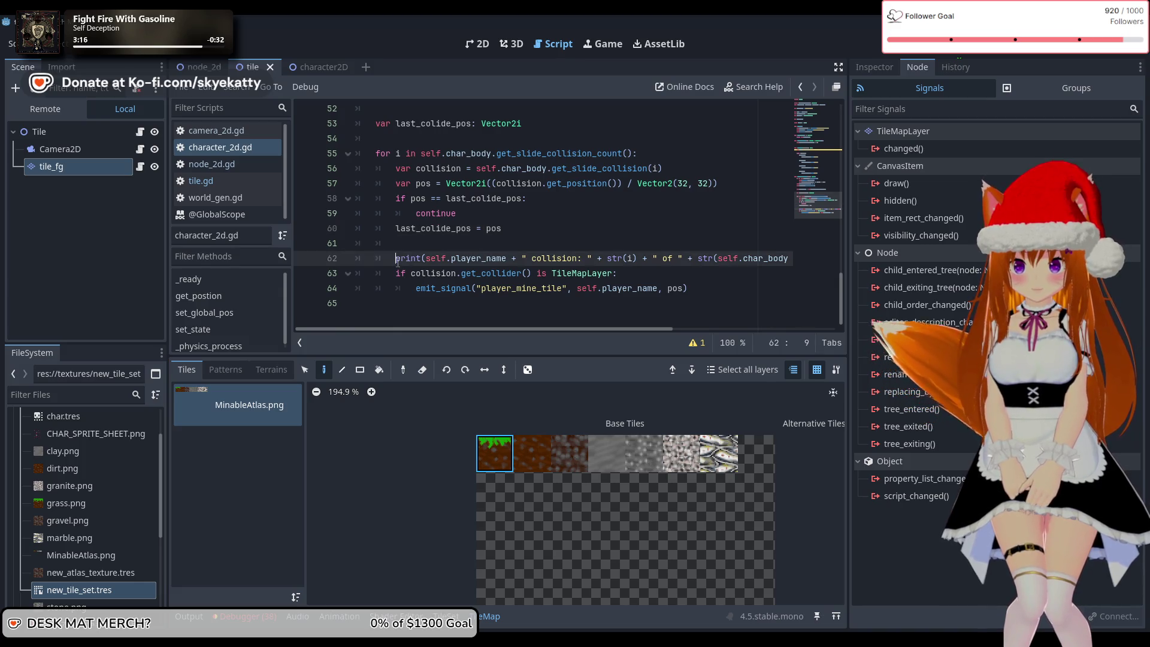
mouse_move(398, 262)
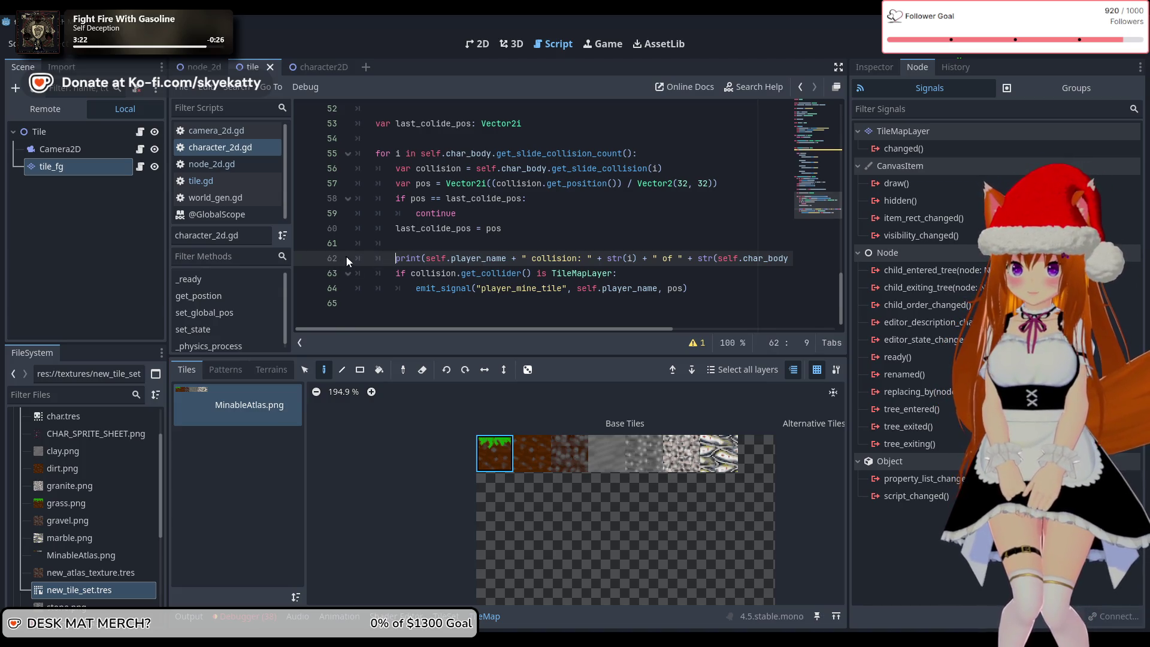
- Select the last collision coordinates in the Output log, then bring the game window forward
click(189, 618)
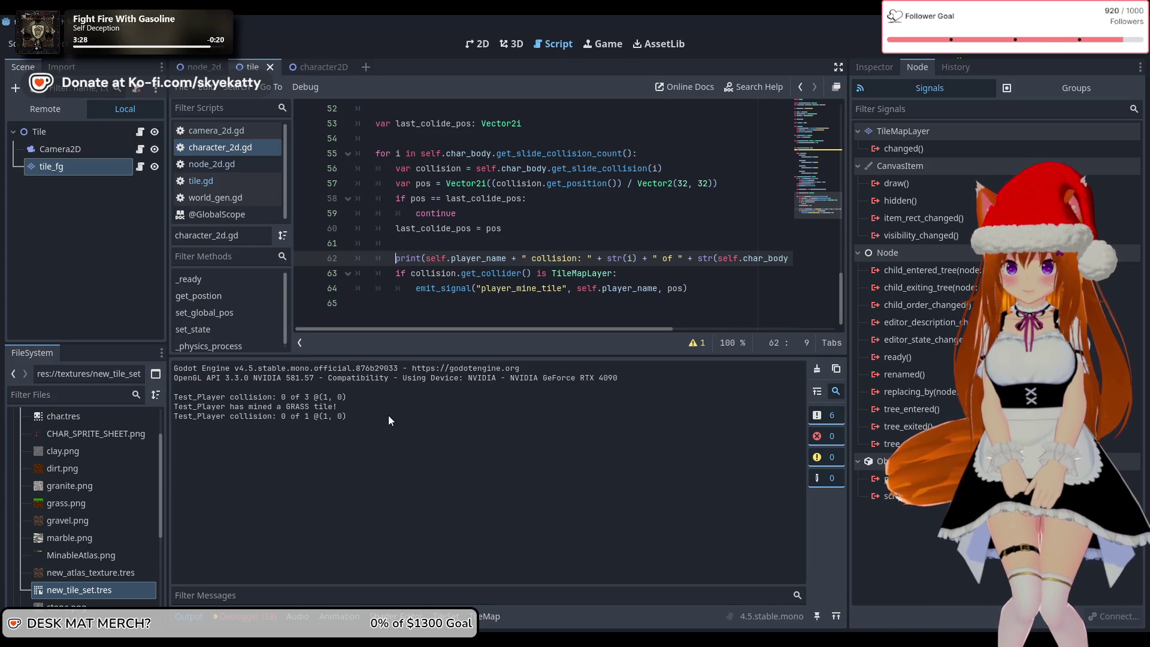
drag(385, 412, 278, 416)
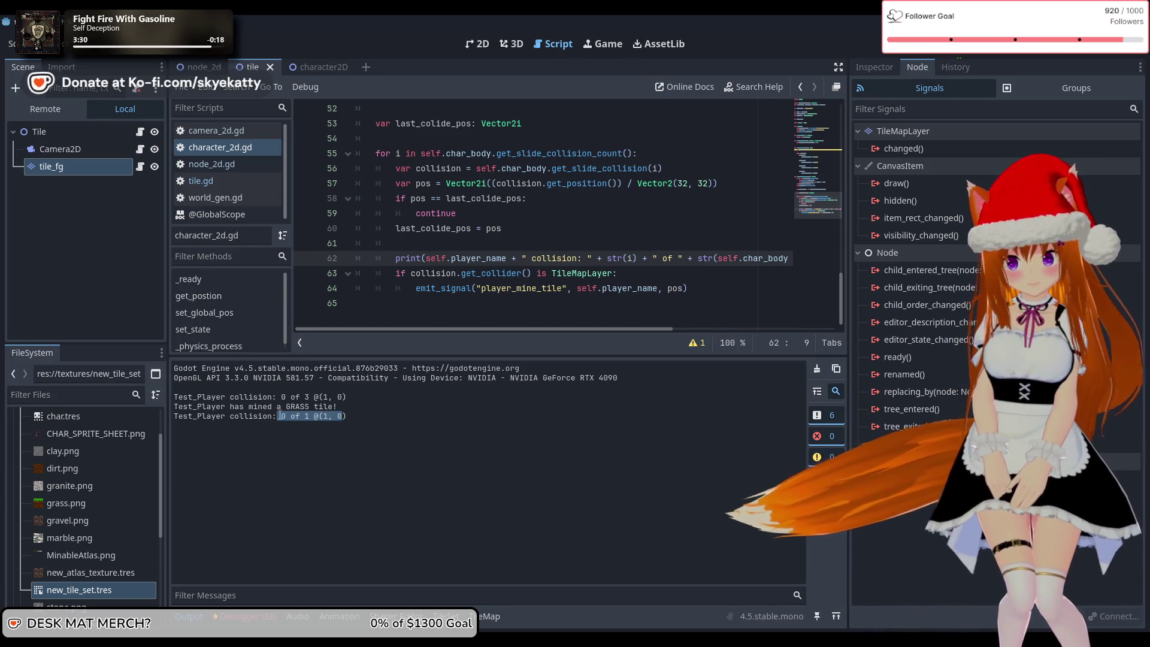
drag(348, 413, 256, 413)
click(358, 416)
drag(358, 416, 279, 416)
click(362, 419)
drag(362, 420, 230, 415)
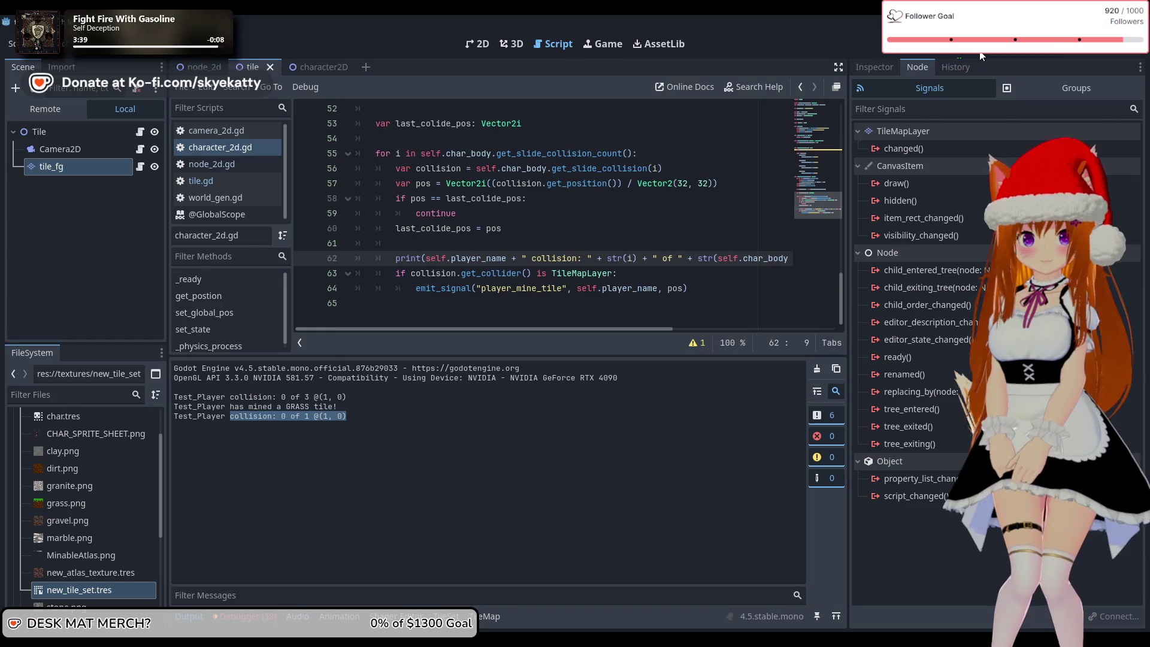
mouse_move(629, 638)
click(687, 596)
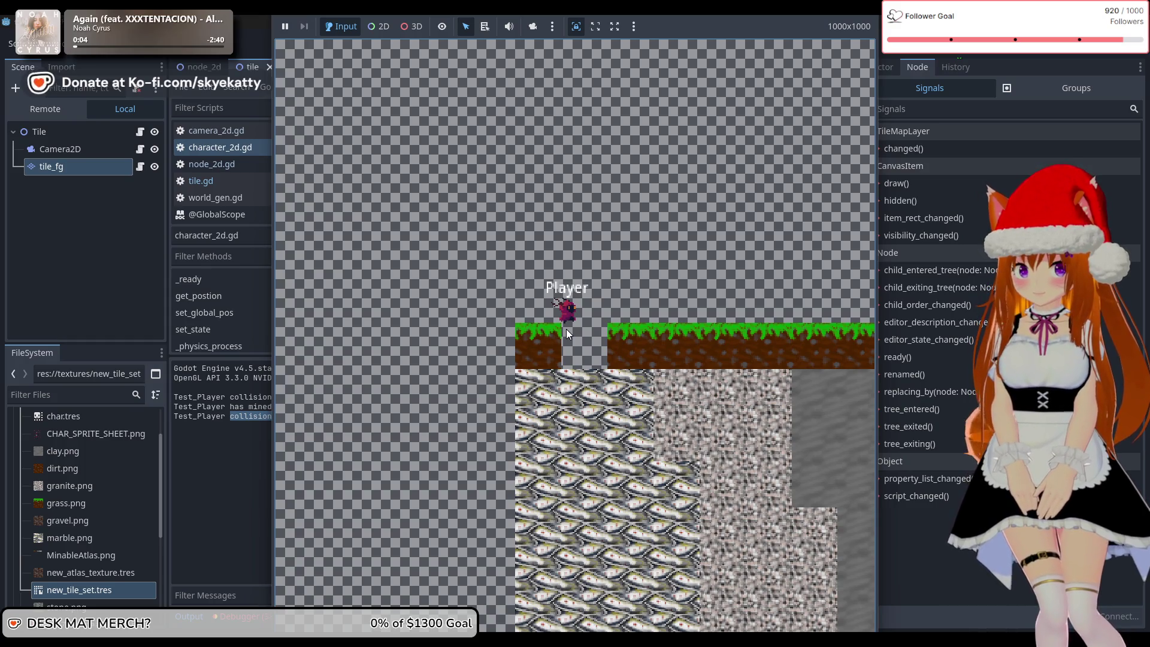
- Go back to the editor at the emit_signal line 64 and stop the running game
click(251, 450)
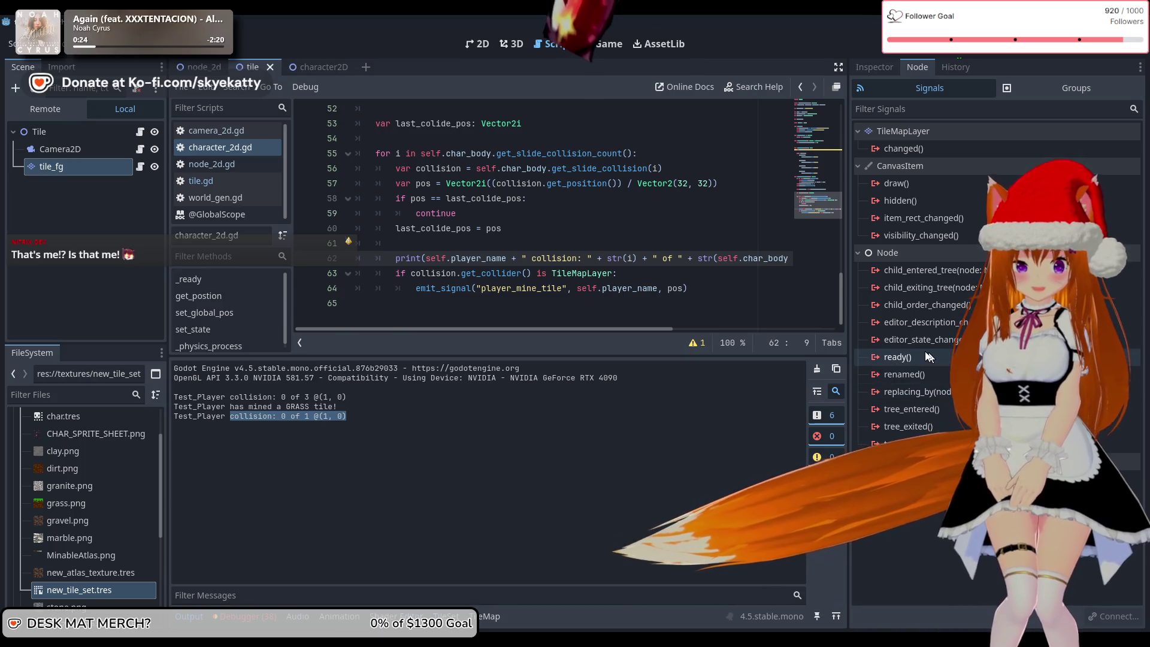
mouse_move(920, 348)
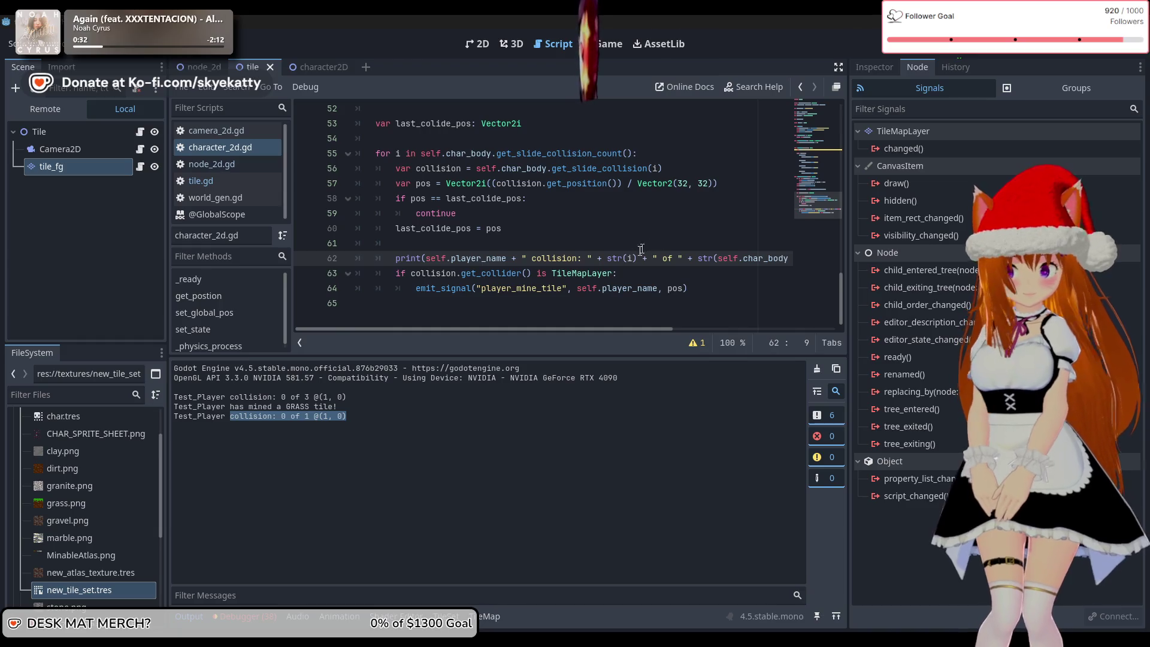
click(628, 289)
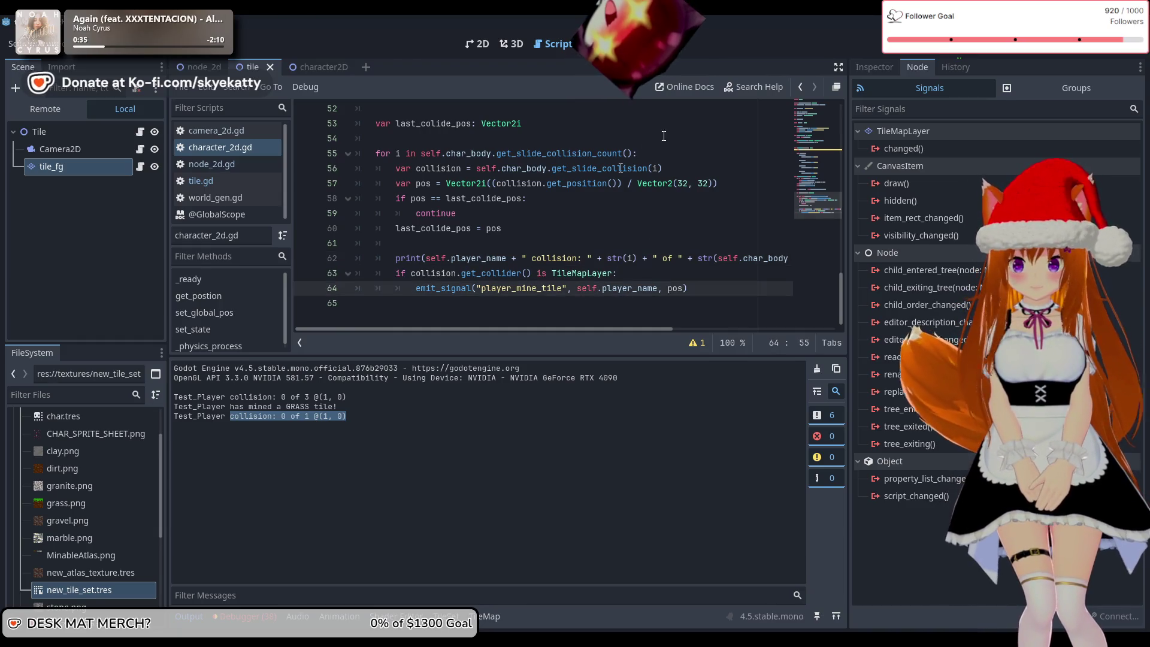
click(937, 52)
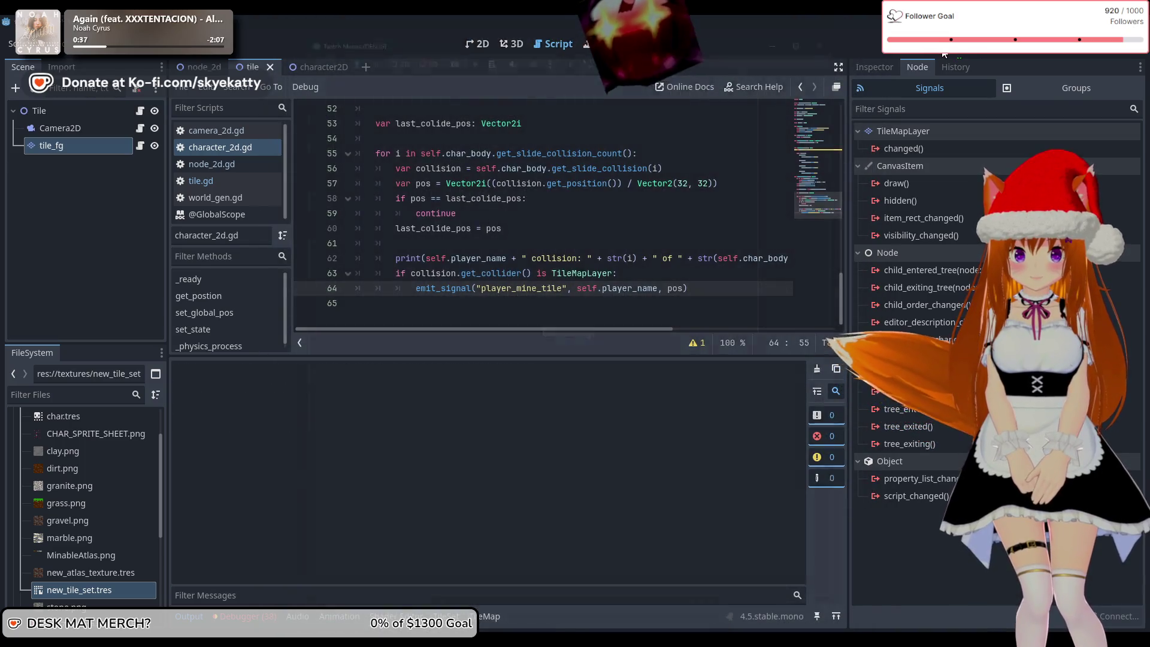
- Relaunch the game, check its window, and return to the Debugger showing the tile.gd line 24 error
key(F5)
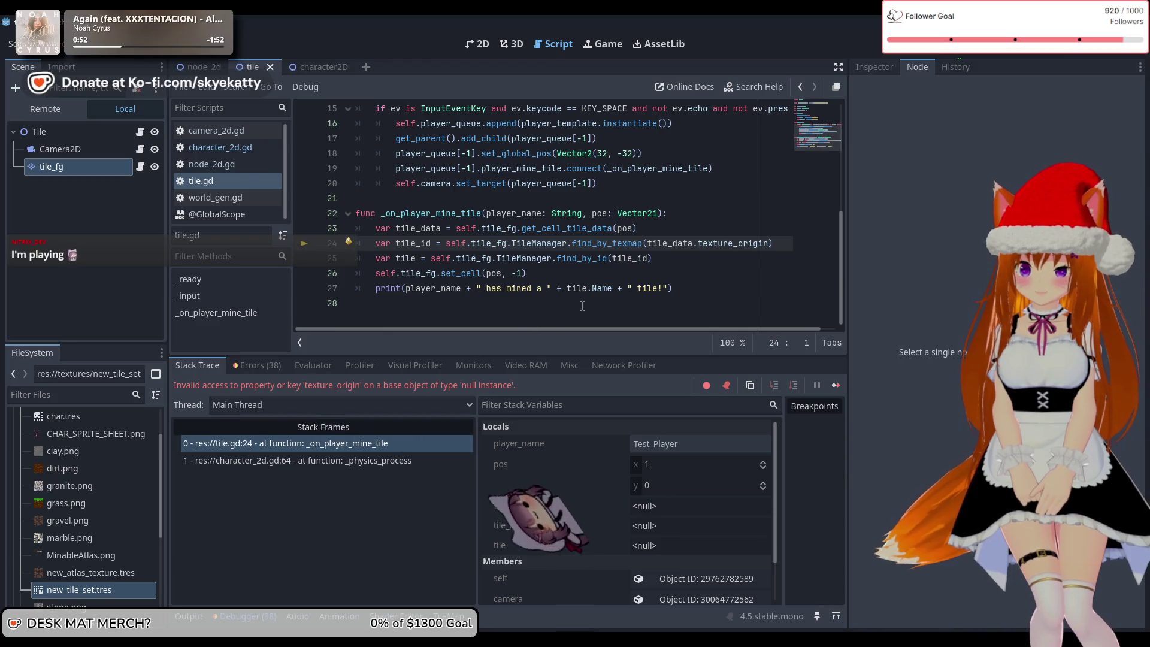
scroll(586, 306, up, 1)
scroll(586, 306, down, 1)
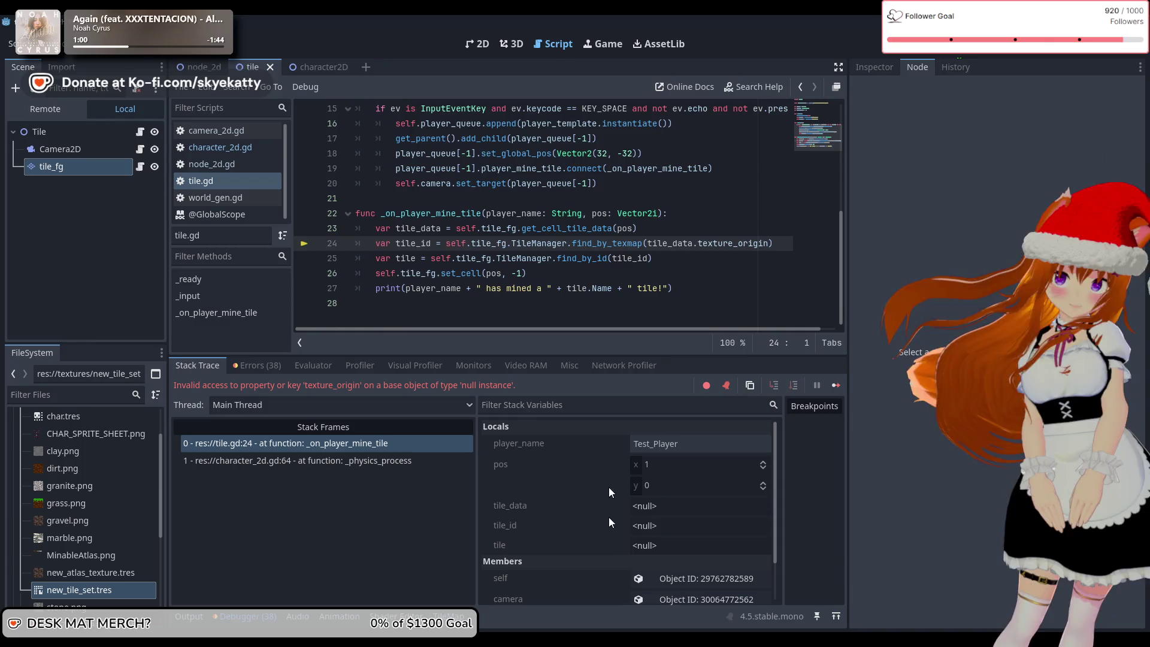
mouse_move(688, 623)
click(688, 603)
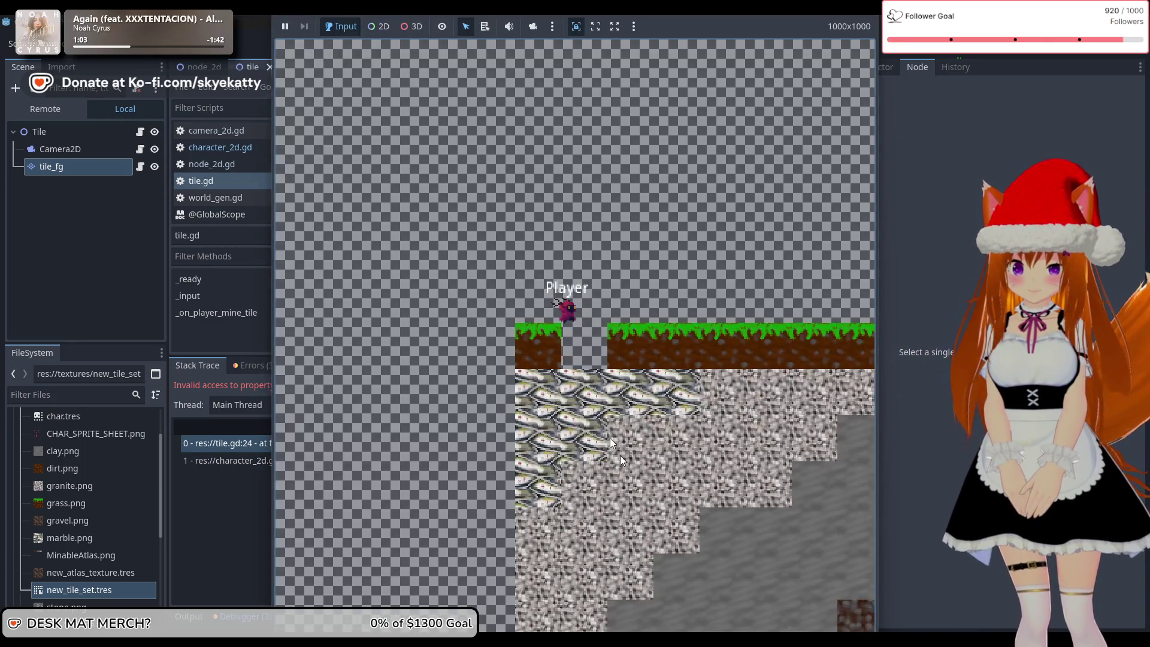
click(223, 506)
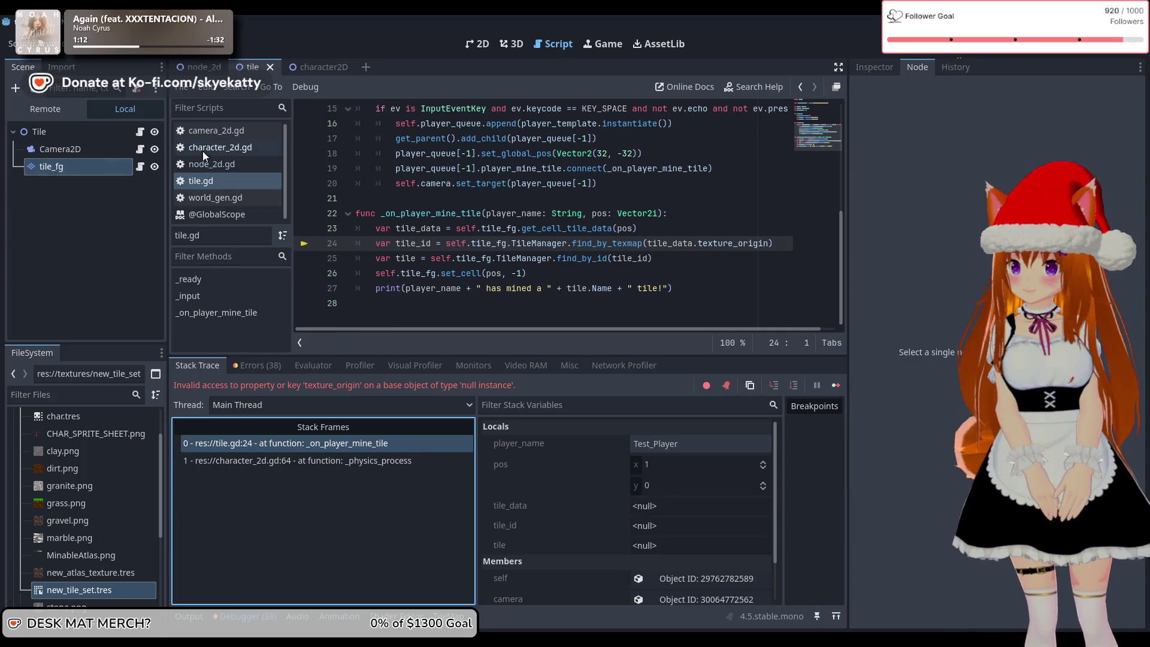
- Look through node_2d.gd and world_gen.gd, then bring up the tile.gd script
click(209, 161)
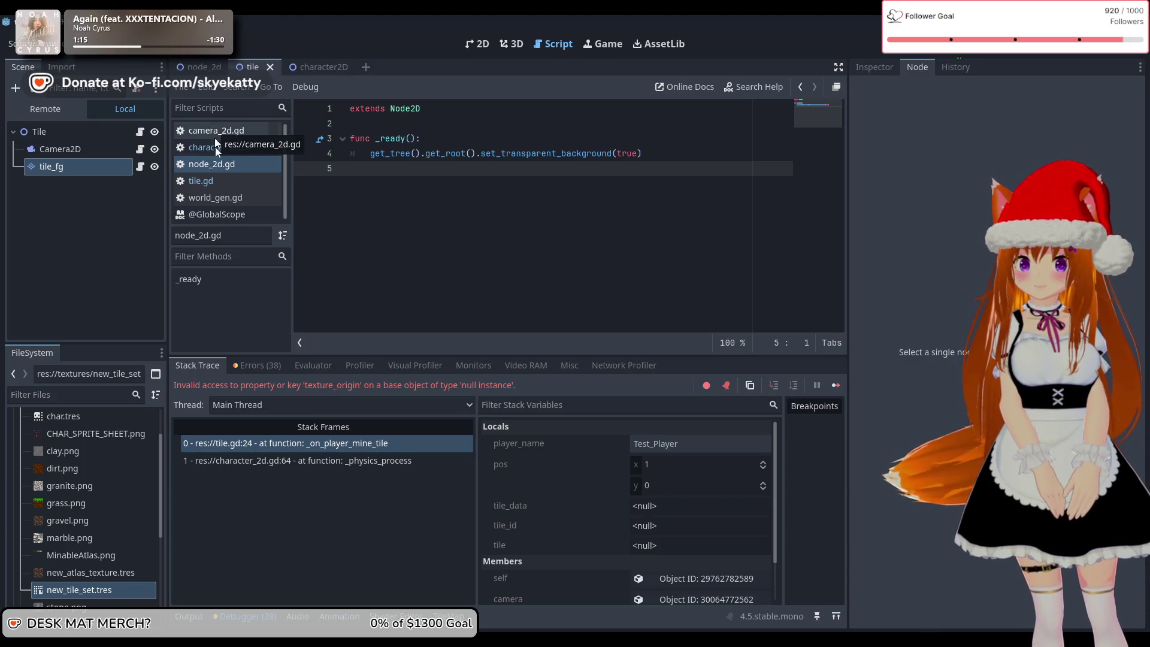
click(234, 201)
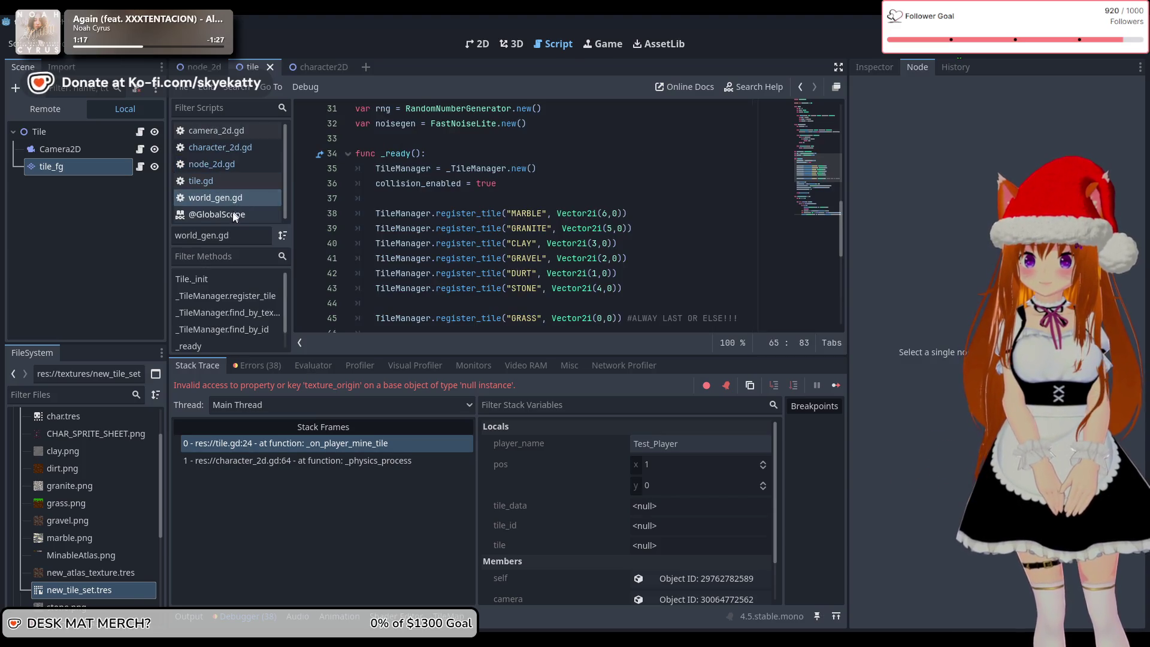
click(232, 178)
scroll(569, 206, up, 5)
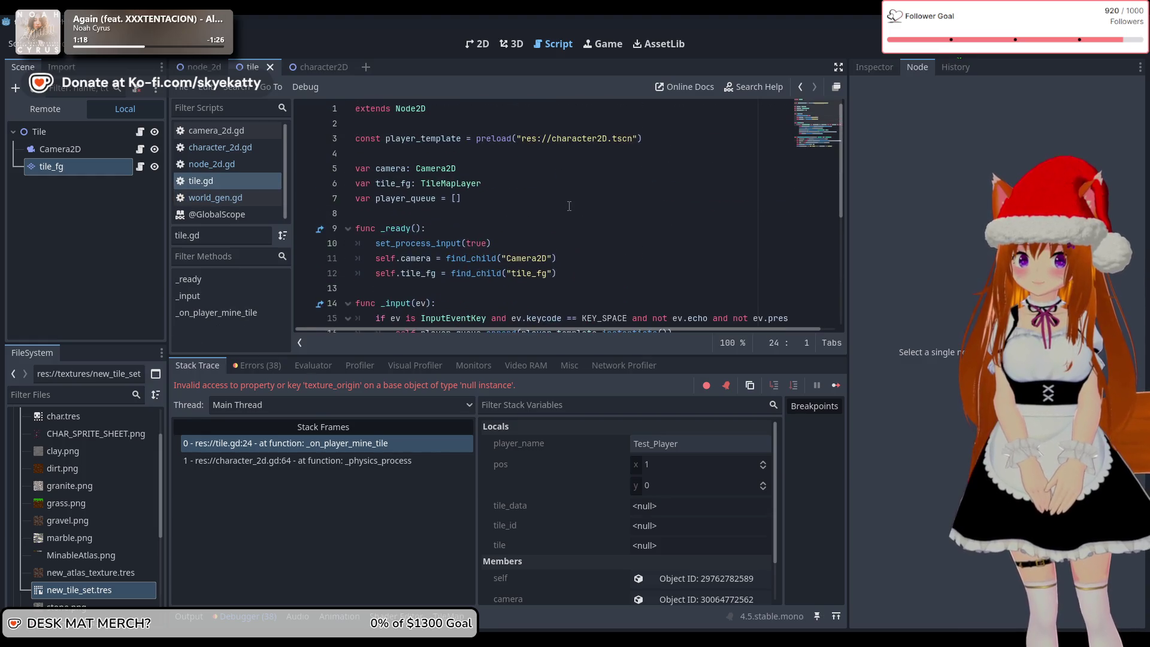
scroll(431, 208, down, 3)
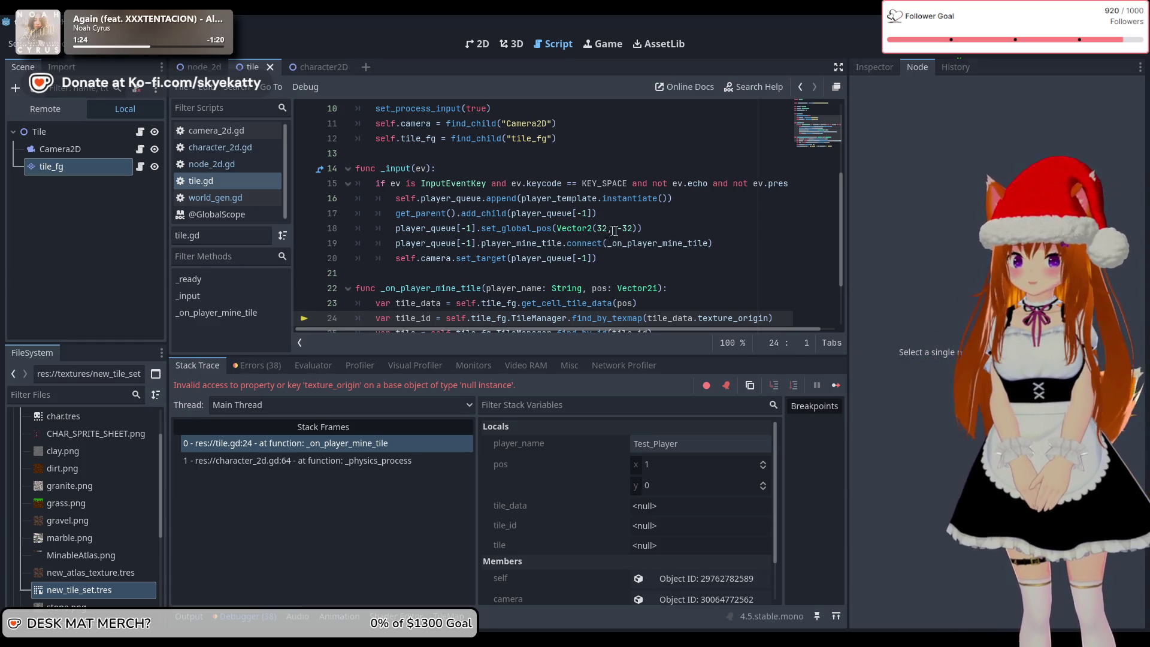
- On line 18, change the player spawn from Vector2(32, -32) to Vector2(40, -32)
click(607, 228)
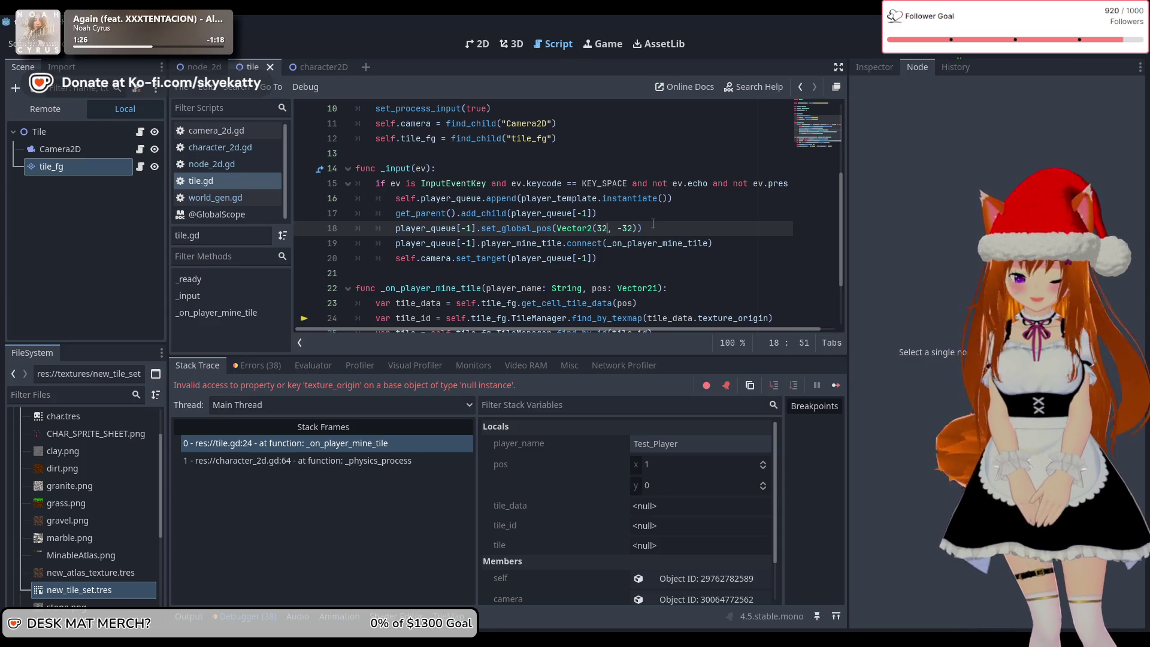
key(BackSpace)
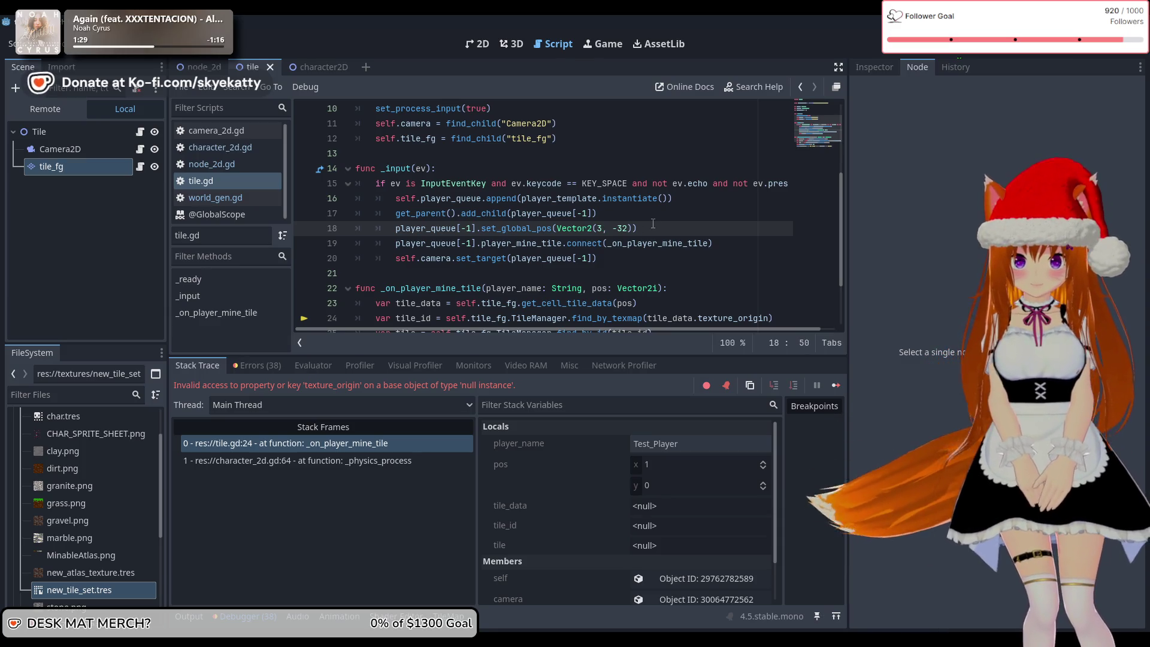
key(BackSpace)
text(40)
click(653, 225)
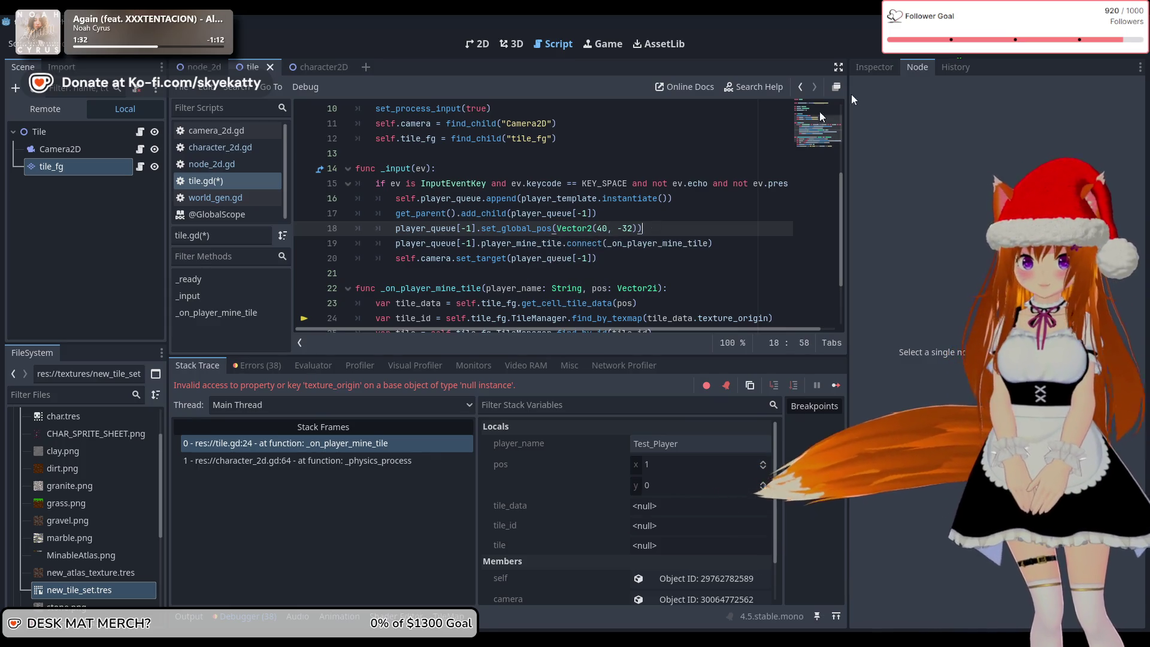
- Save and run the game, steering the player with the arrow keys to dig down
key(F5)
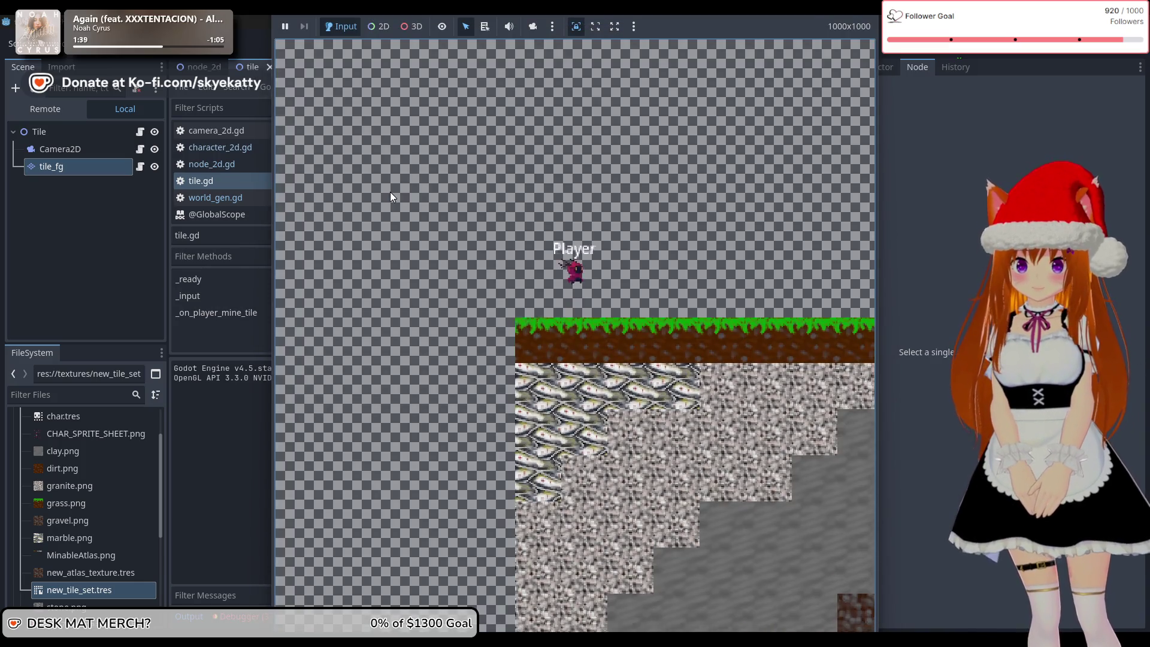
key(Down)
key(Down)
key(Down)
key(Right)
key(Down)
key(Down)
key(Right)
key(Down)
key(Down)
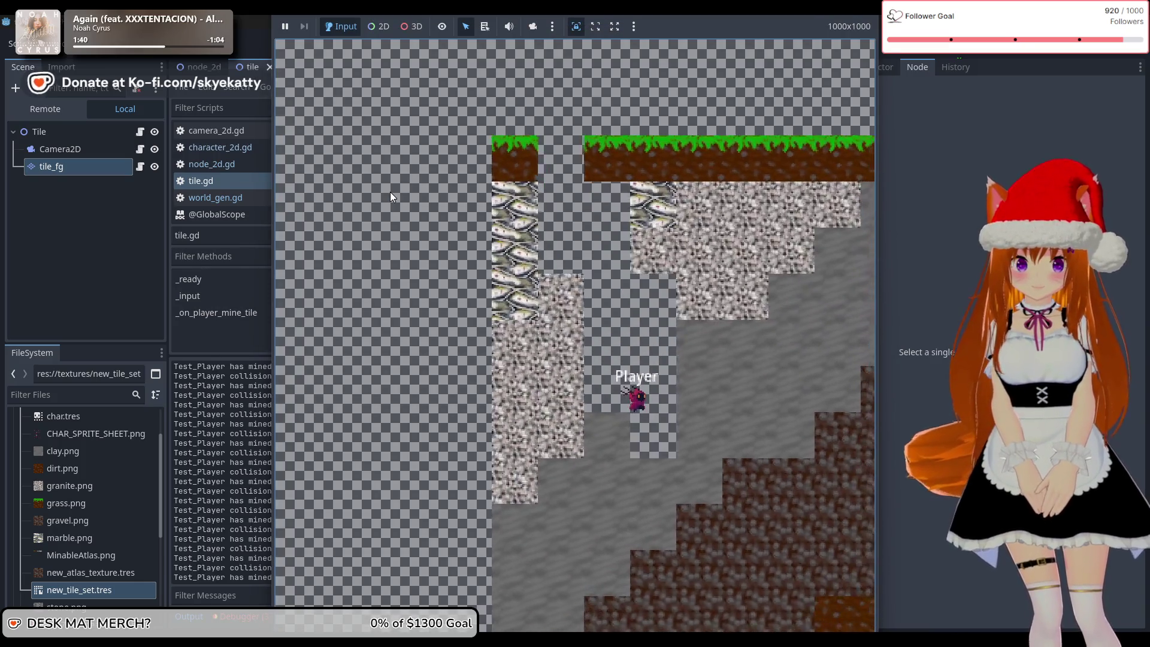
key(Down)
key(Down)
key(Down)
key(Left)
key(Down)
key(Down)
key(Down)
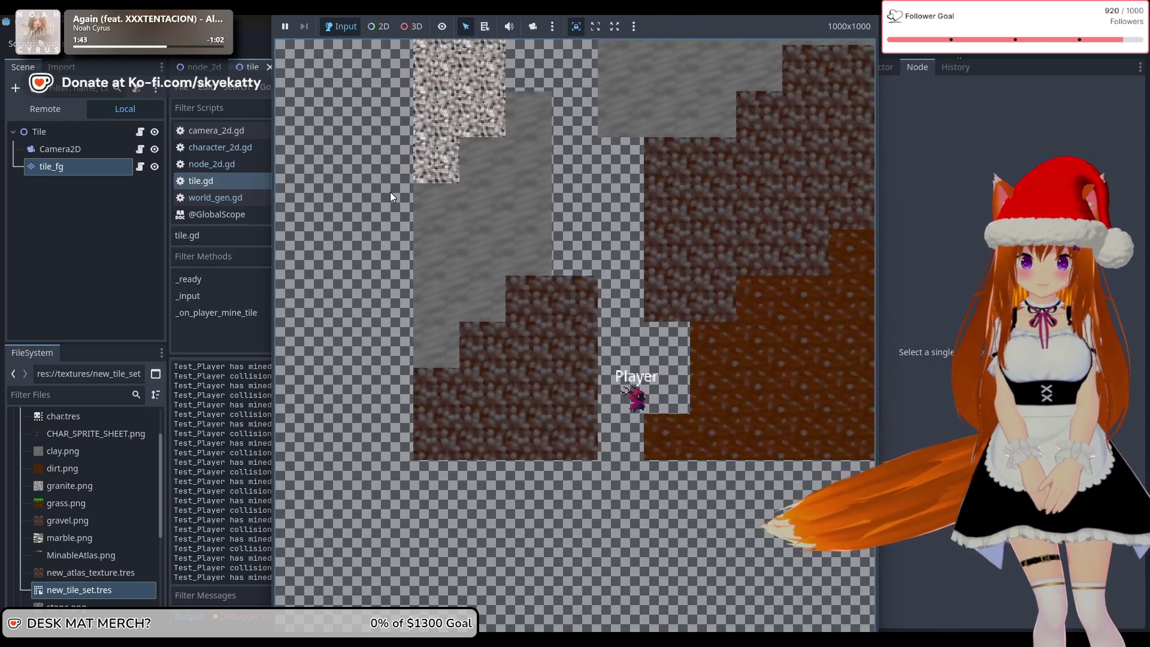
key(Down)
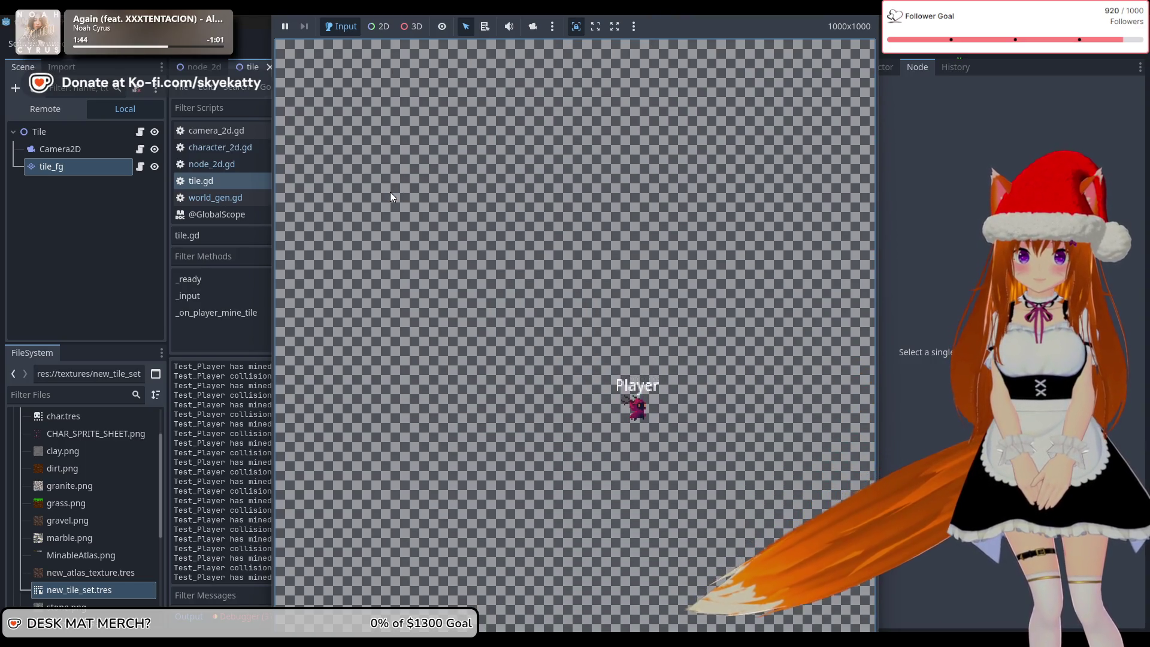
- Stop the game, relaunch it, and bring the game window to the front
key(F8)
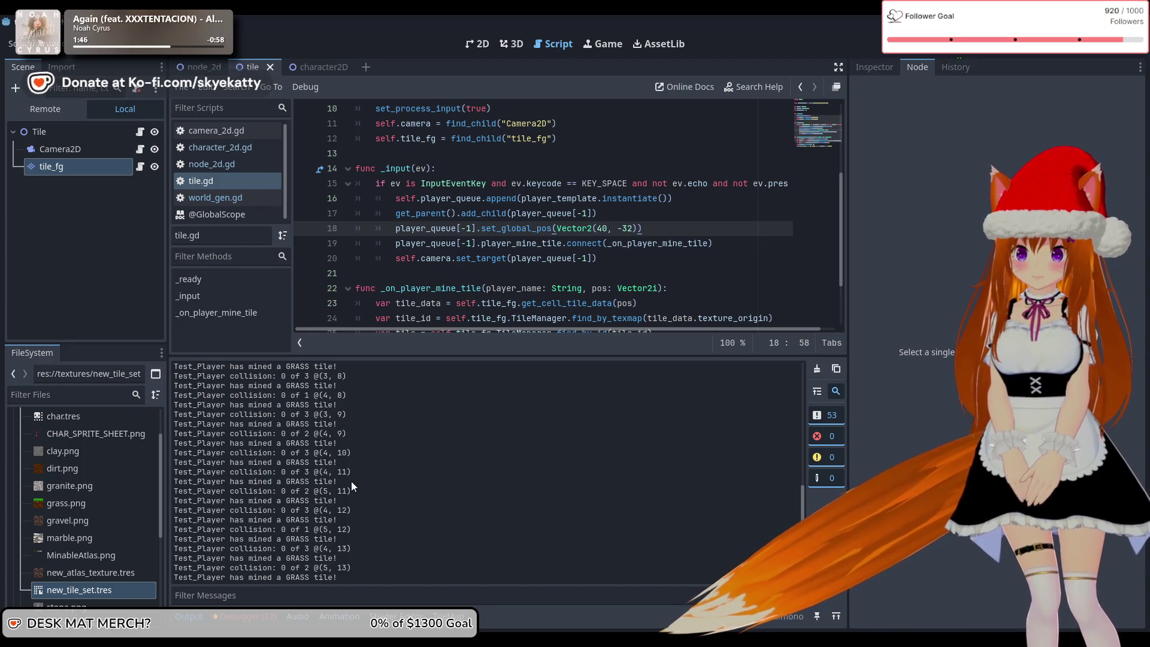
key(F5)
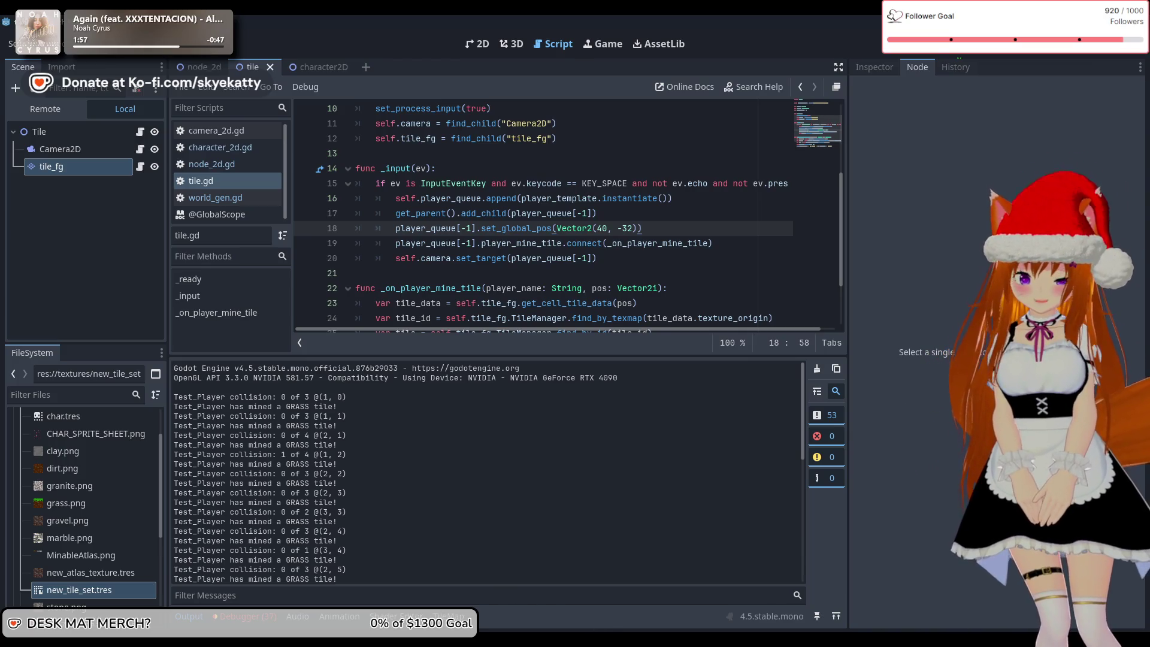
mouse_move(626, 641)
click(683, 589)
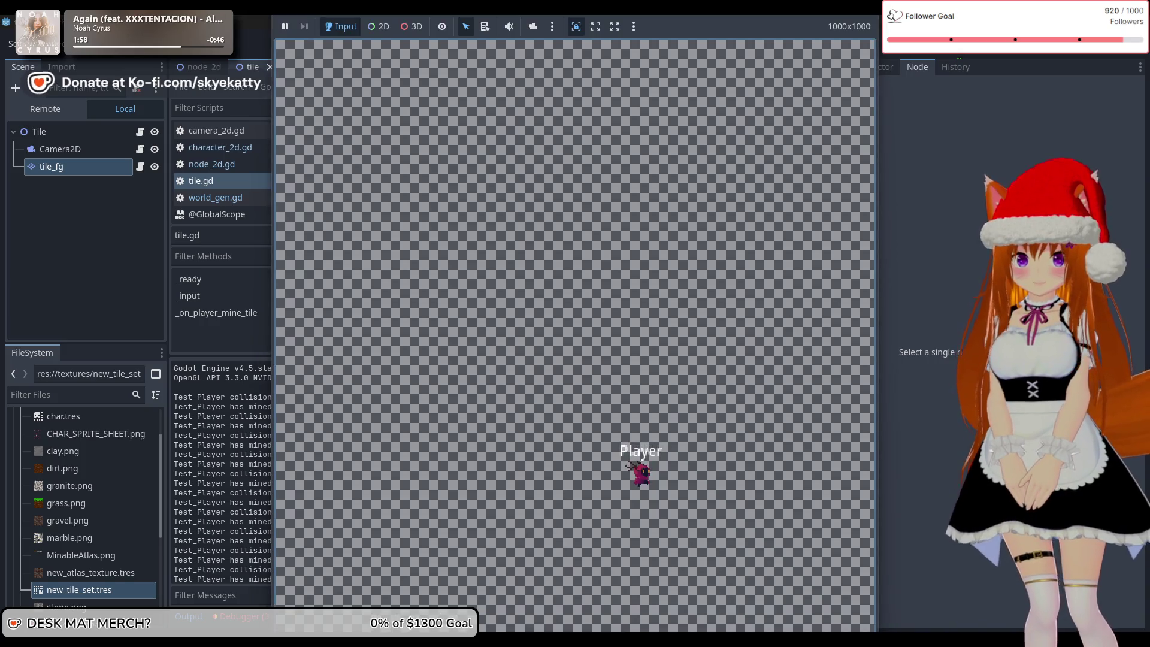
- Stop the game and scroll through the tile.gd script
key(F8)
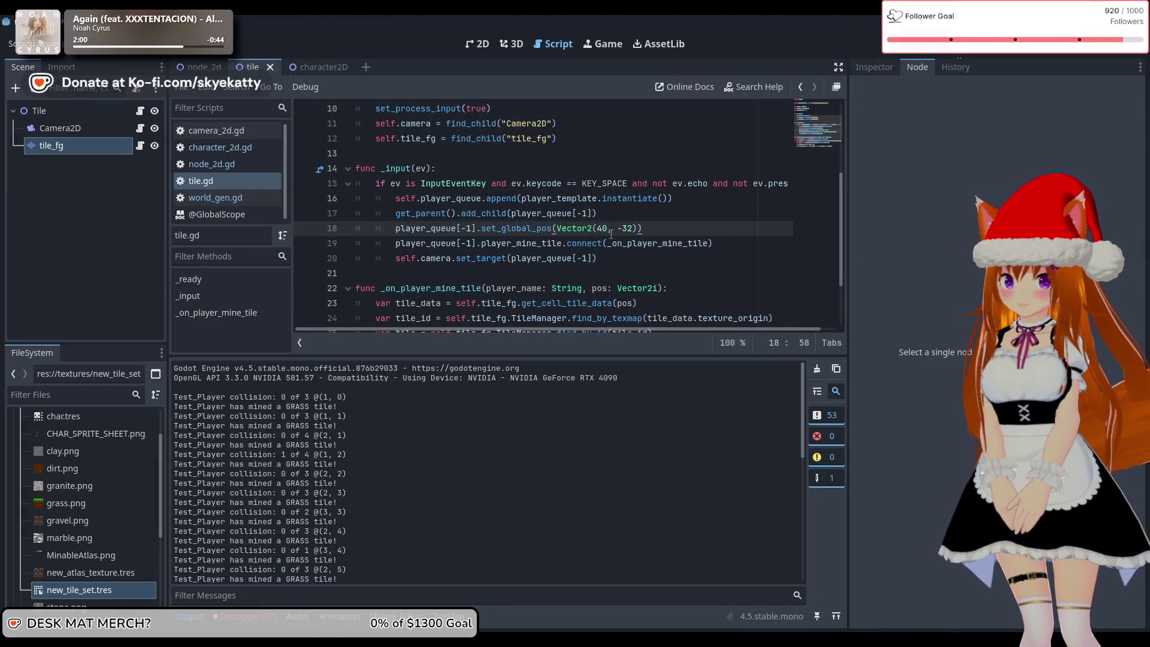
mouse_move(587, 231)
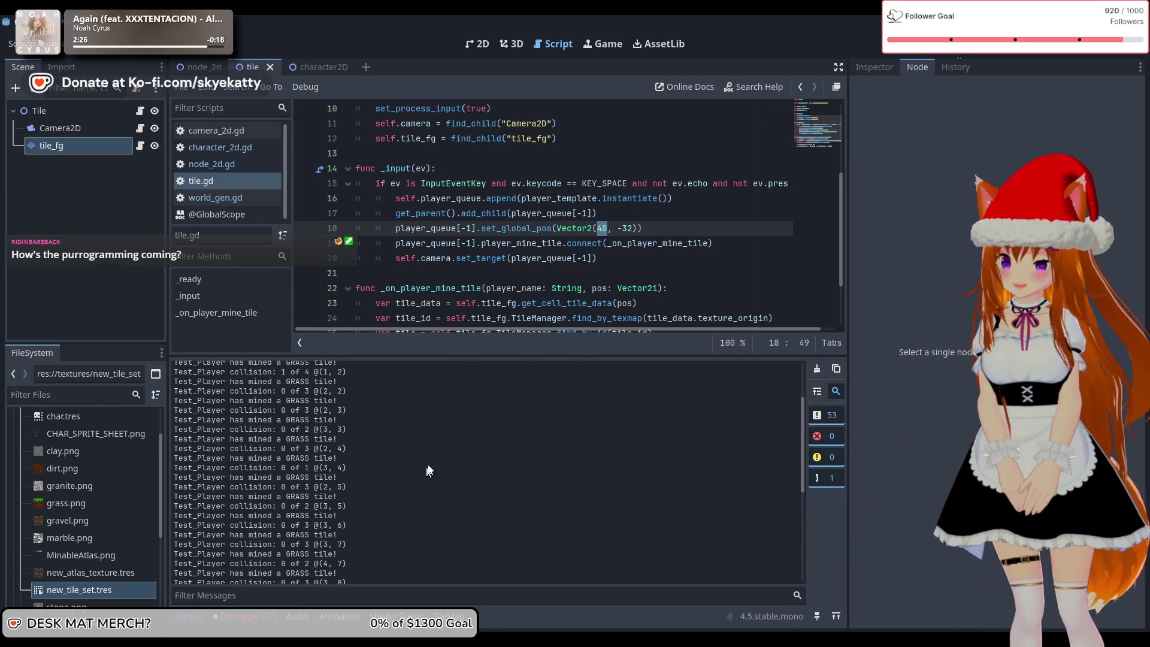
scroll(331, 527, up, 10)
scroll(477, 296, down, 2)
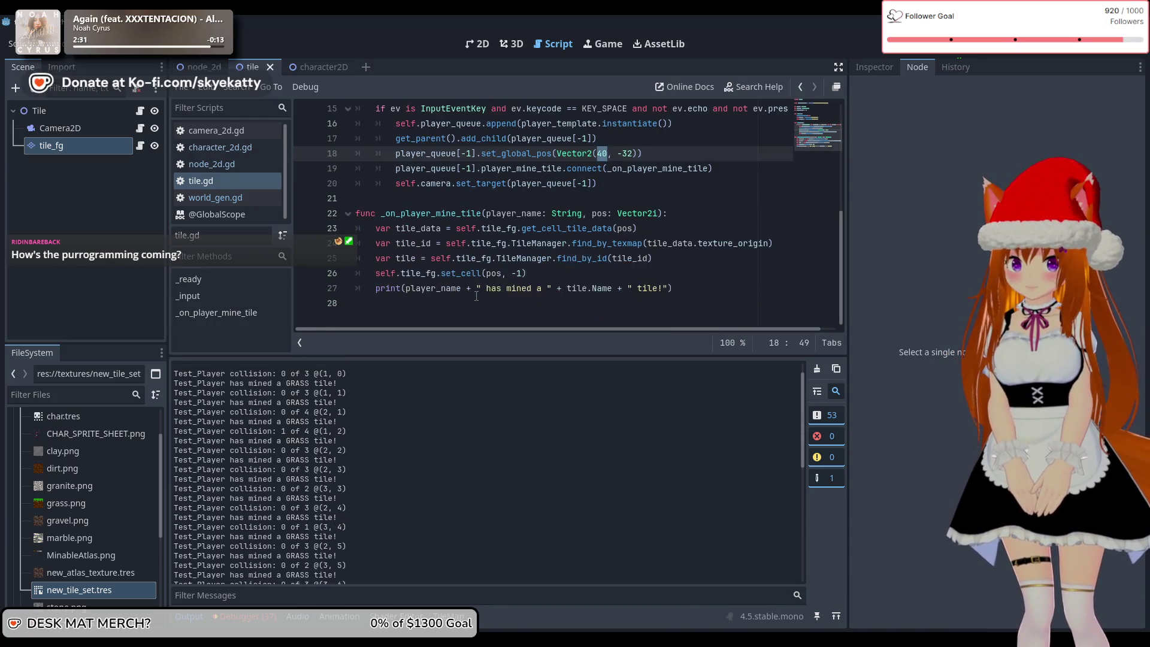
scroll(341, 387, down, 5)
scroll(342, 423, down, 4)
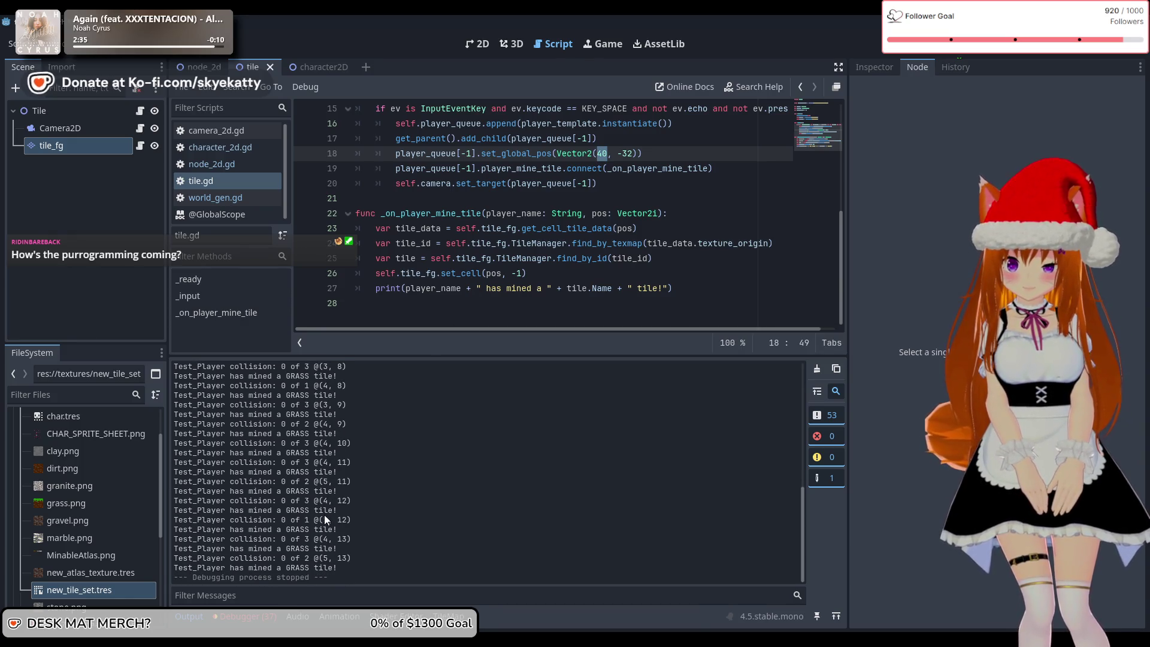
scroll(441, 484, up, 10)
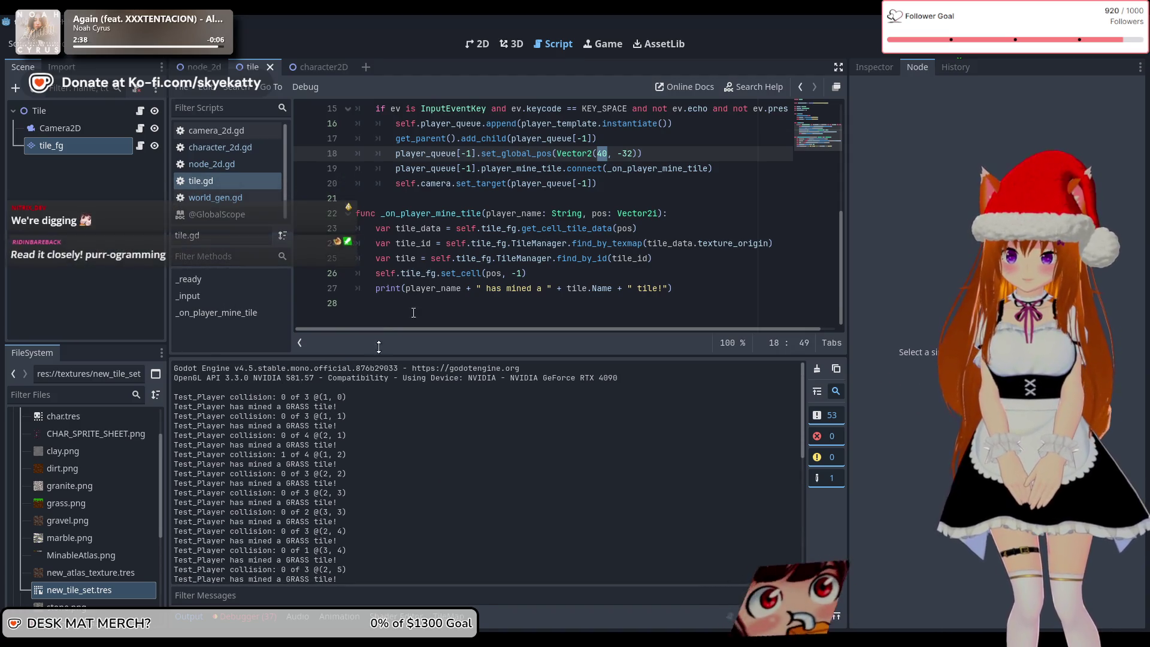
- Inspect variables in the code and review the GRASS entries in the mining log
mouse_move(427, 293)
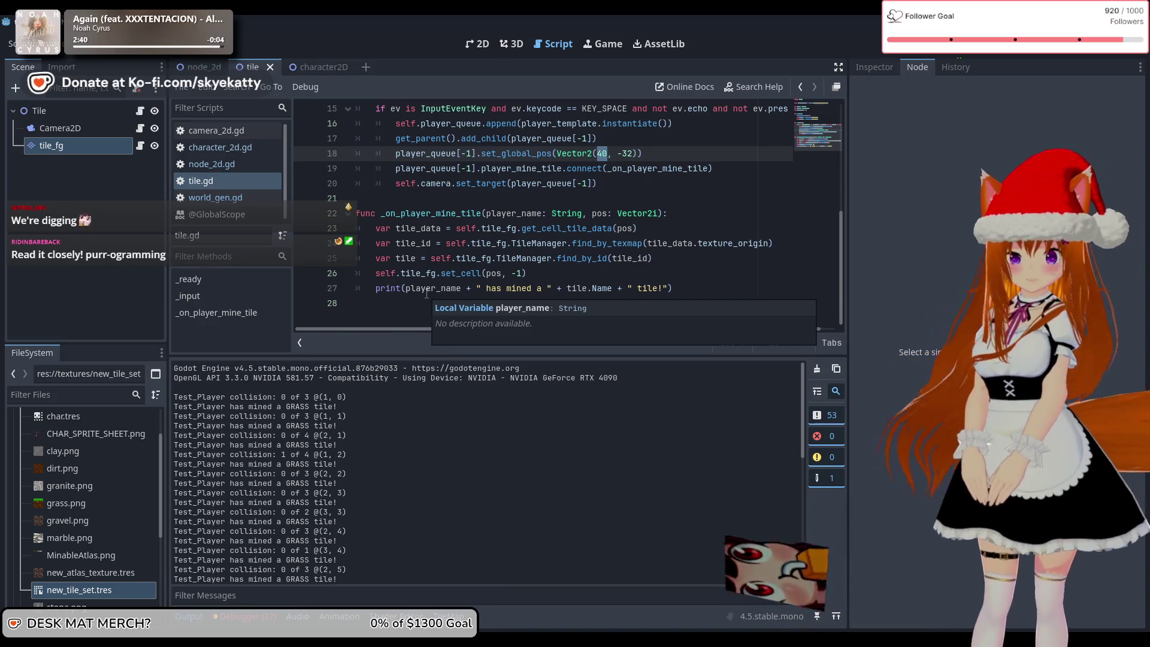
mouse_move(438, 275)
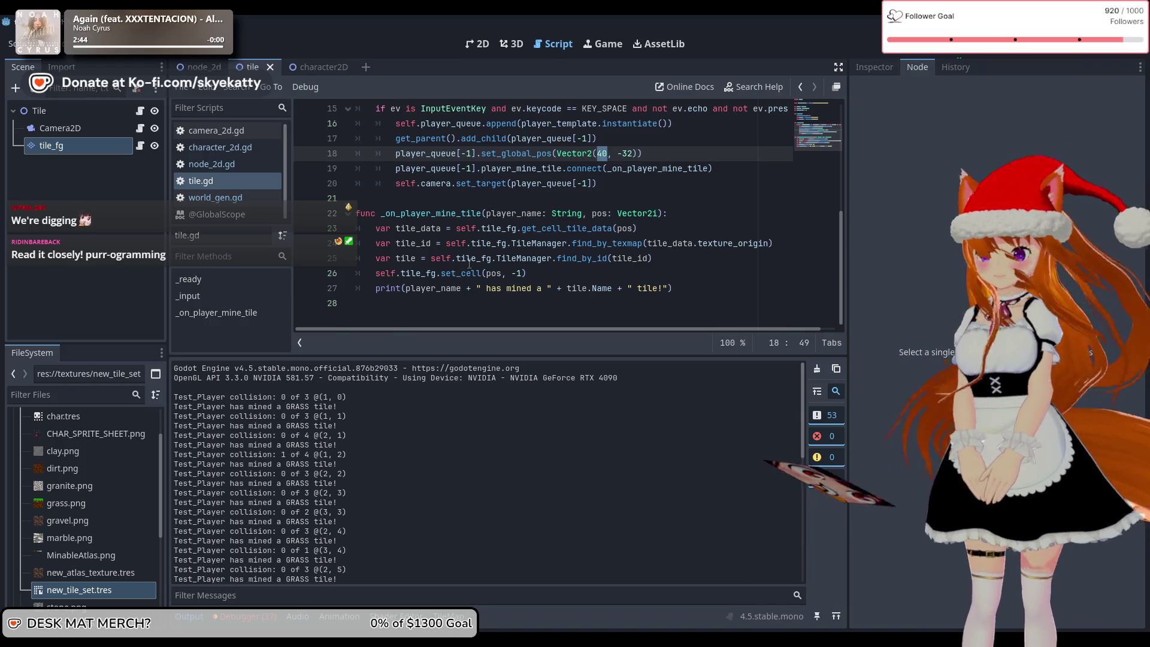
mouse_move(468, 263)
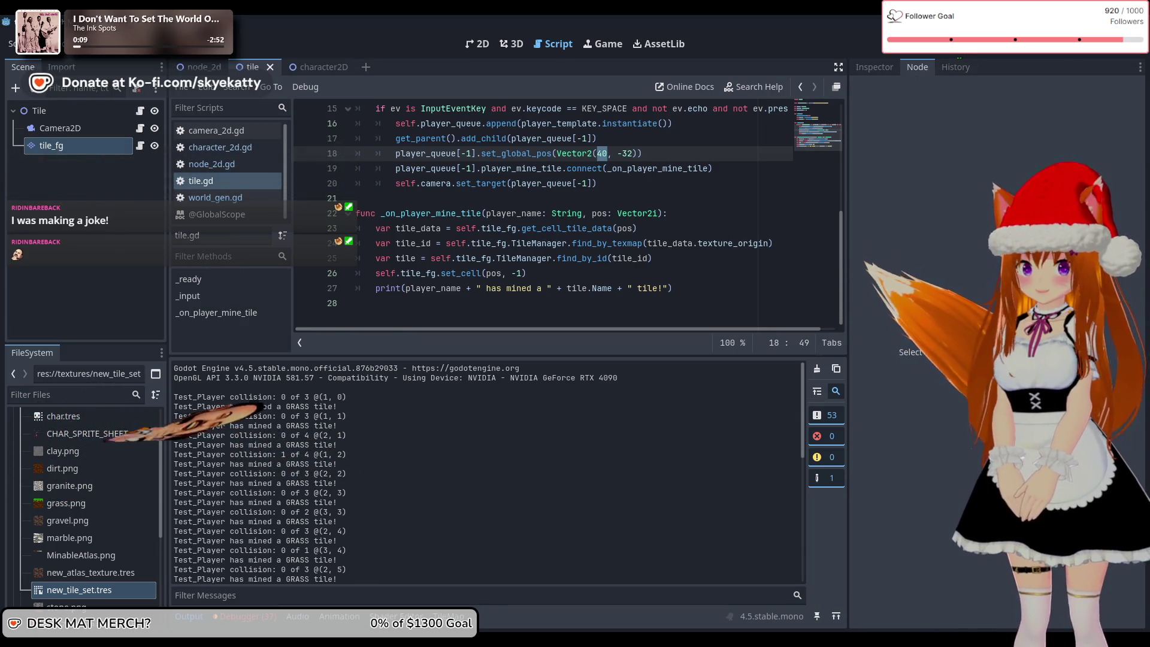
scroll(376, 478, down, 7)
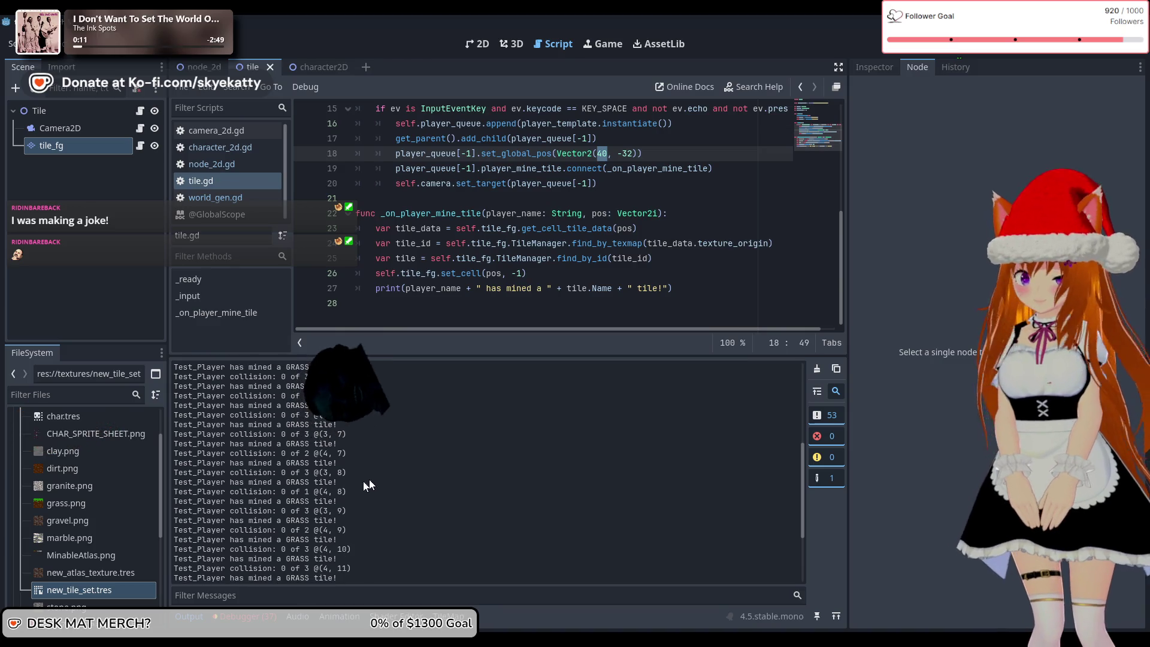
double_click(293, 482)
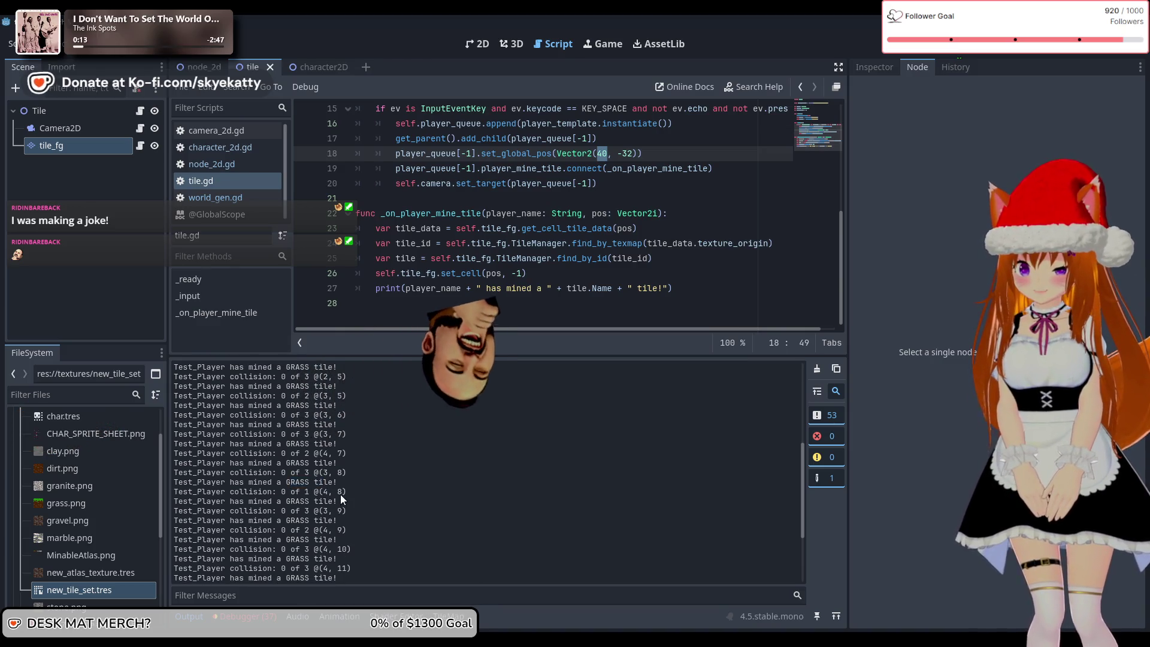
click(279, 489)
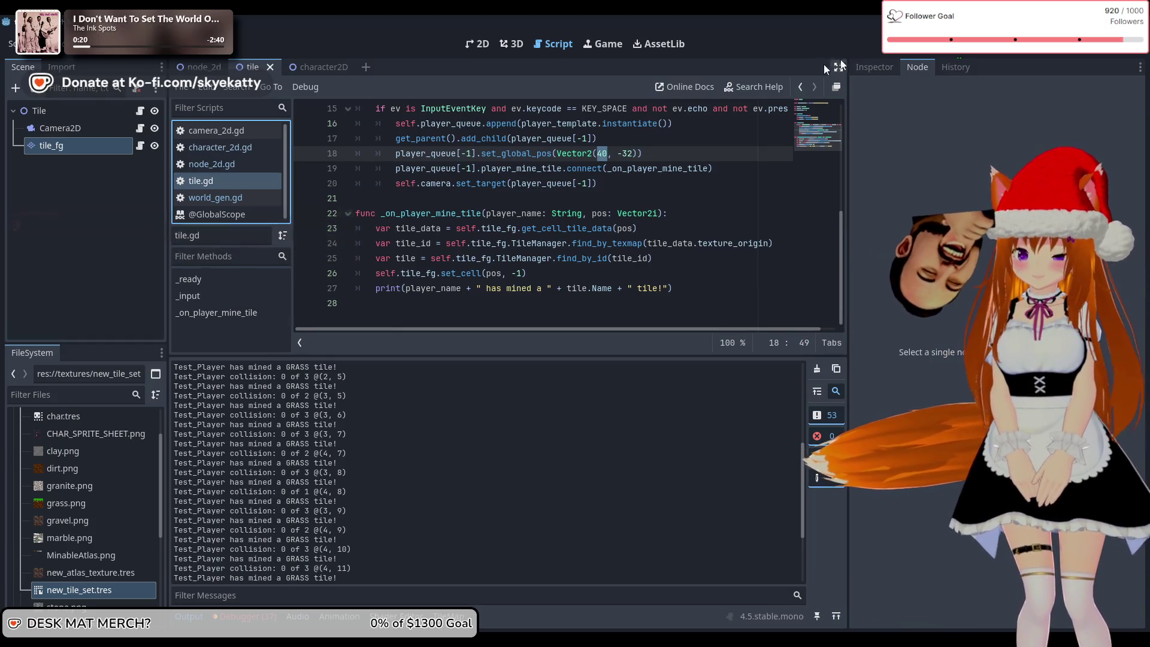
- Run and stop the game, review the fresh mining log, and select line 27's print call
key(F5)
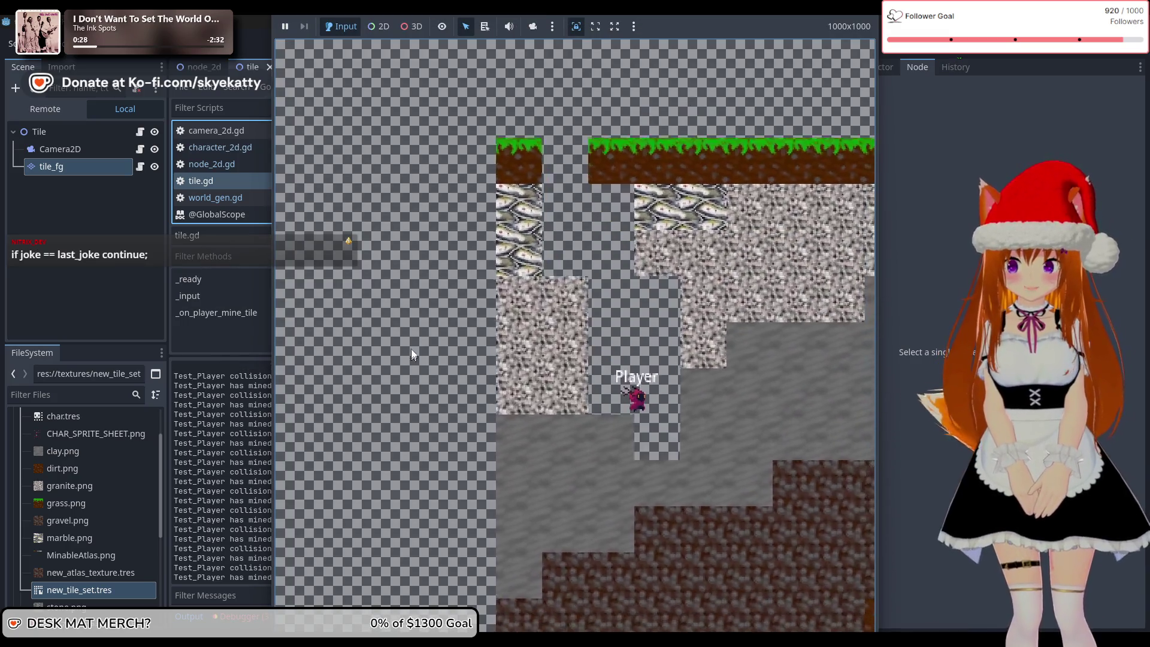
key(F8)
drag(221, 462, 226, 505)
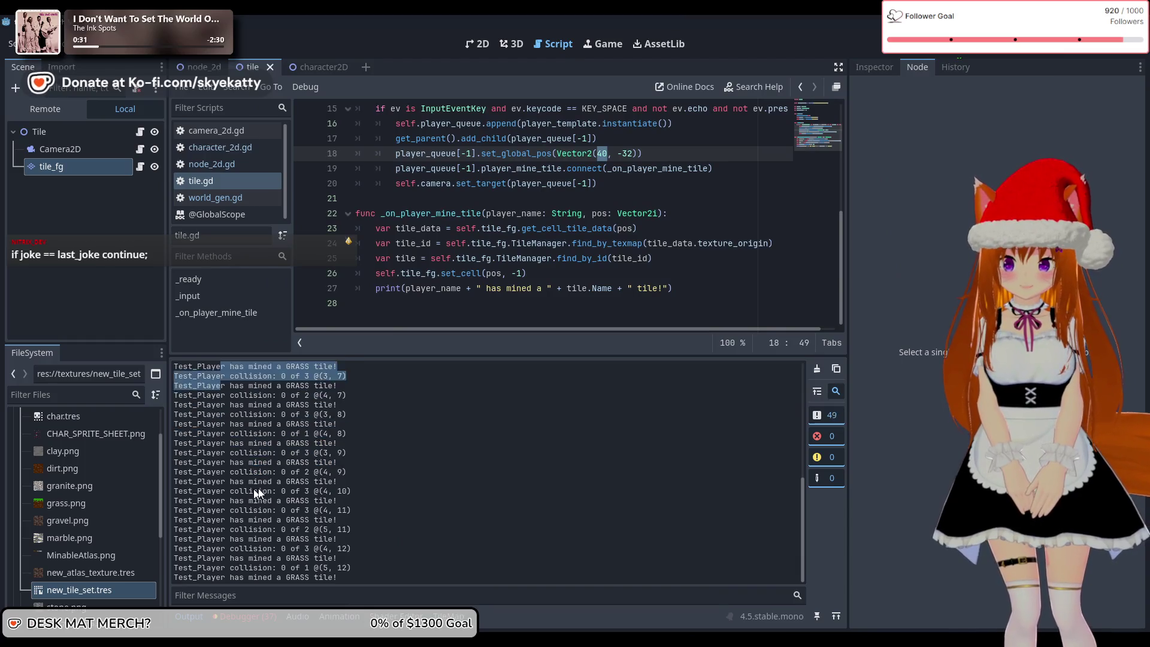
scroll(301, 482, up, 6)
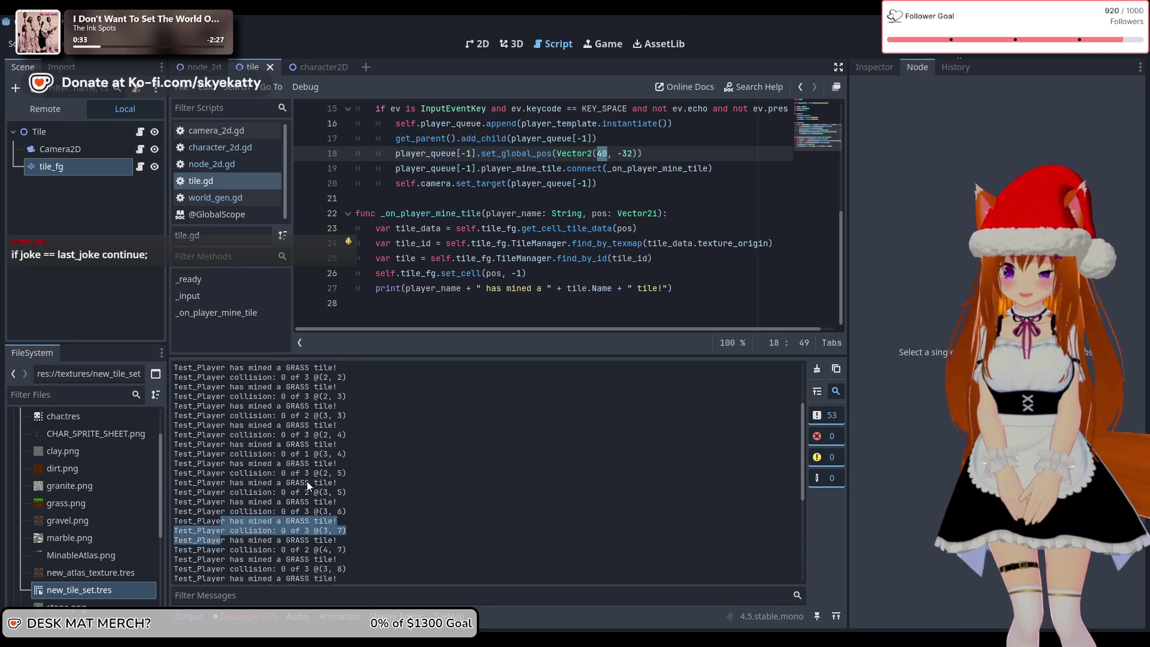
scroll(310, 481, up, 3)
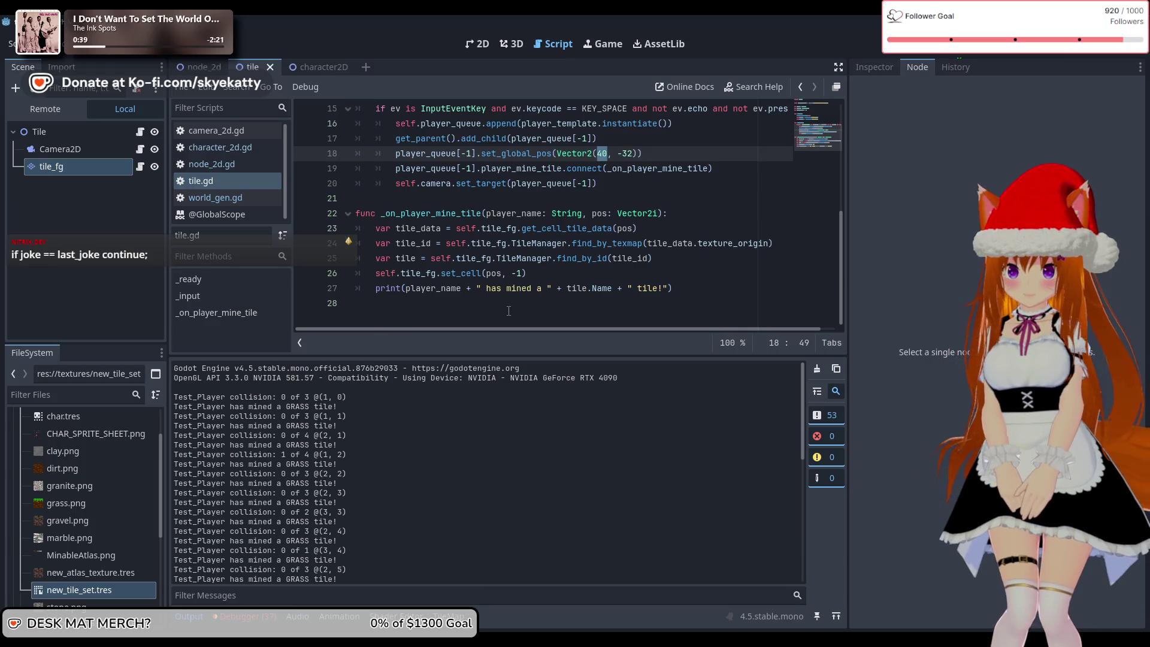
drag(681, 282, 642, 287)
drag(413, 285, 365, 291)
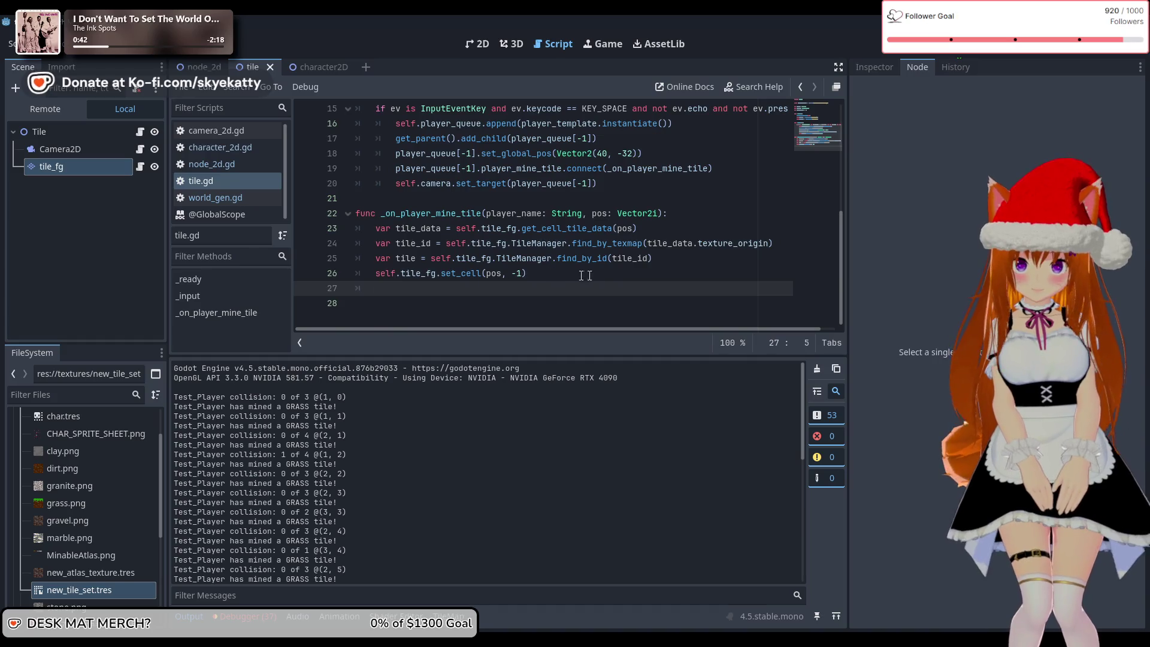
key(BackSpace)
click(673, 257)
key(Return)
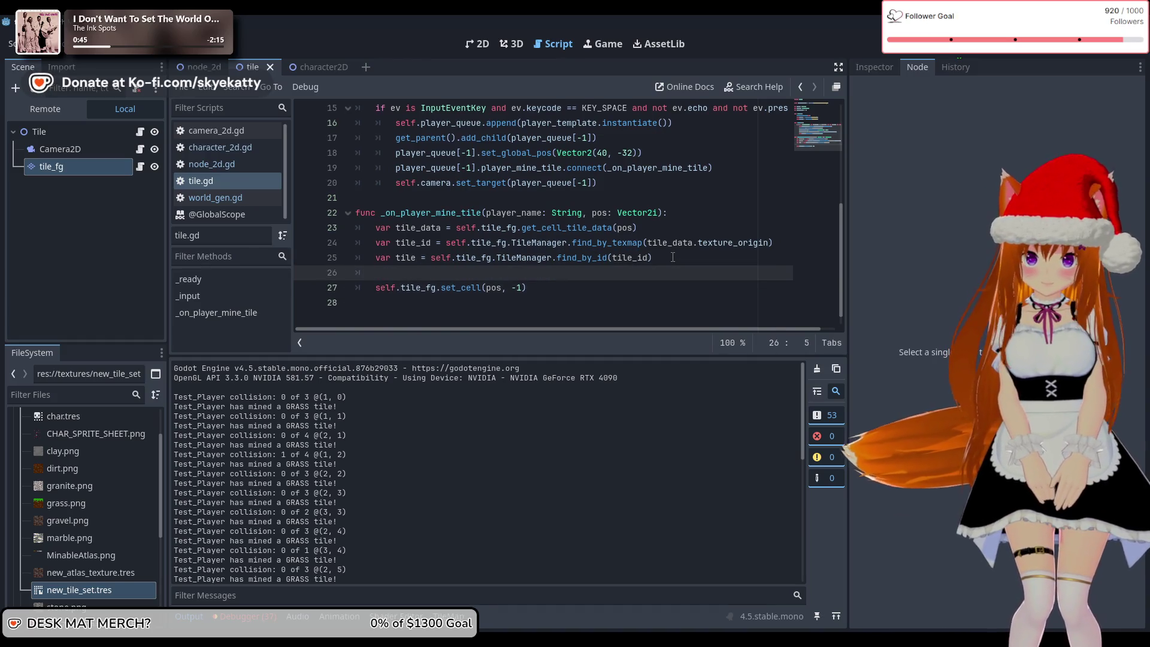
click(601, 300)
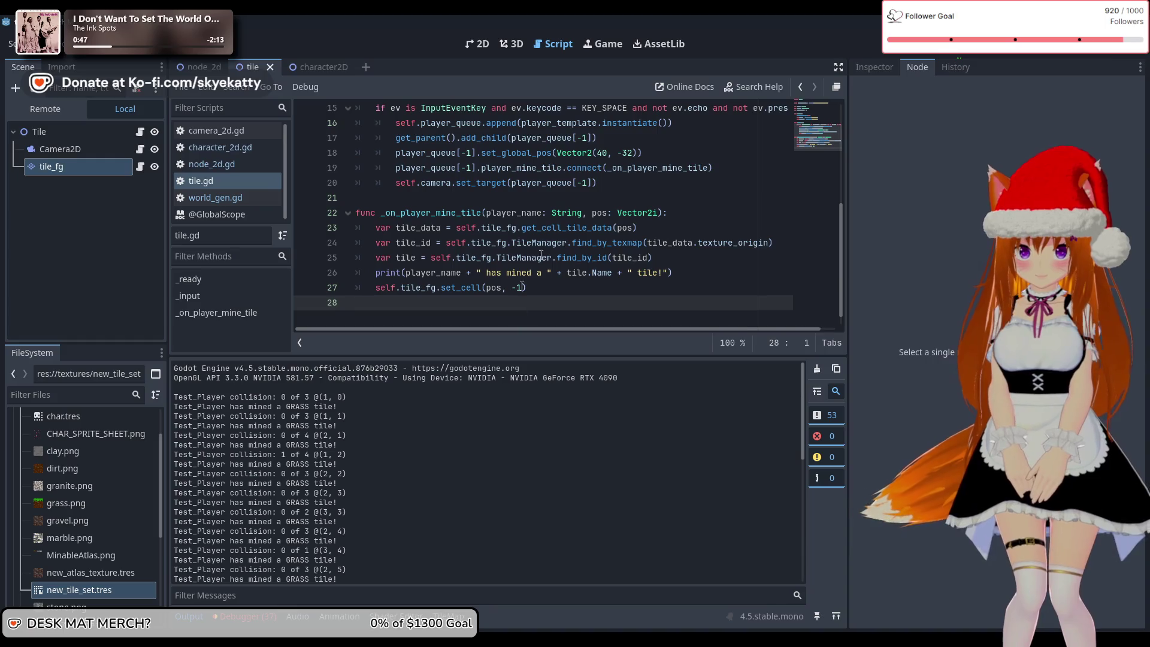
click(946, 53)
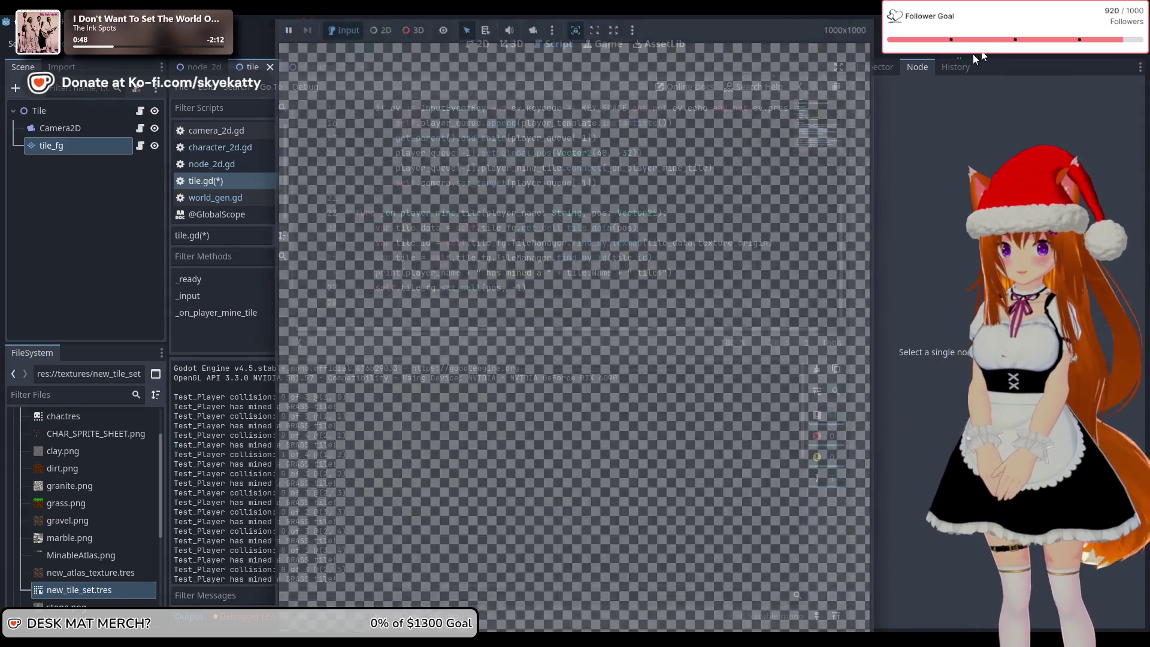
click(913, 55)
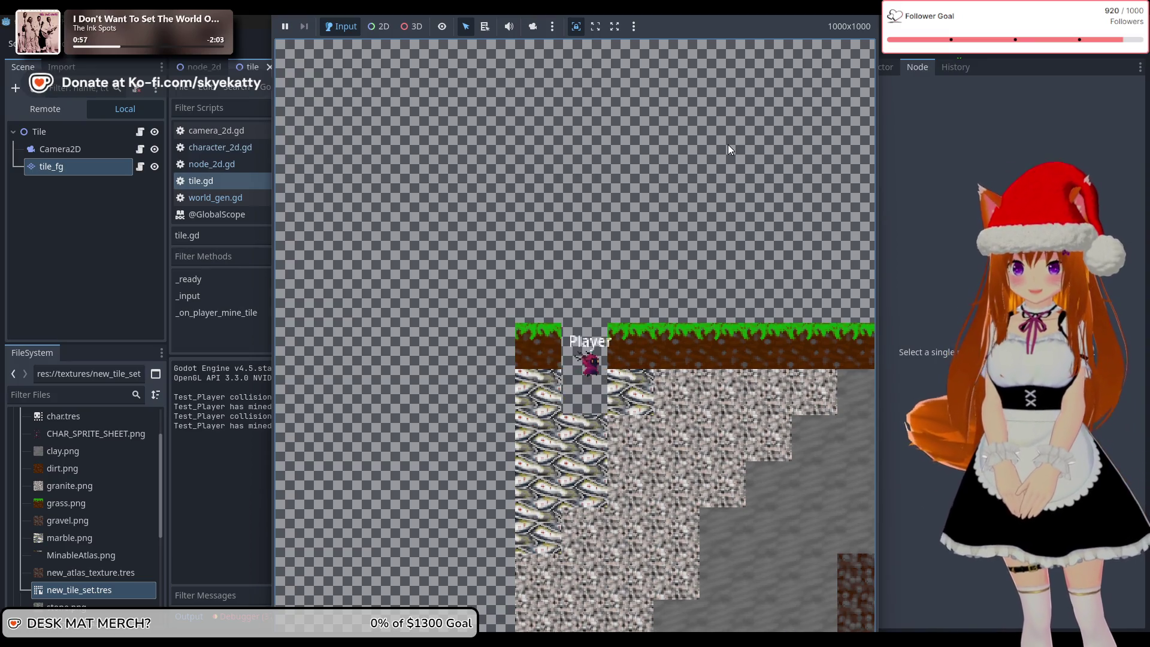
key(F8)
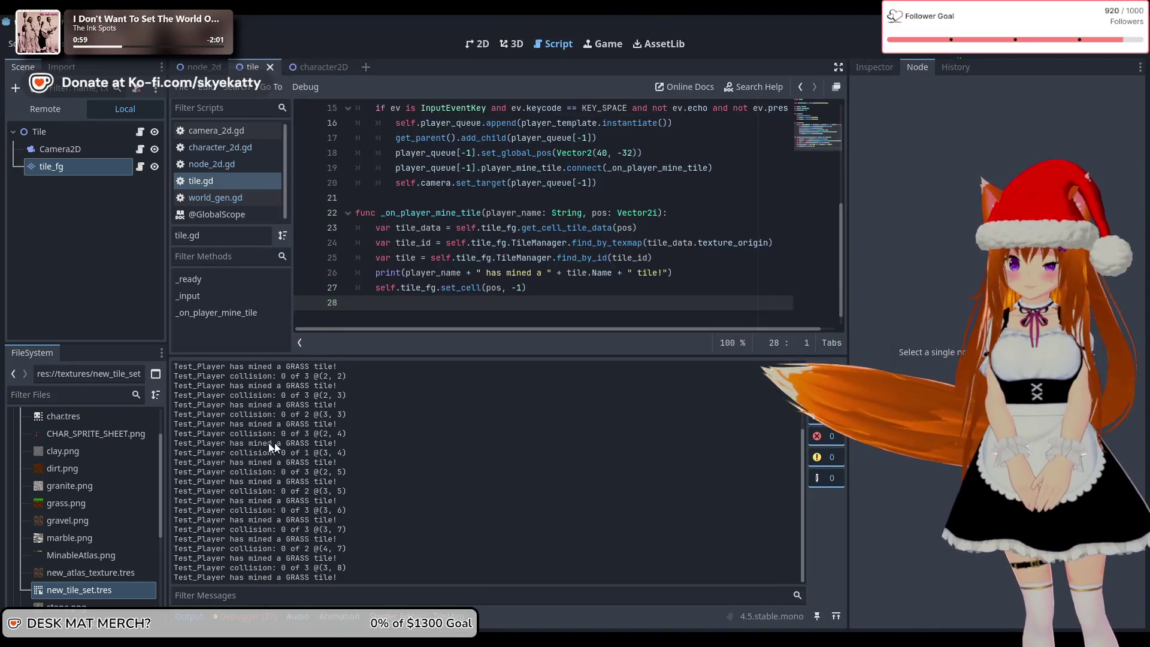
scroll(315, 444, up, 5)
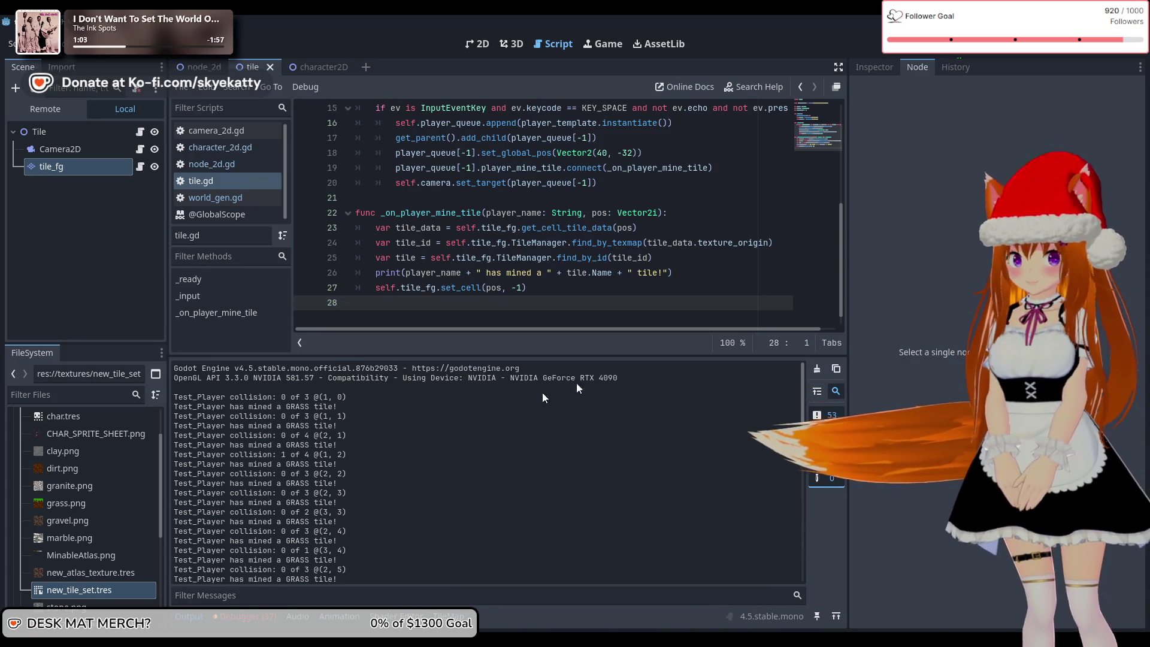
mouse_move(580, 280)
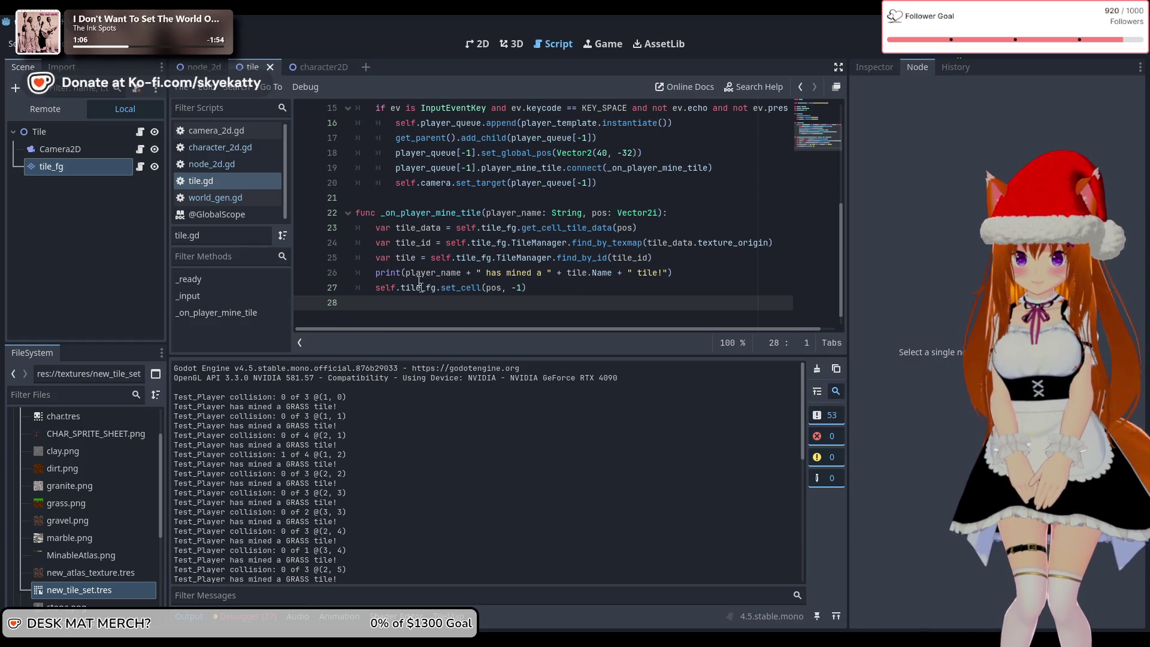
- Set a breakpoint on tile.gd line 26, run the game, and press Space to mine a tile
click(304, 273)
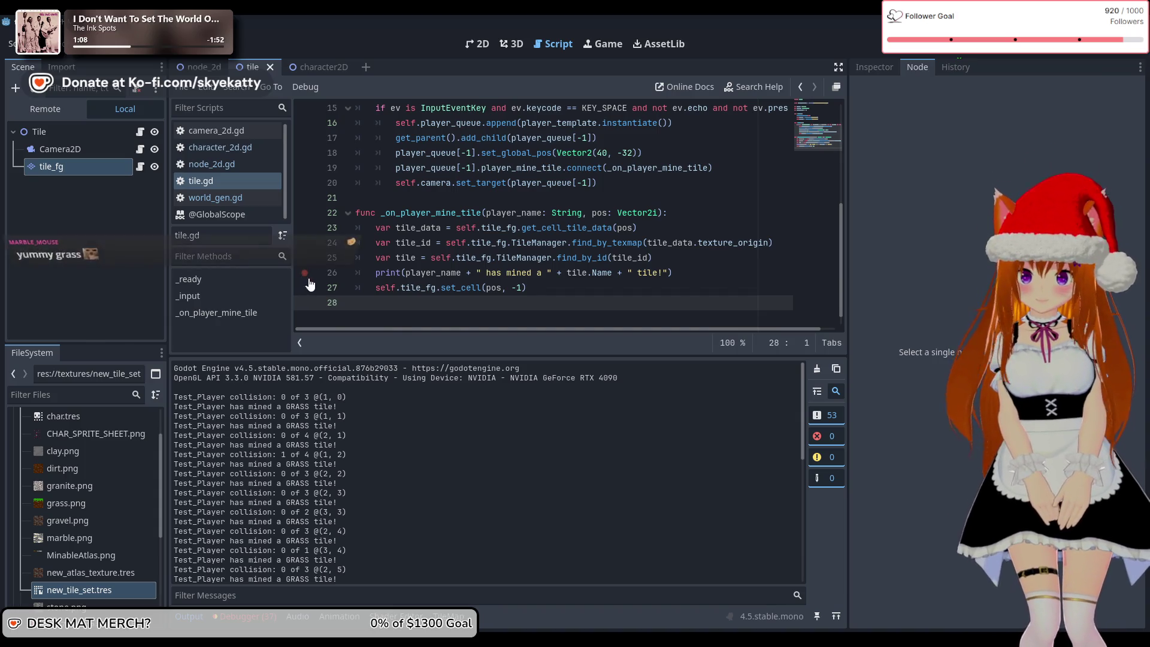
click(944, 45)
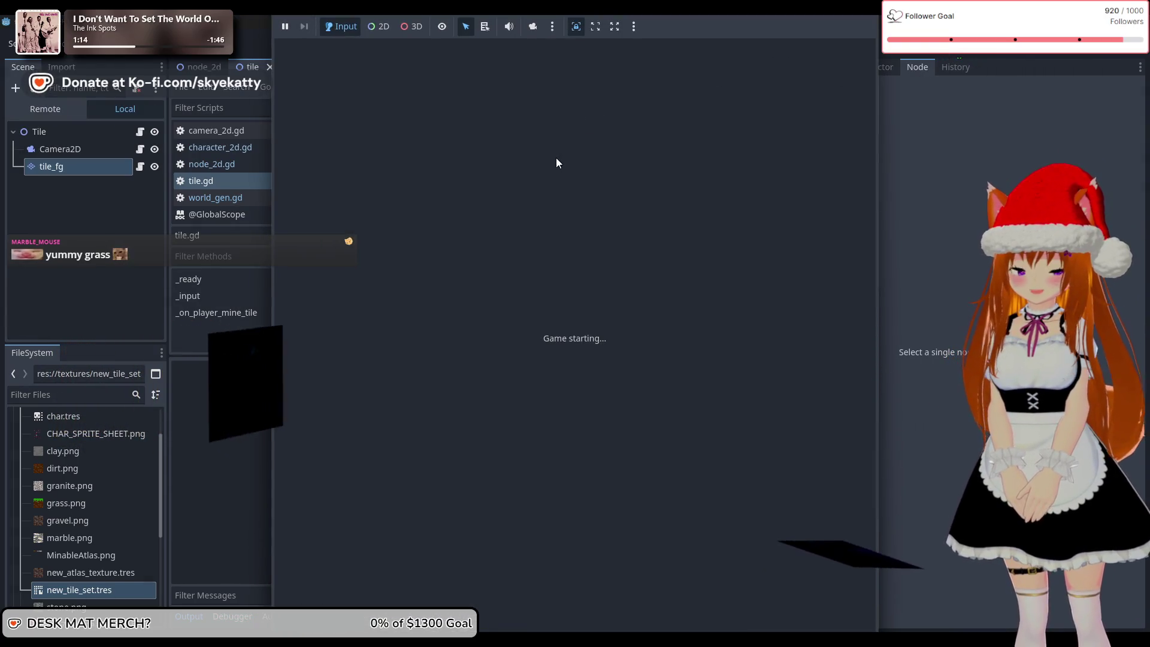
key(space)
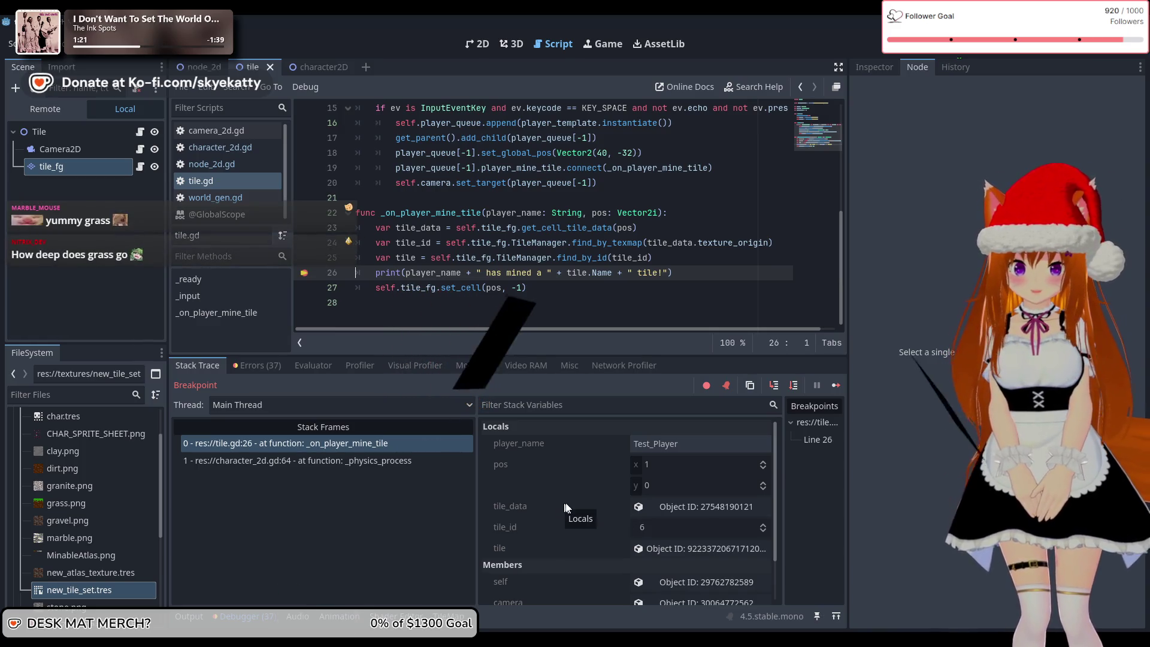
- Inspect the paused tile_data and tile stack variables, then view the tile object in the Inspector
scroll(523, 507, down, 2)
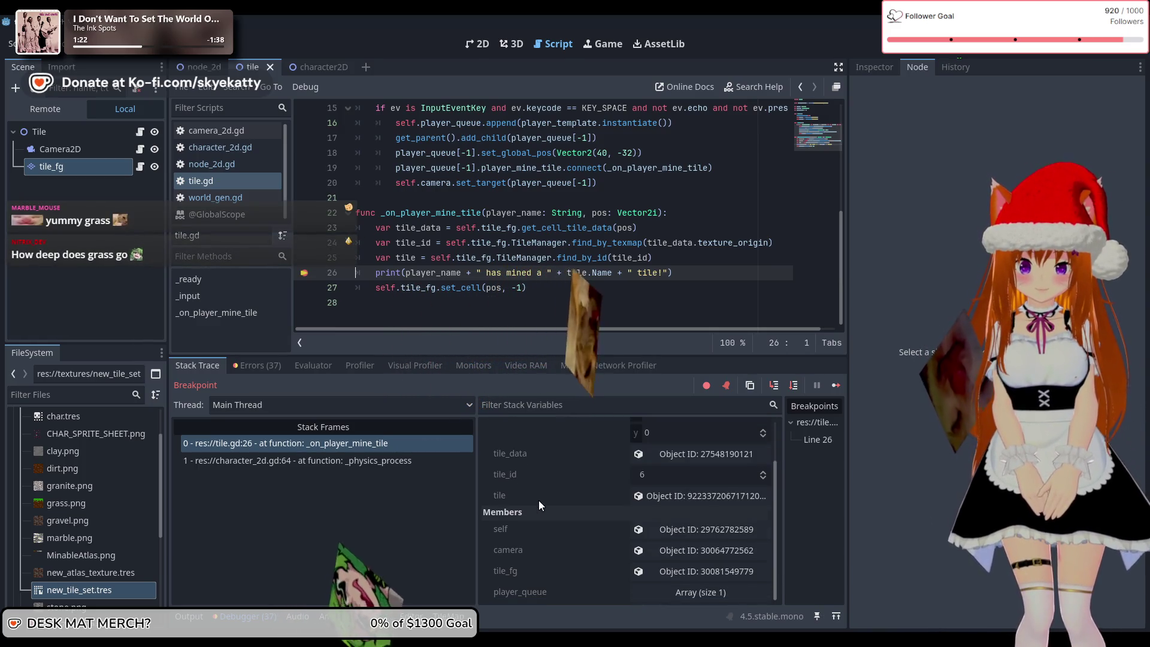
click(635, 454)
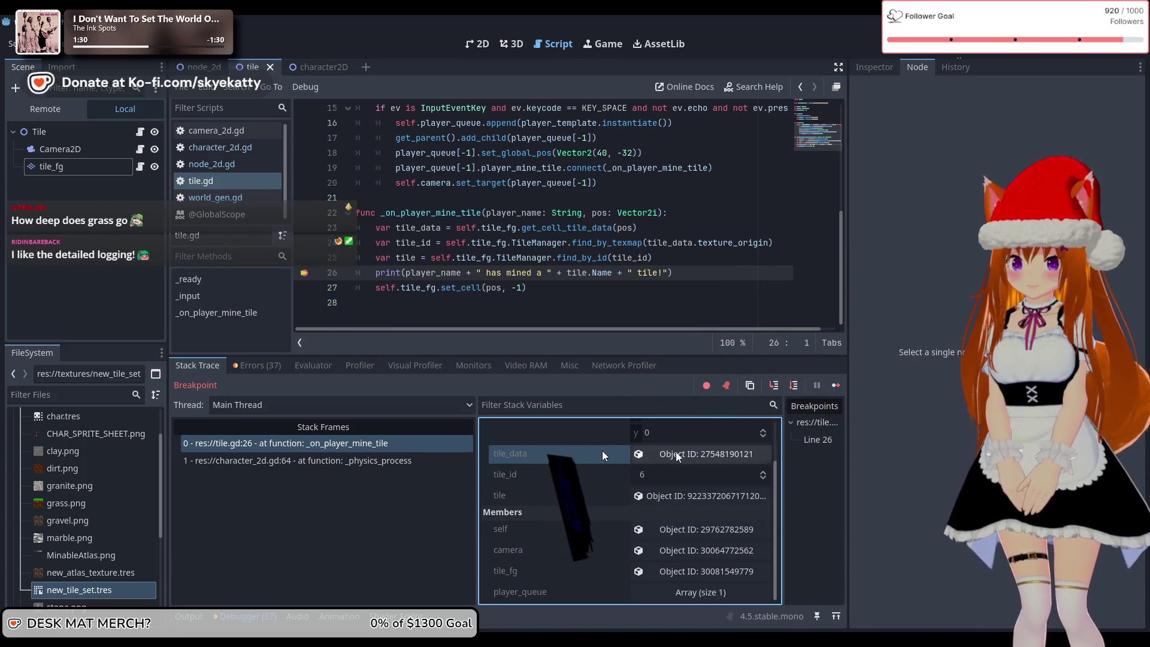
click(706, 451)
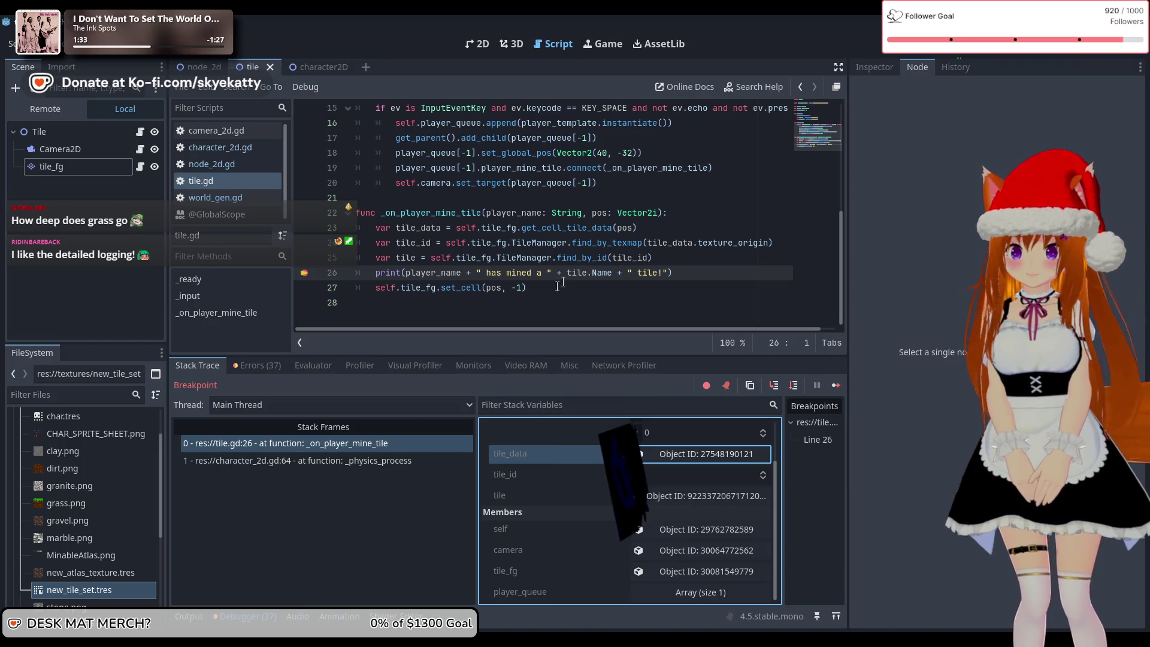
click(559, 493)
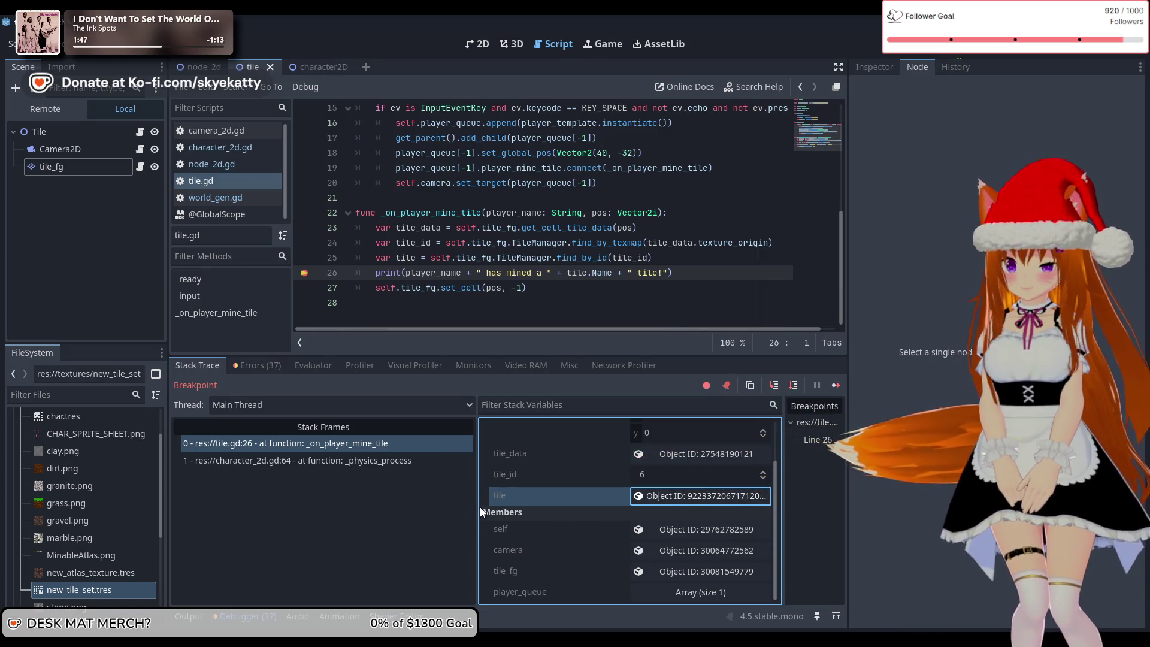
drag(480, 507, 439, 515)
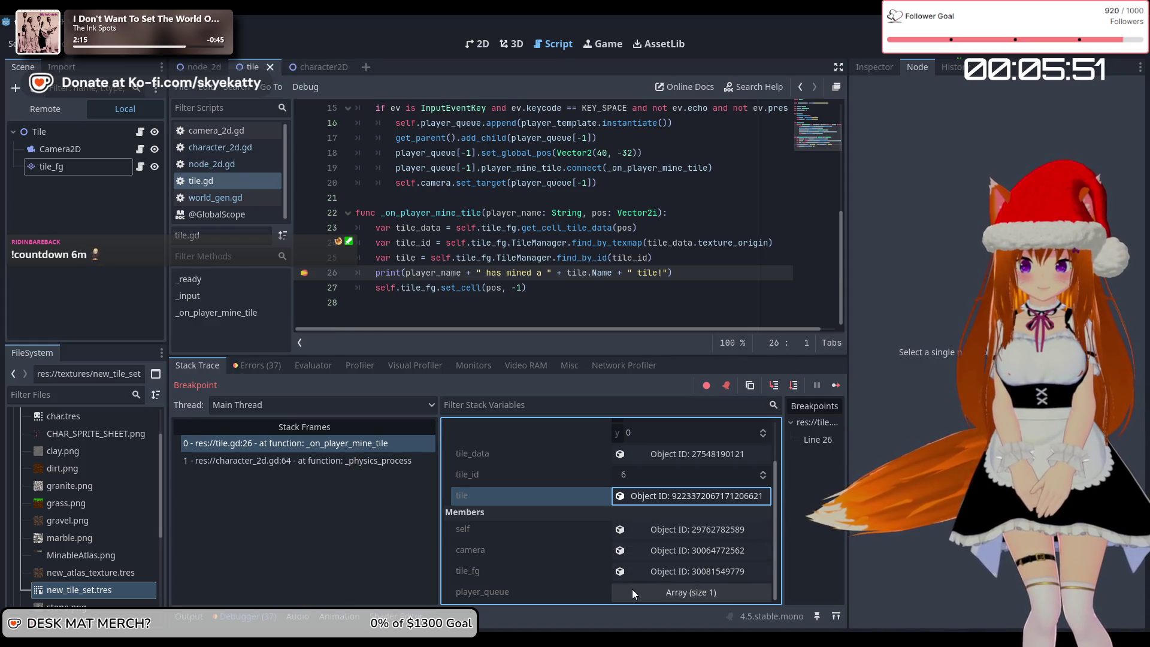
scroll(566, 587, up, 2)
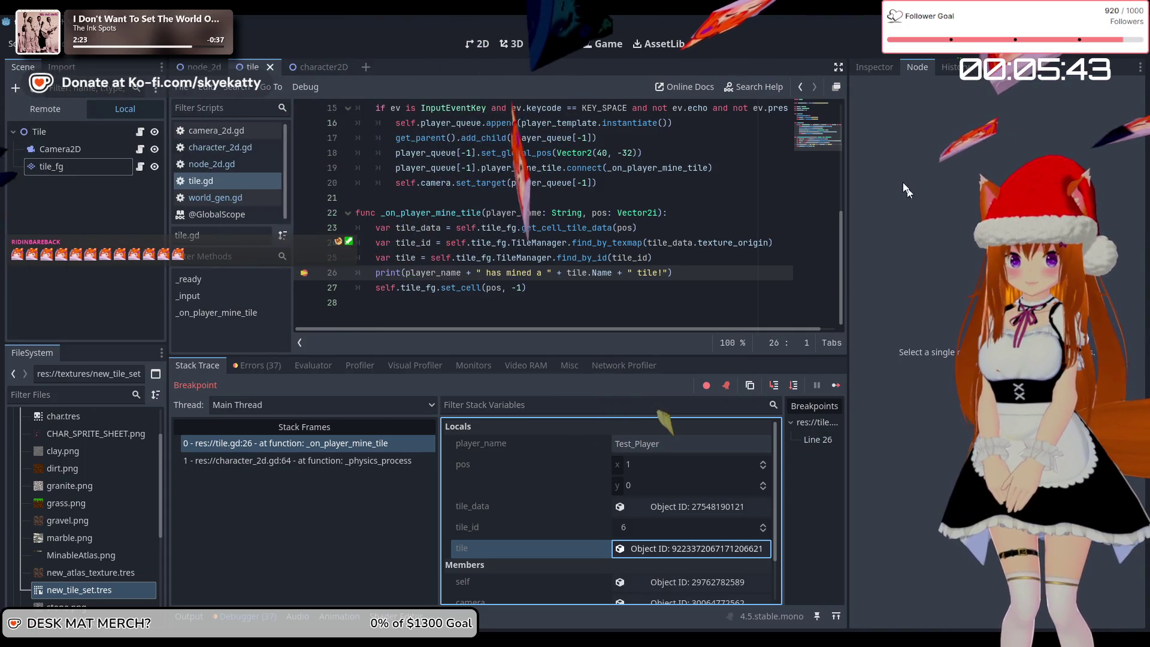
click(885, 72)
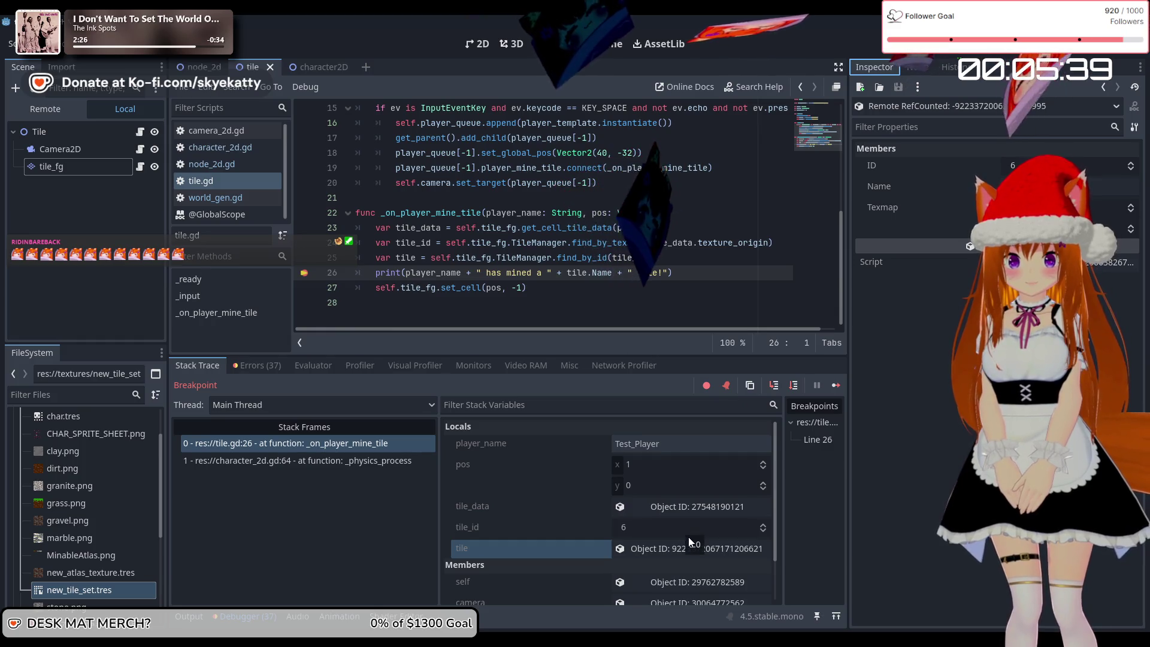
- Load the tile and tile_data objects into the Inspector in turn, ending on tile_data's TileData properties
click(677, 547)
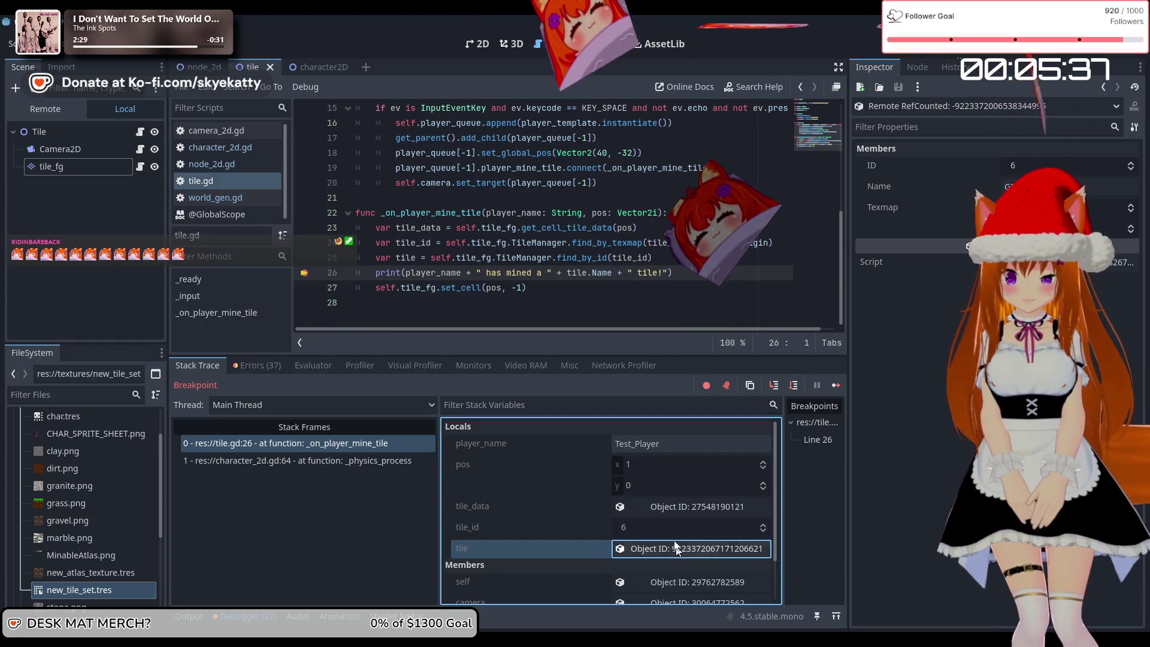
click(677, 512)
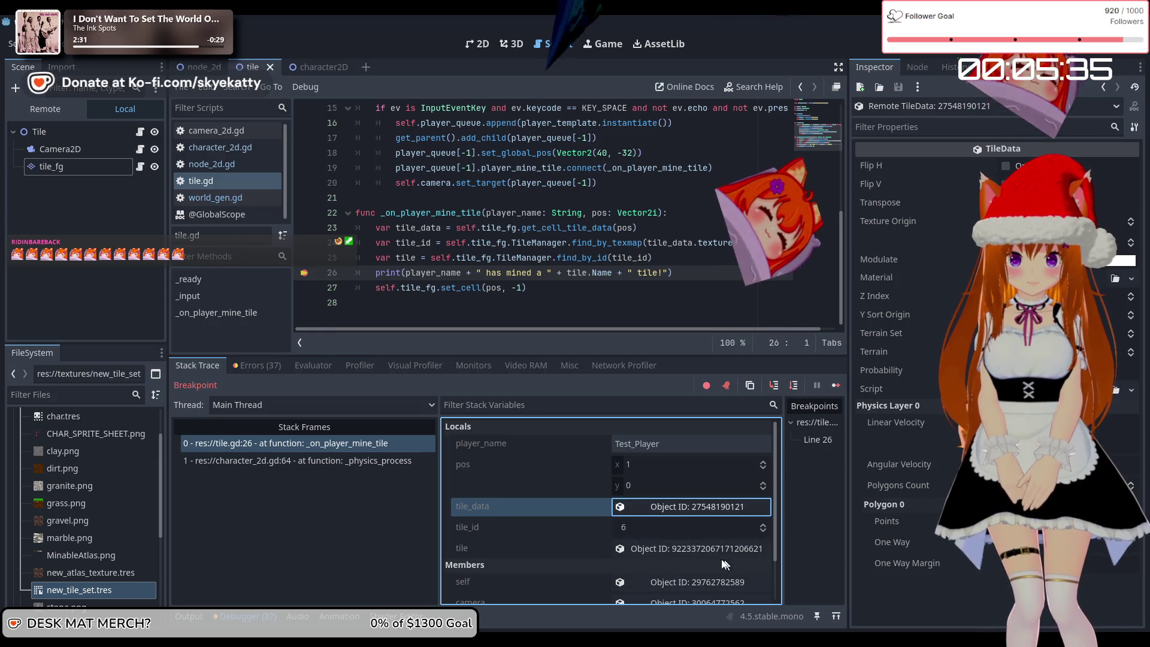
click(679, 552)
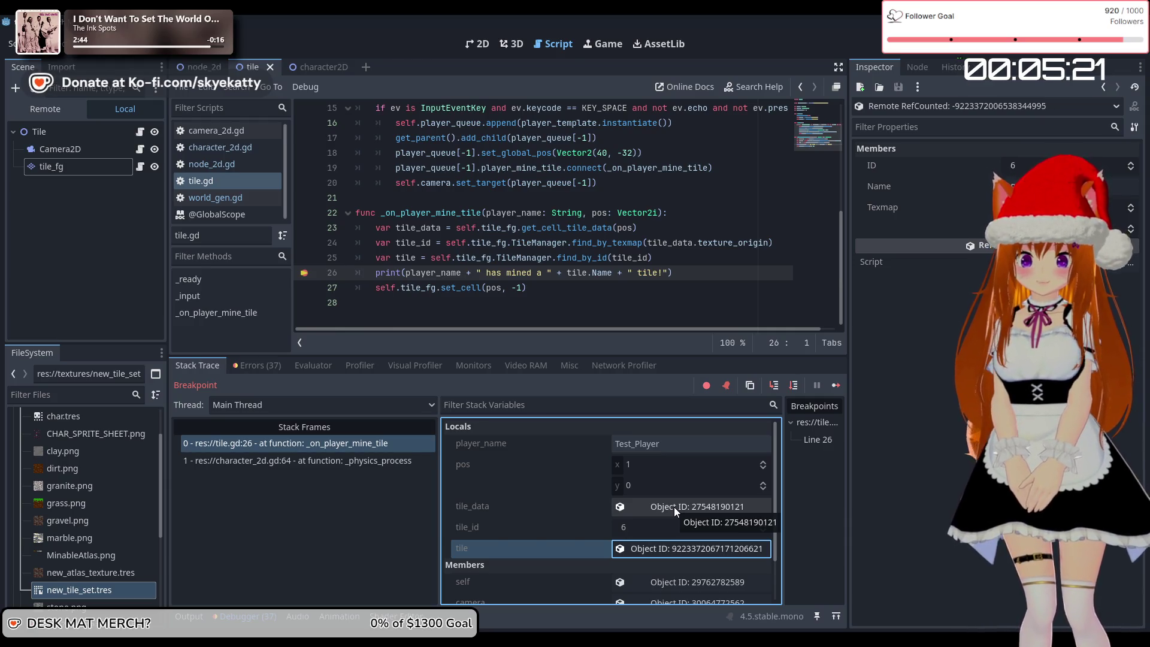
click(674, 507)
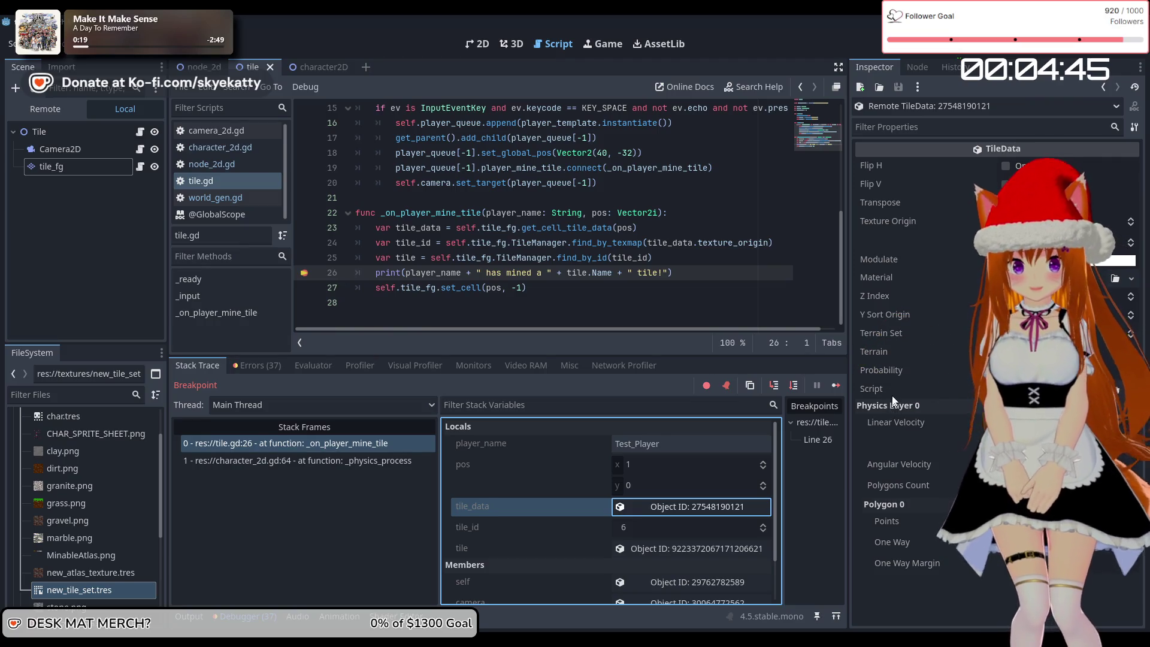
mouse_move(890, 394)
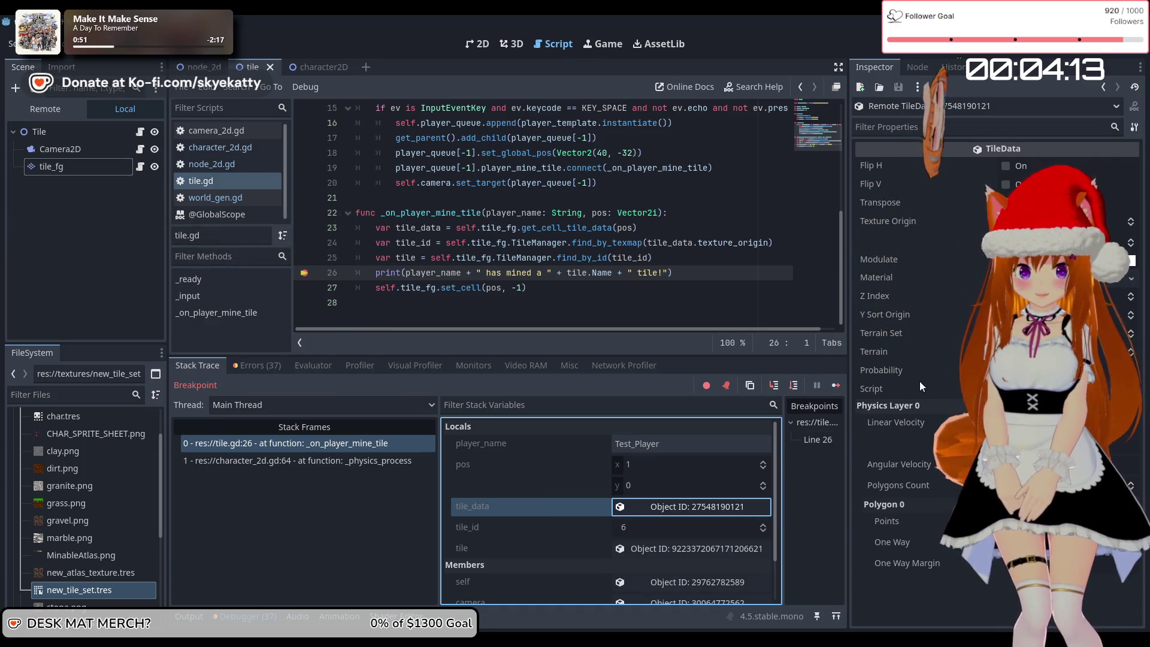
click(892, 278)
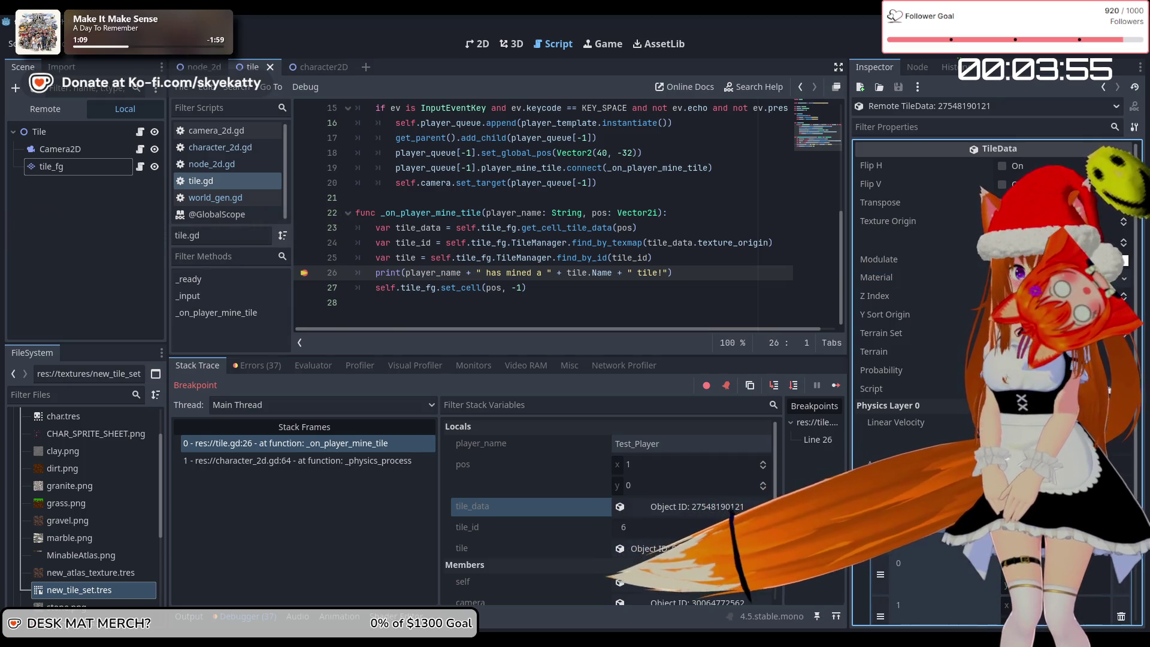
scroll(935, 384, down, 3)
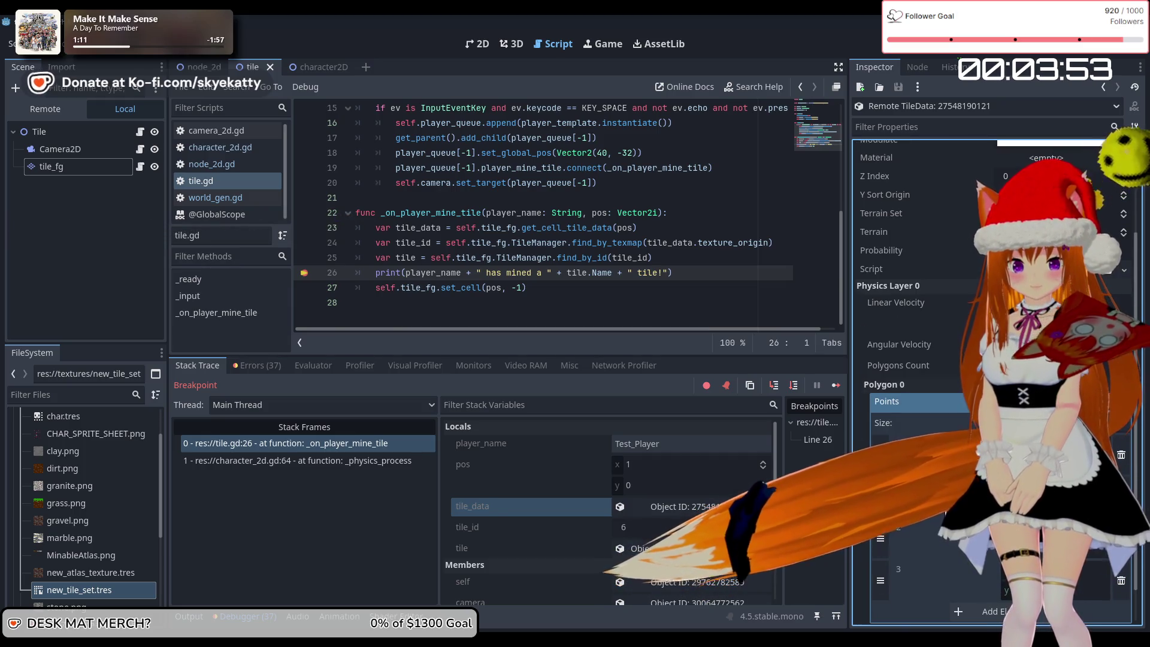
- Select 'set' in line 27's set_cell call and type 'er' to begin an erase_cell call
scroll(934, 384, up, 3)
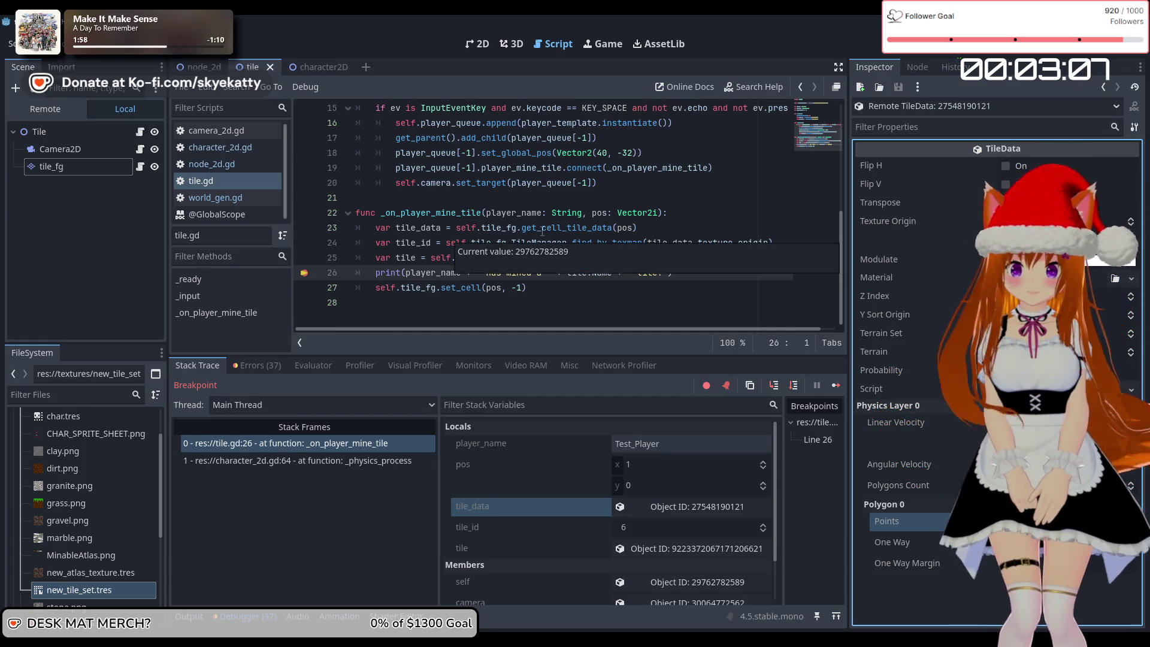
click(645, 230)
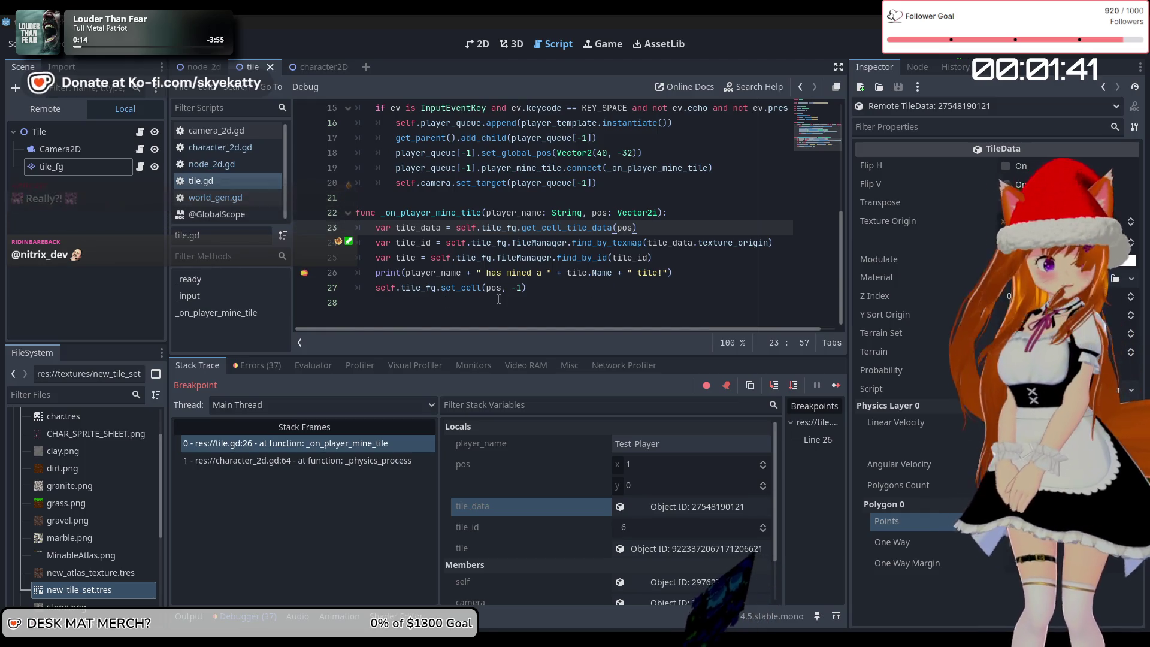
mouse_move(481, 293)
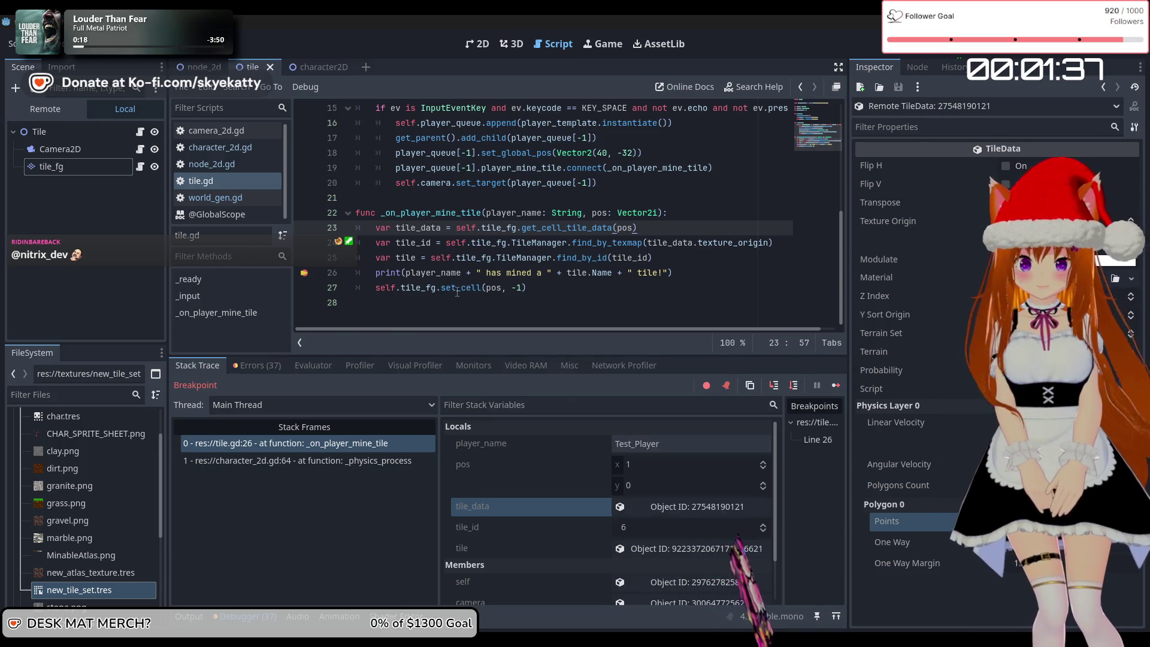
drag(457, 289, 444, 290)
mouse_move(443, 292)
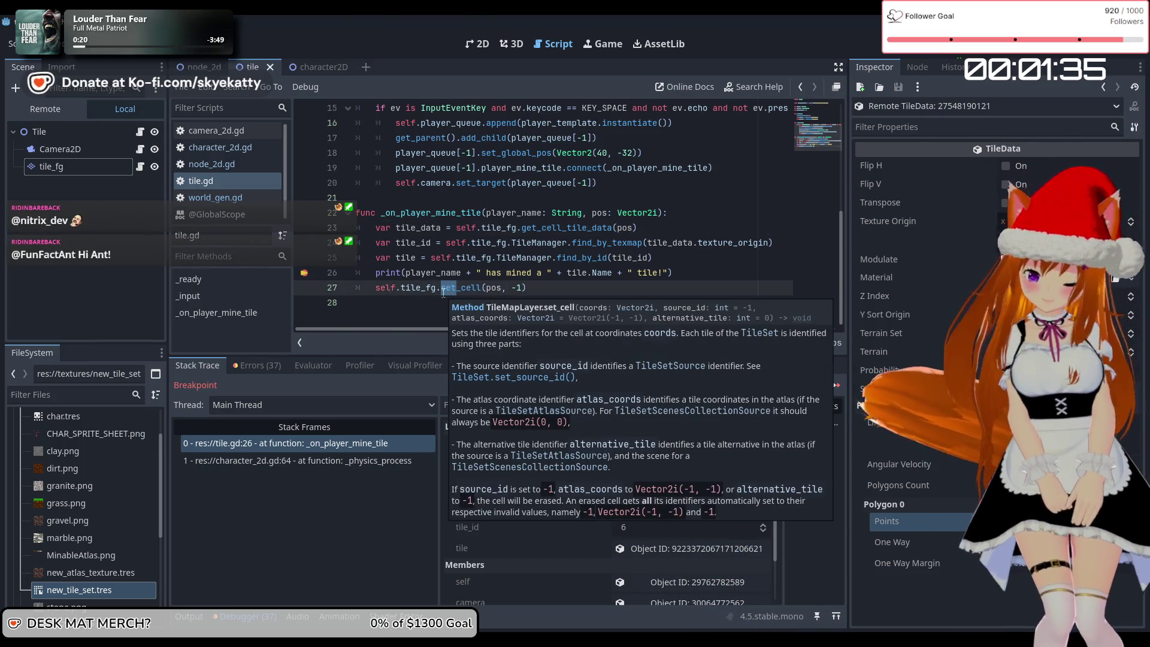
text(er)
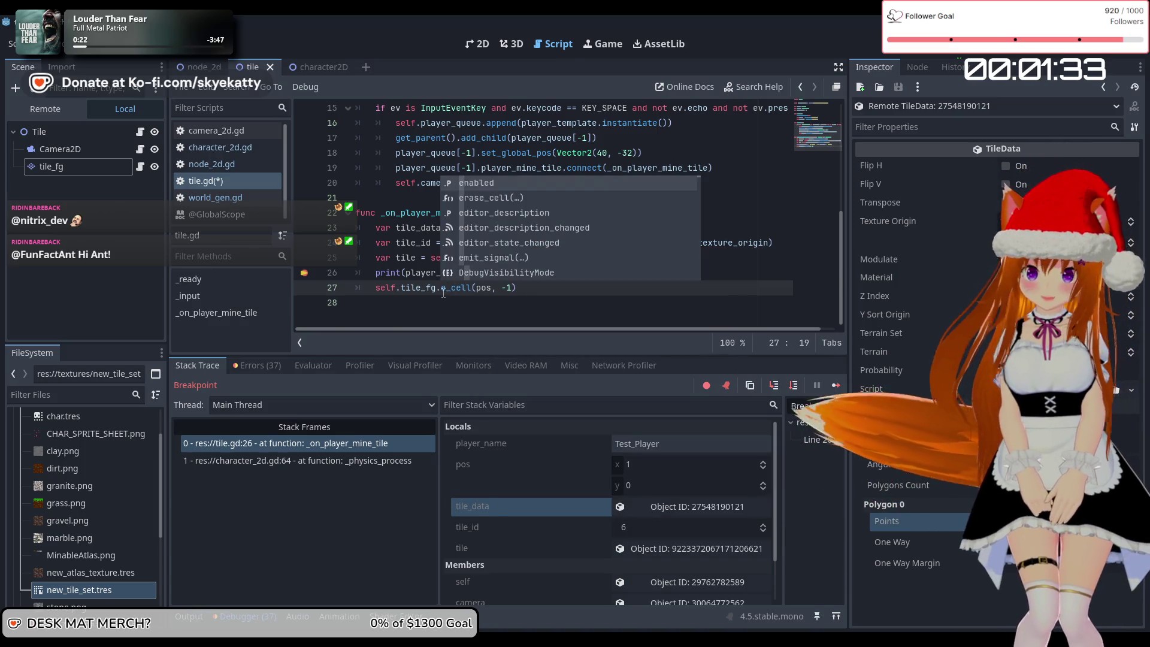
- Accept erase_cell, delete a line so the breakpoint moves to line 25, and type self.tile_fg
key(Return)
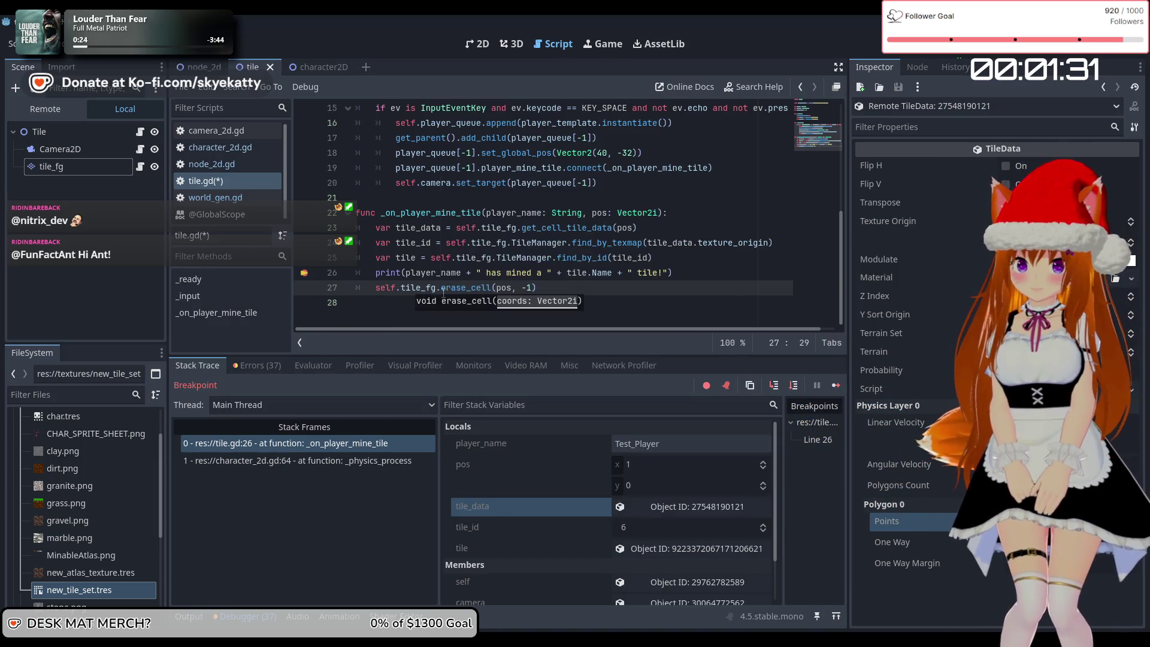
key(Right)
key(Right)
key(Right)
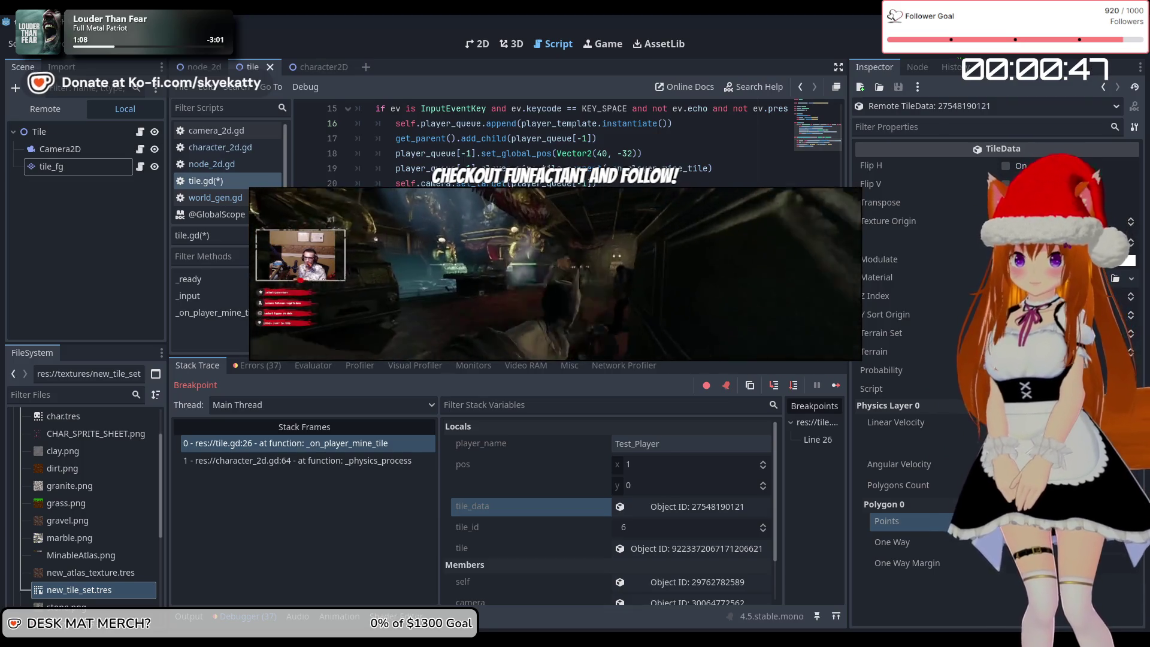
key(BackSpace)
scroll(569, 144, up, 1)
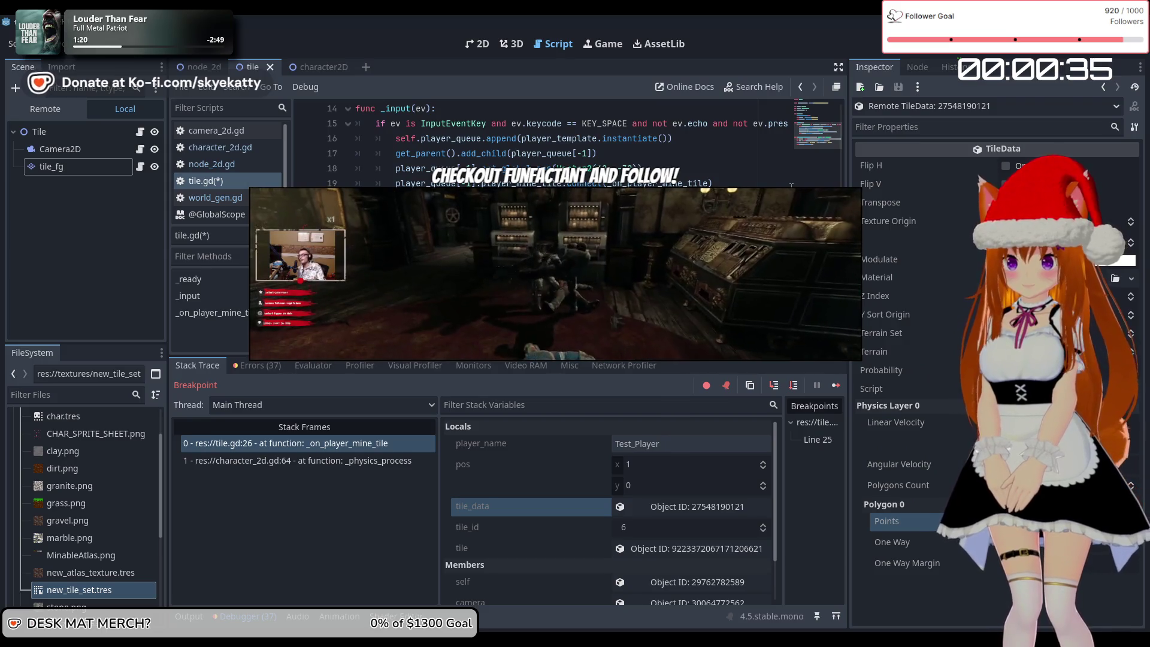
text(s)
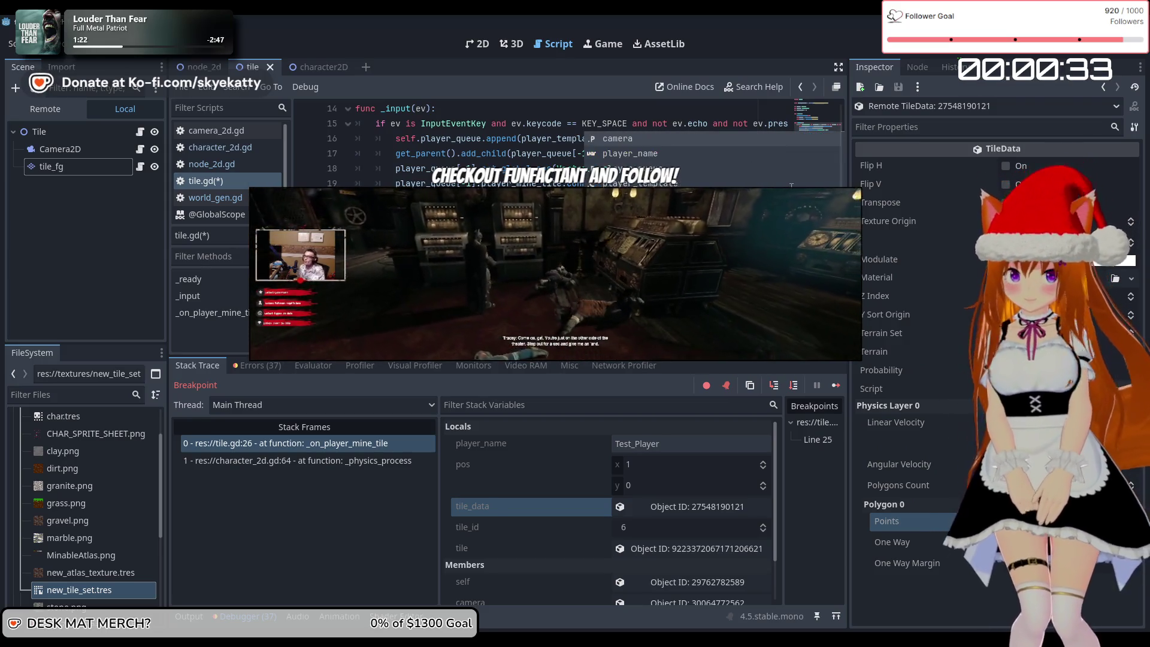
text(le_fg.TileManager.find_by_texmap(self.tile_ft.)
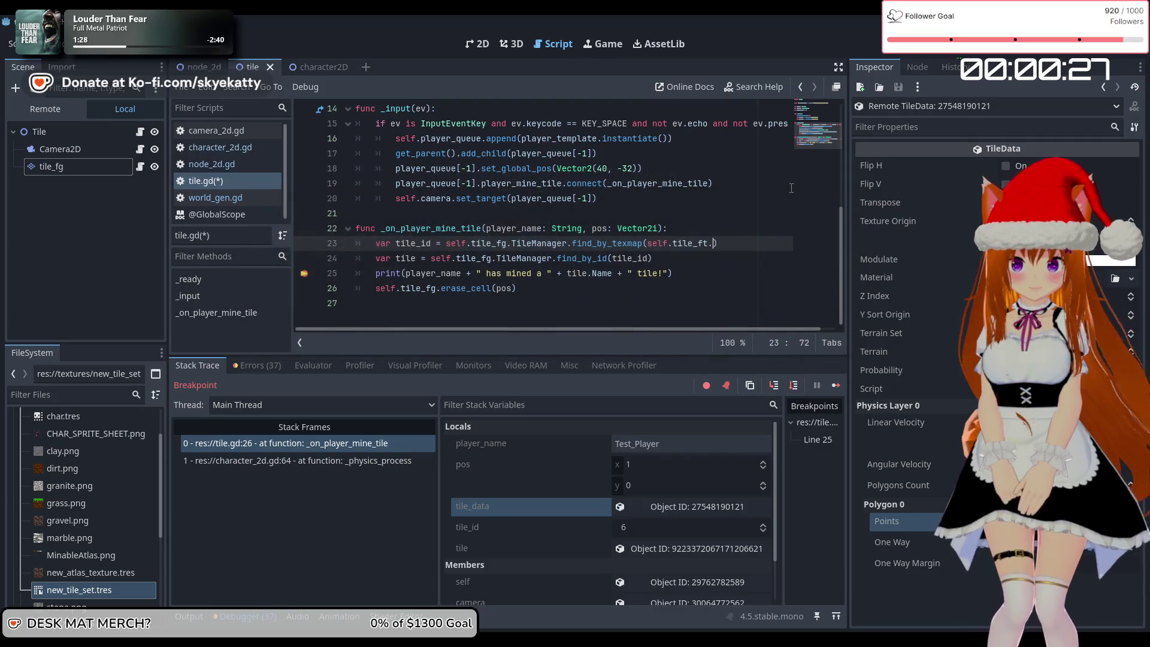
- Clear find_by_texmap's argument and begin a new top line 'var tile_source = self.tile_fg.get_cell_'
key(BackSpace)
key(BackSpace)
key(BackSpace)
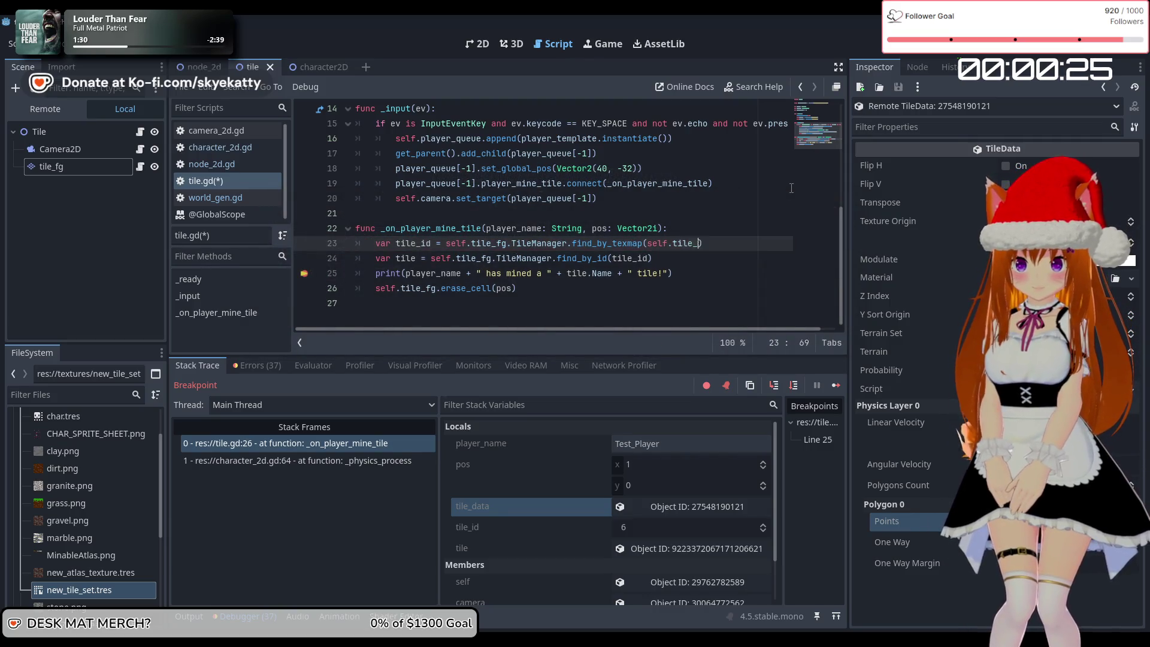
key(BackSpace)
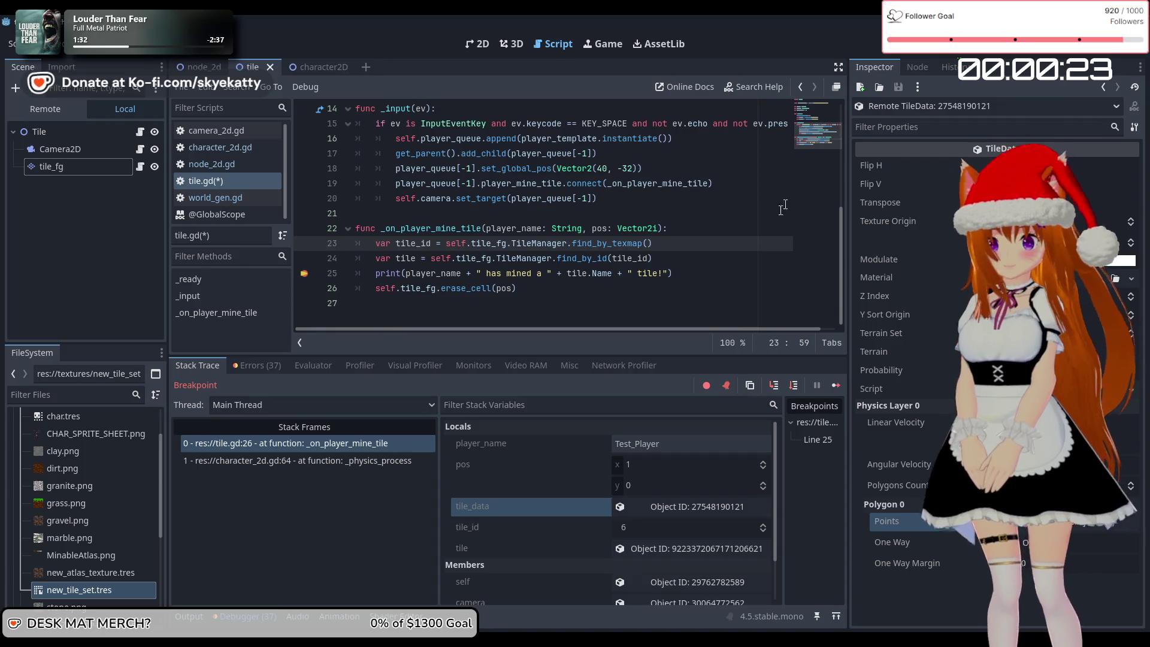
click(699, 232)
key(Return)
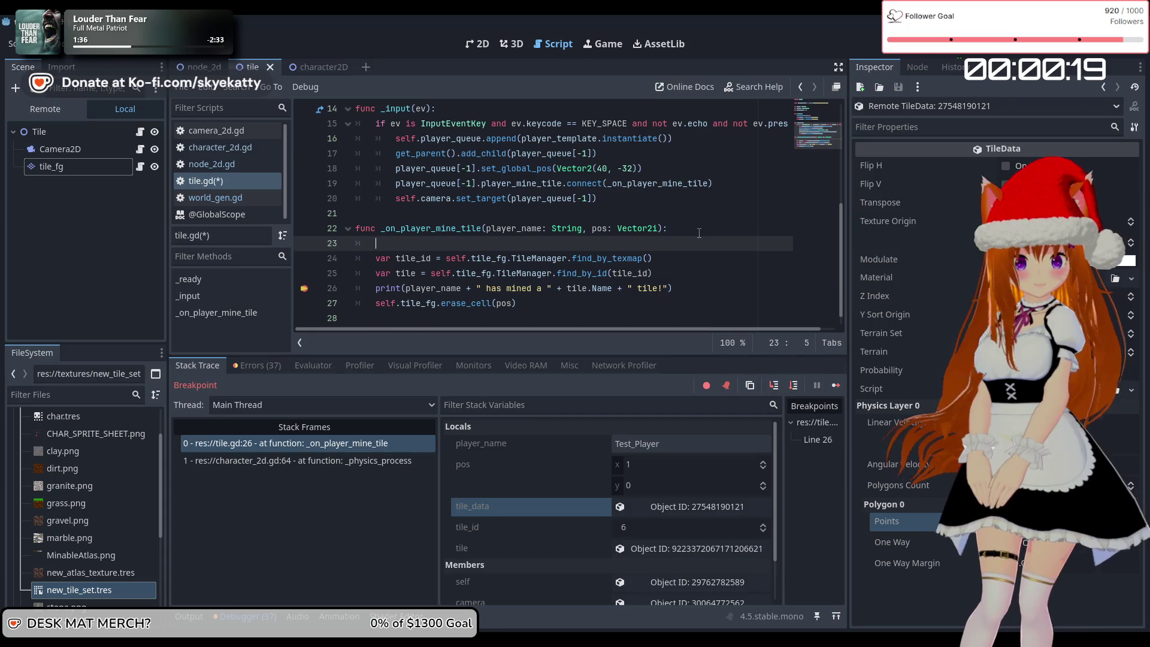
text(var til)
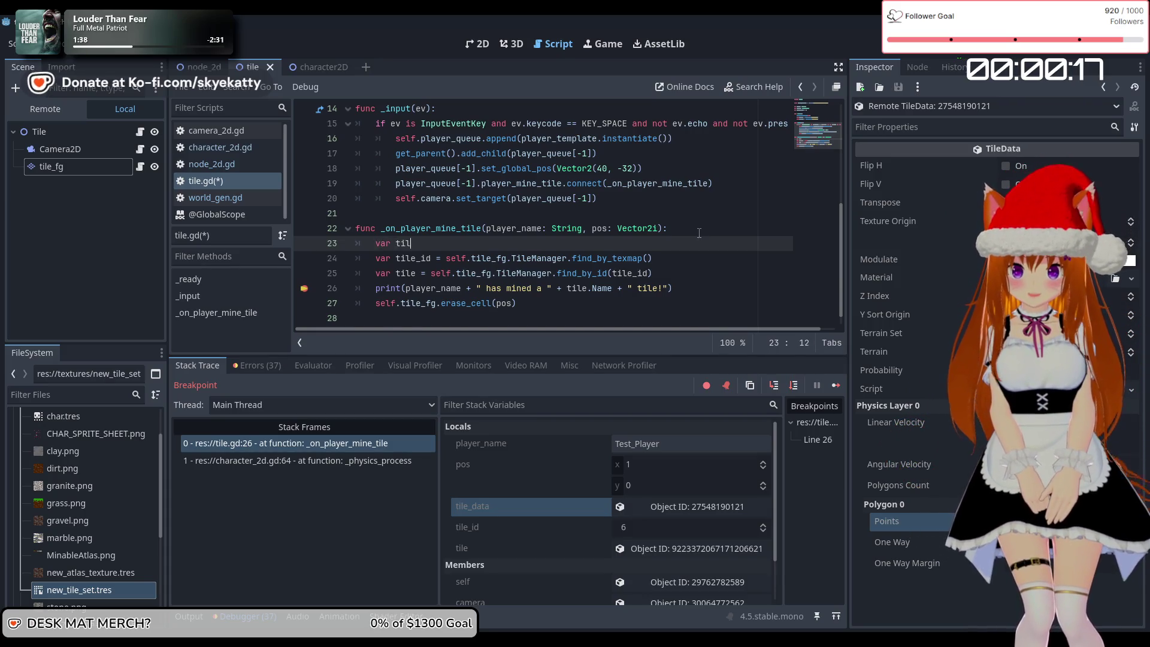
text(e_sou)
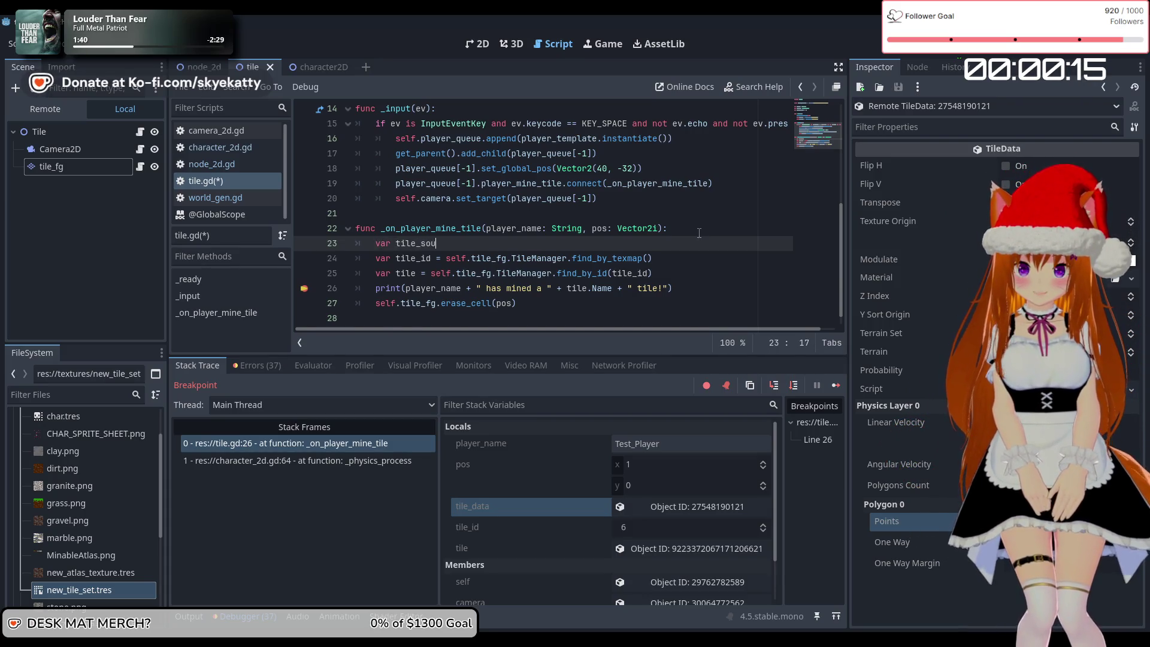
text(rce = self.tile)
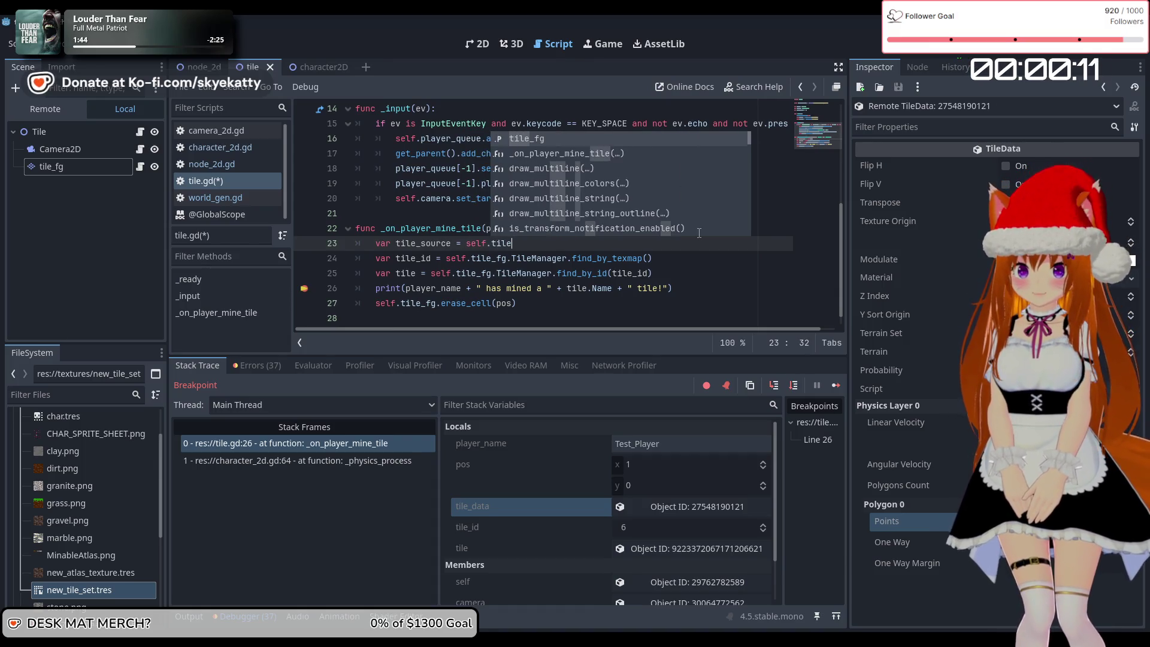
key(Return)
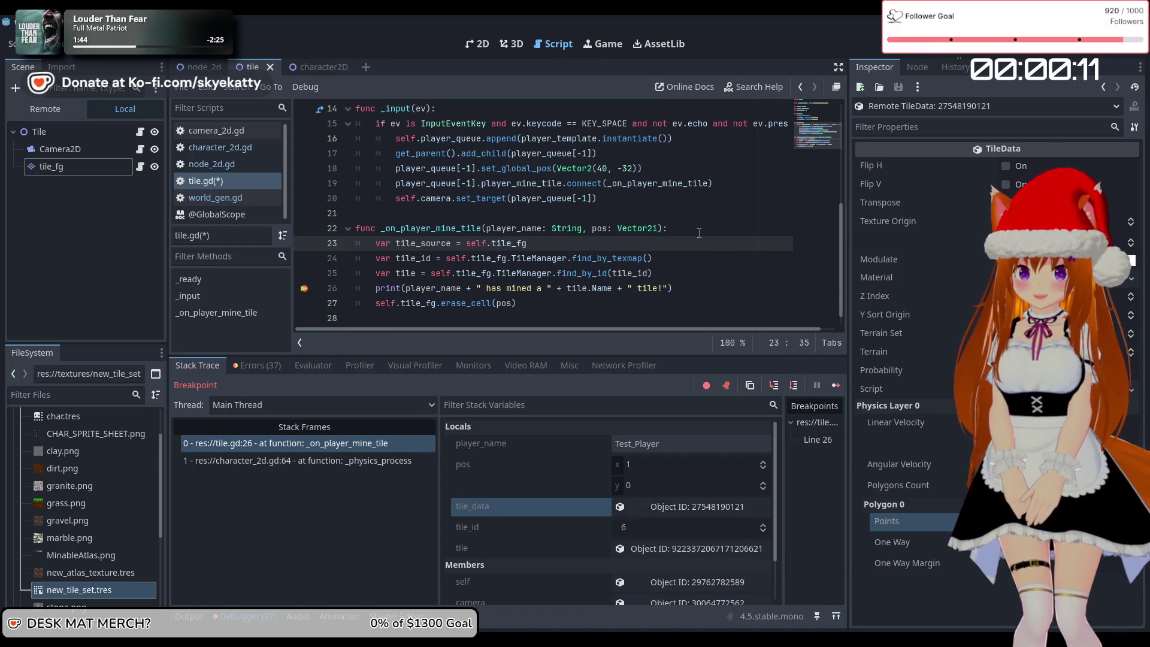
text(.g)
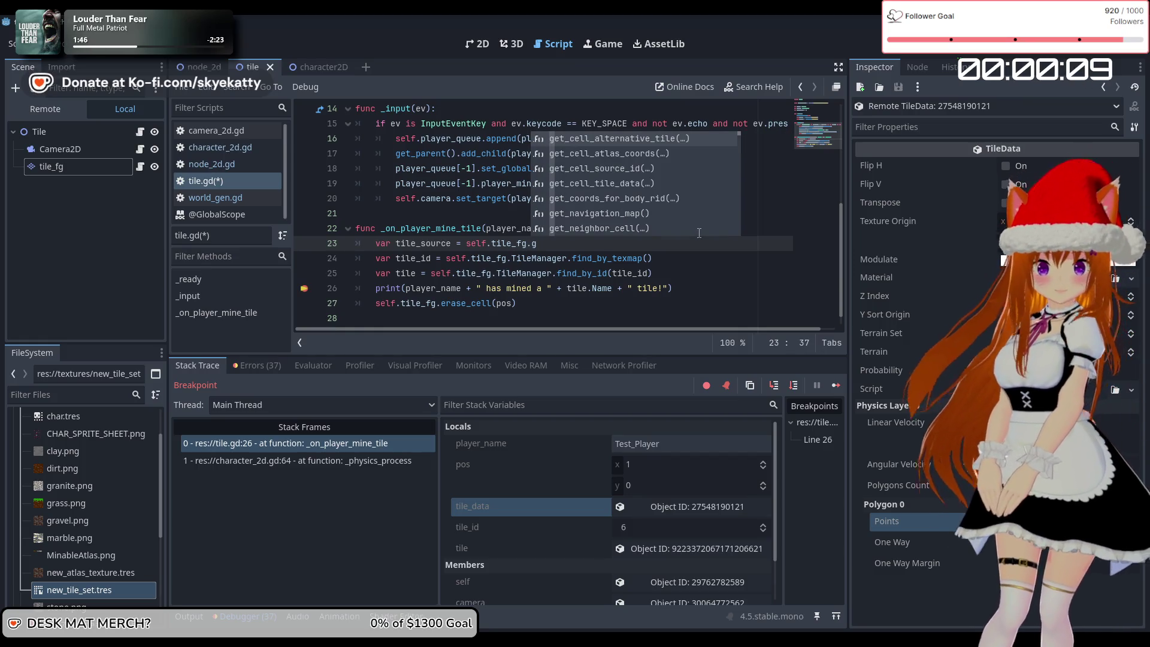
text(et_cell_)
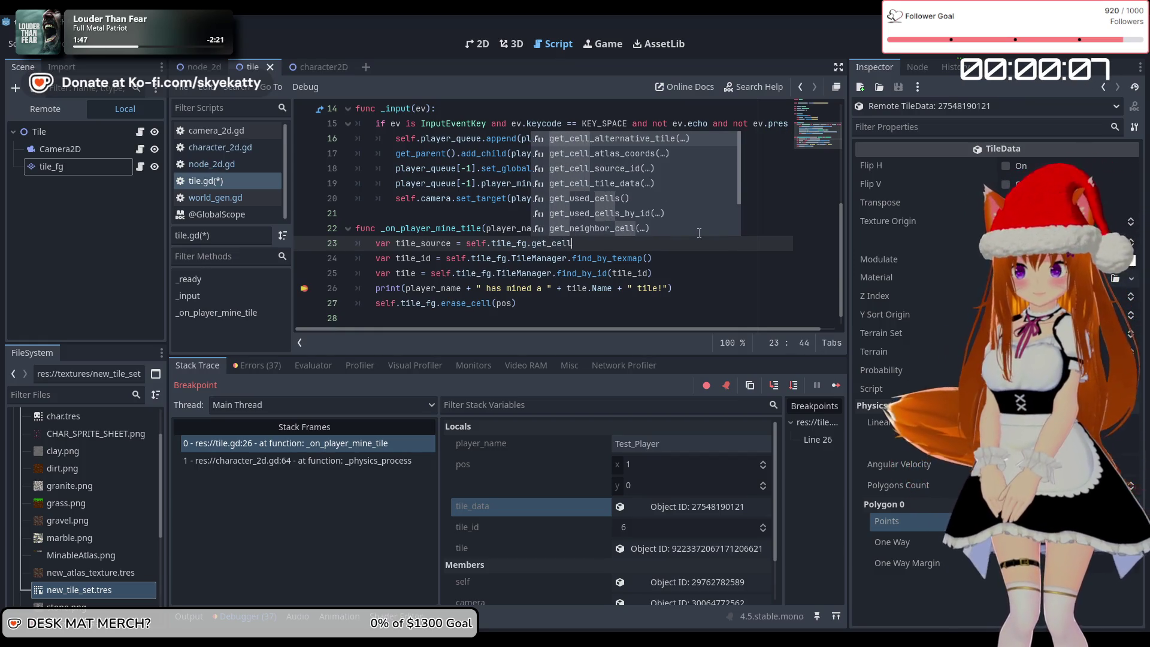
- Complete the method call as get_cell_atlas_coords(), fixing the autocompleted name
key(Down)
key(Down)
key(Return)
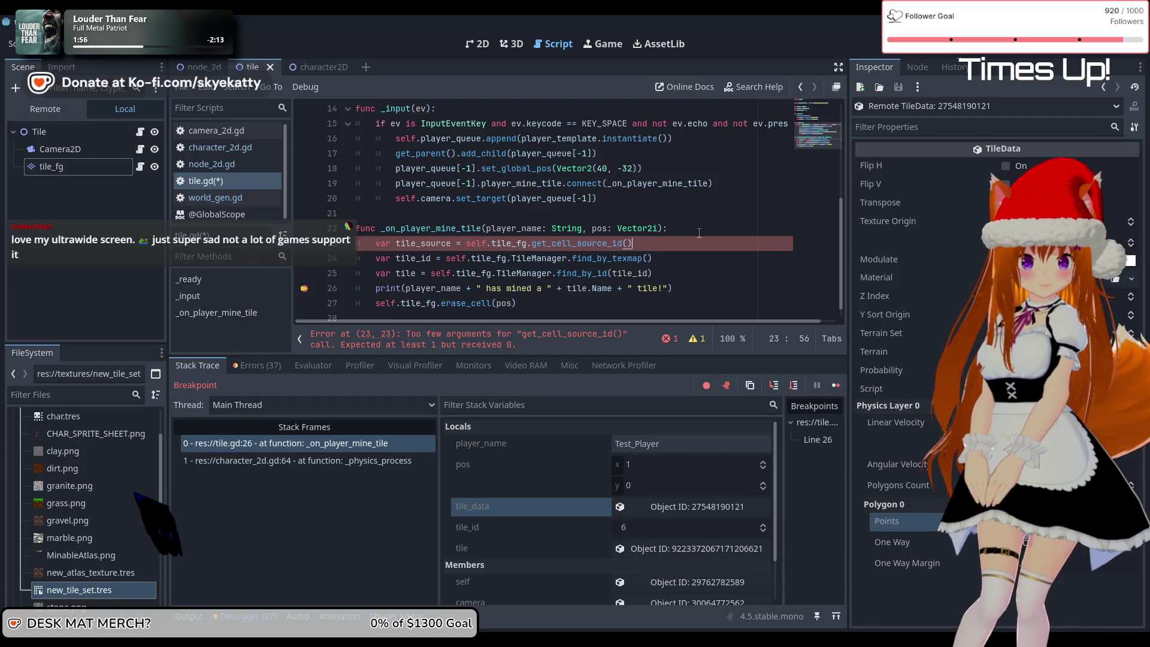
key(Left)
key(Left)
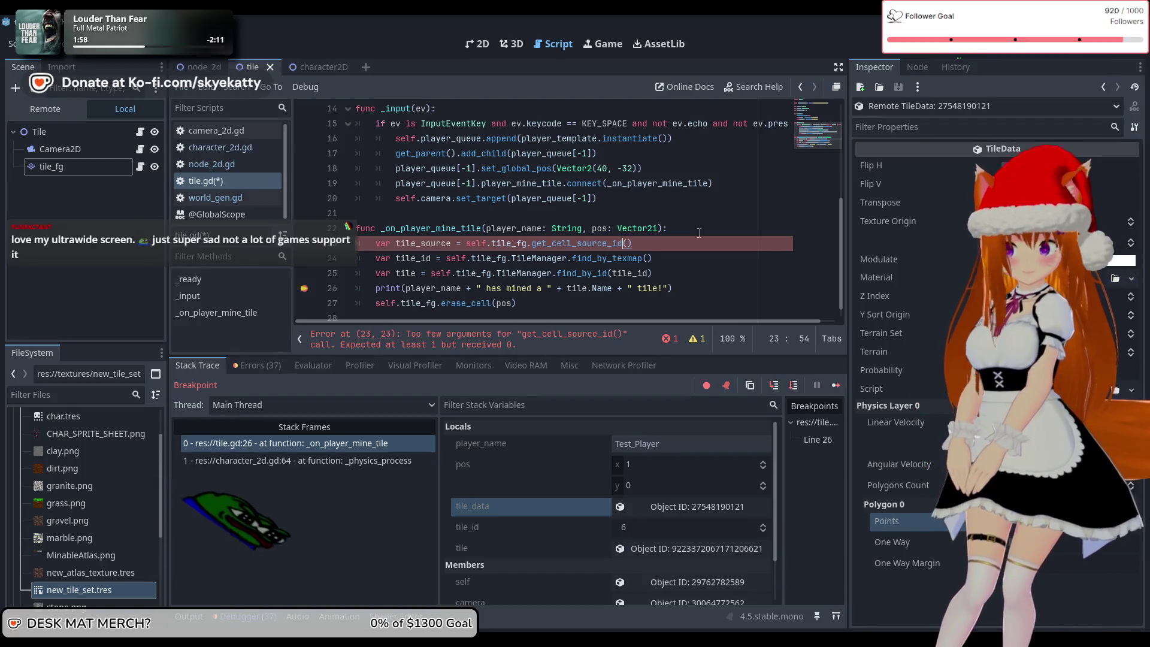
key(Left)
key(Left)
key(Left)
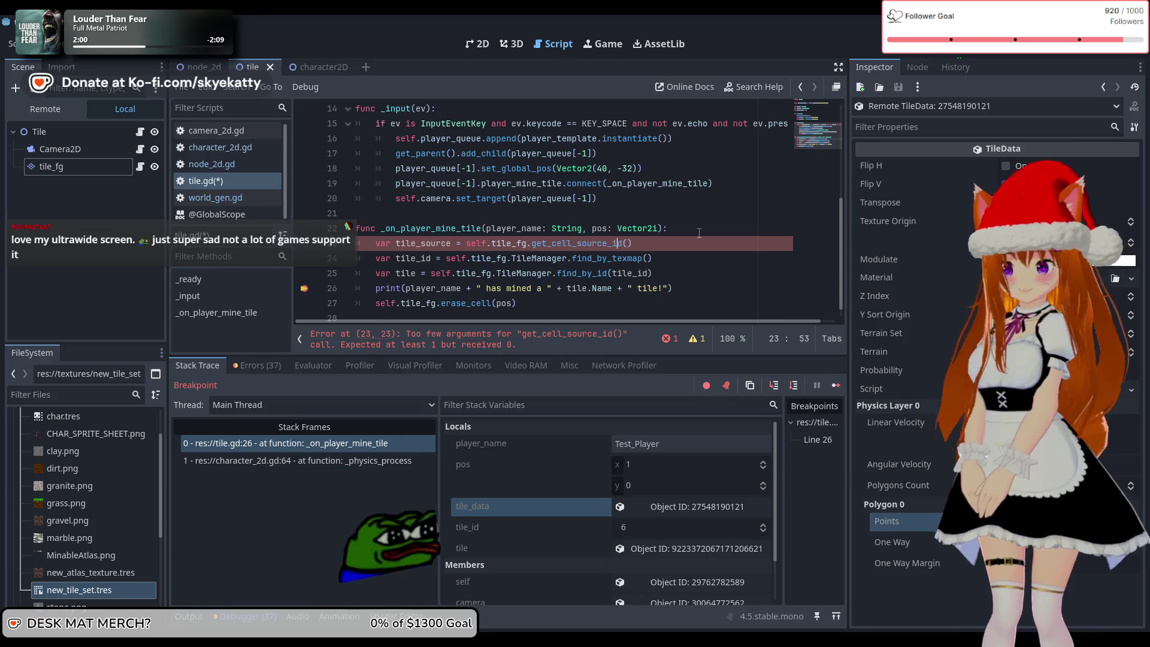
key(BackSpace)
key(BackSpace)
key(BackSpace)
text(altern)
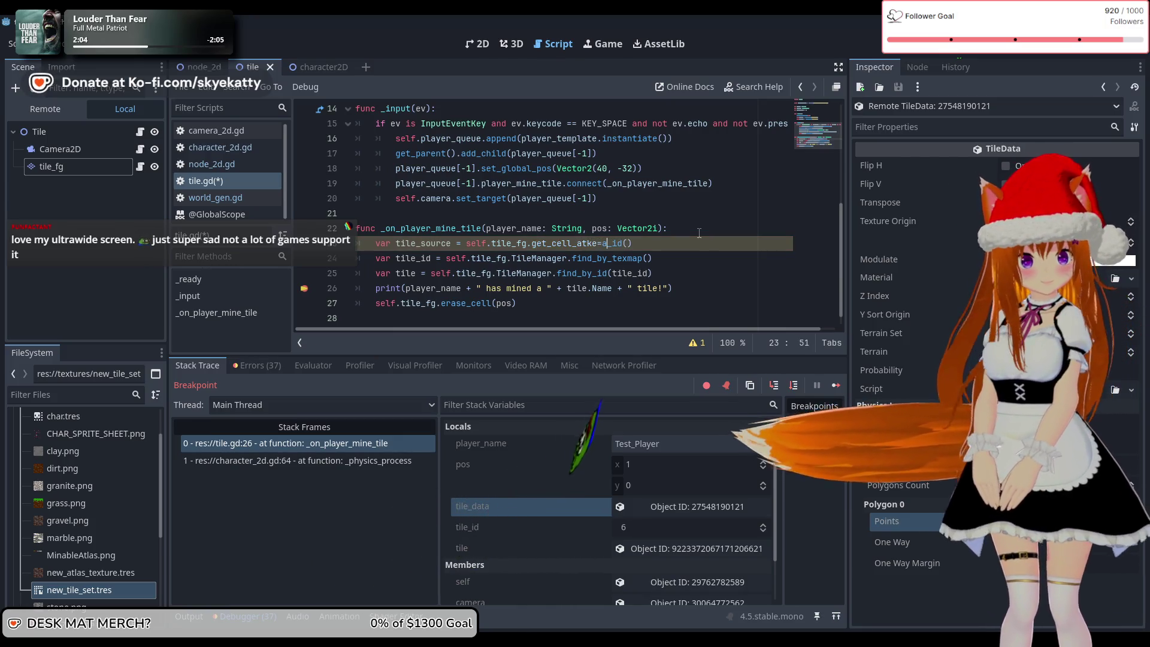
key(BackSpace)
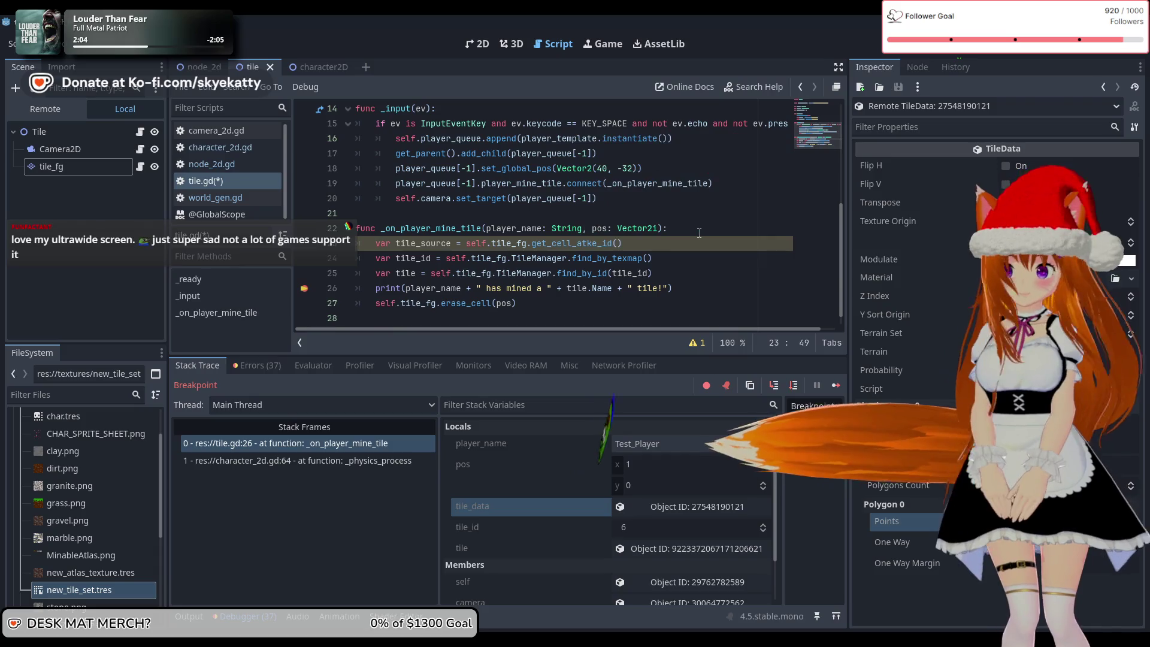
key(BackSpace)
text(las_)
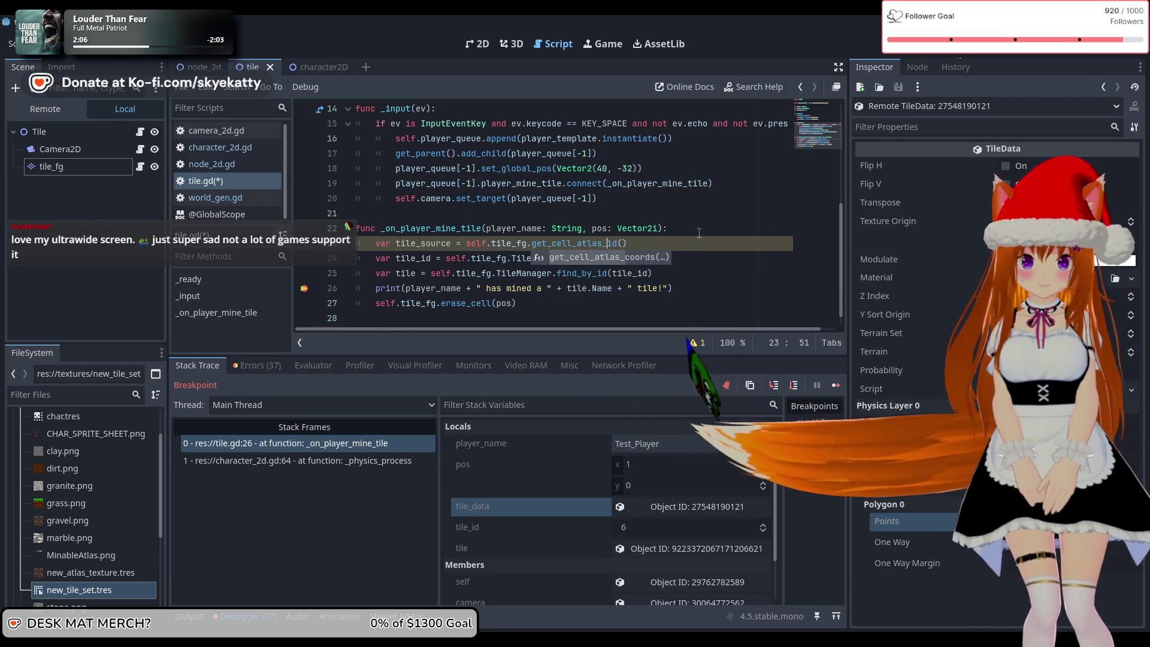
key(Delete)
key(Delete)
key(Delete)
text(coords)
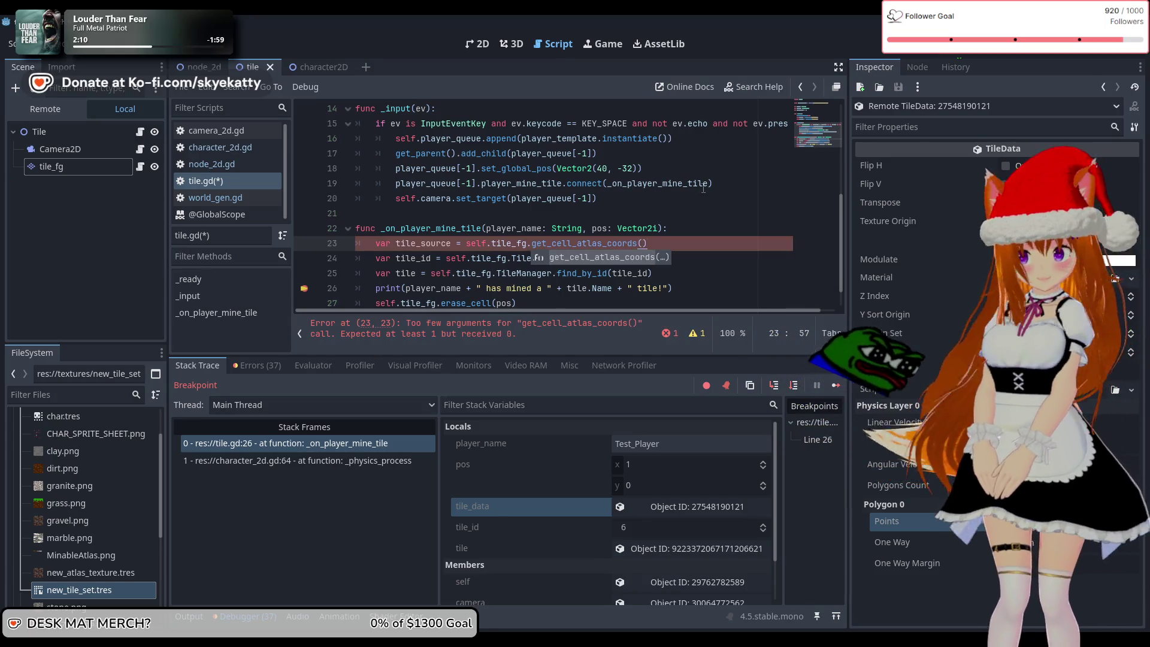
- Pass pos into get_cell_atlas_coords() and rename tile_source to tile_atlas
click(654, 258)
click(642, 245)
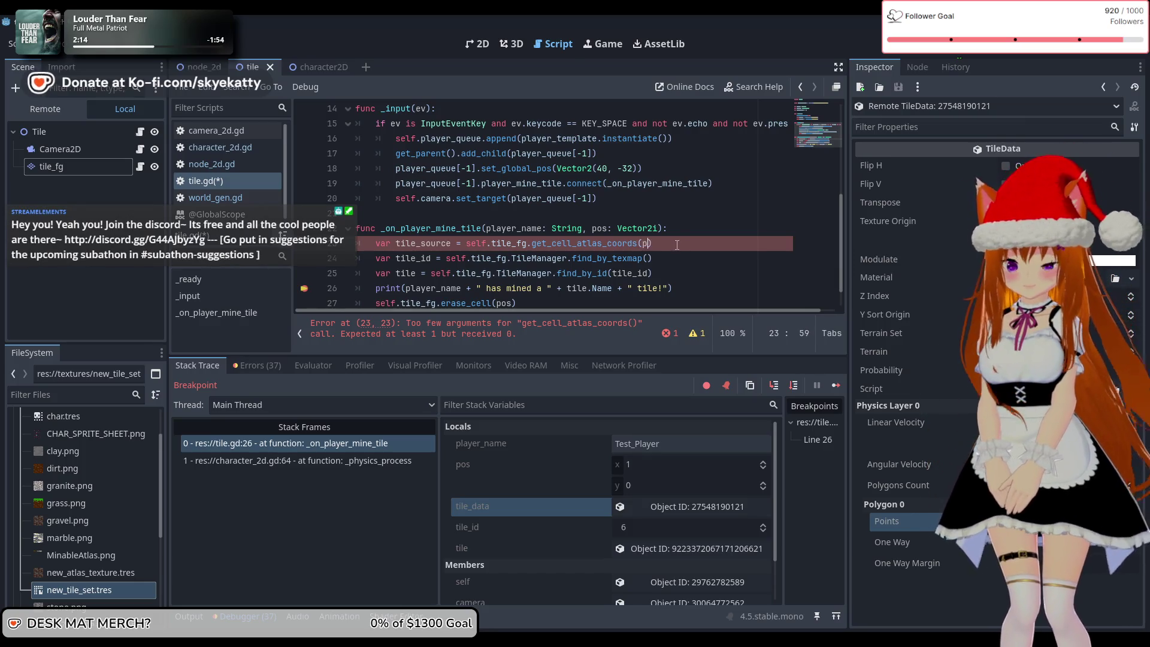
text(os)
click(571, 228)
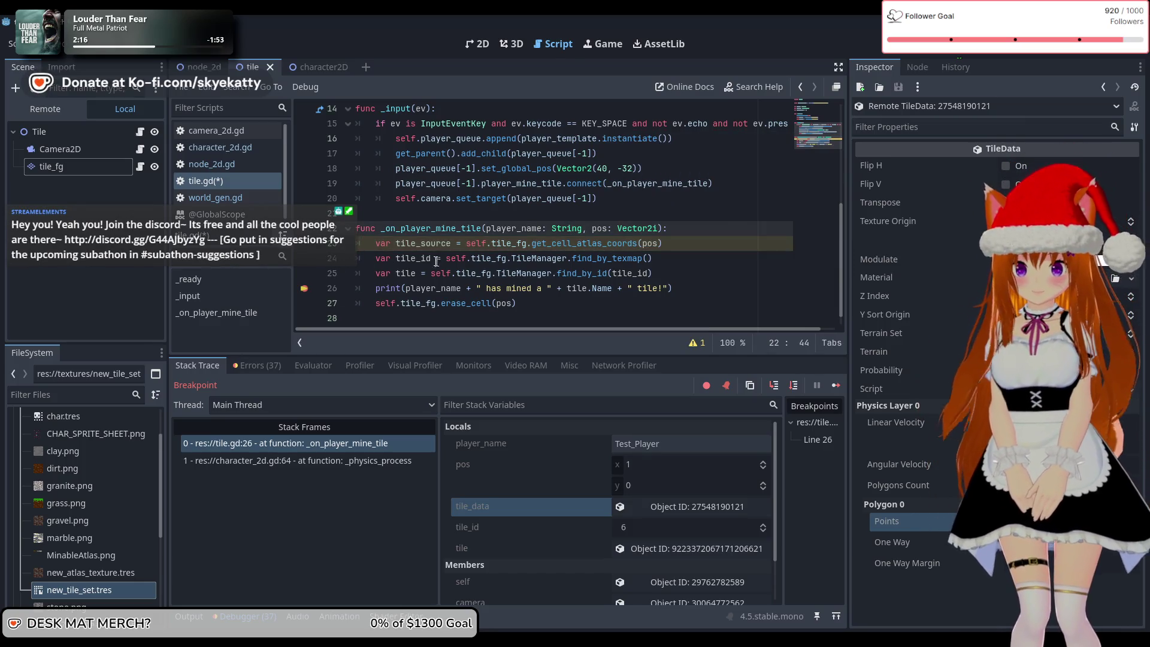
click(436, 244)
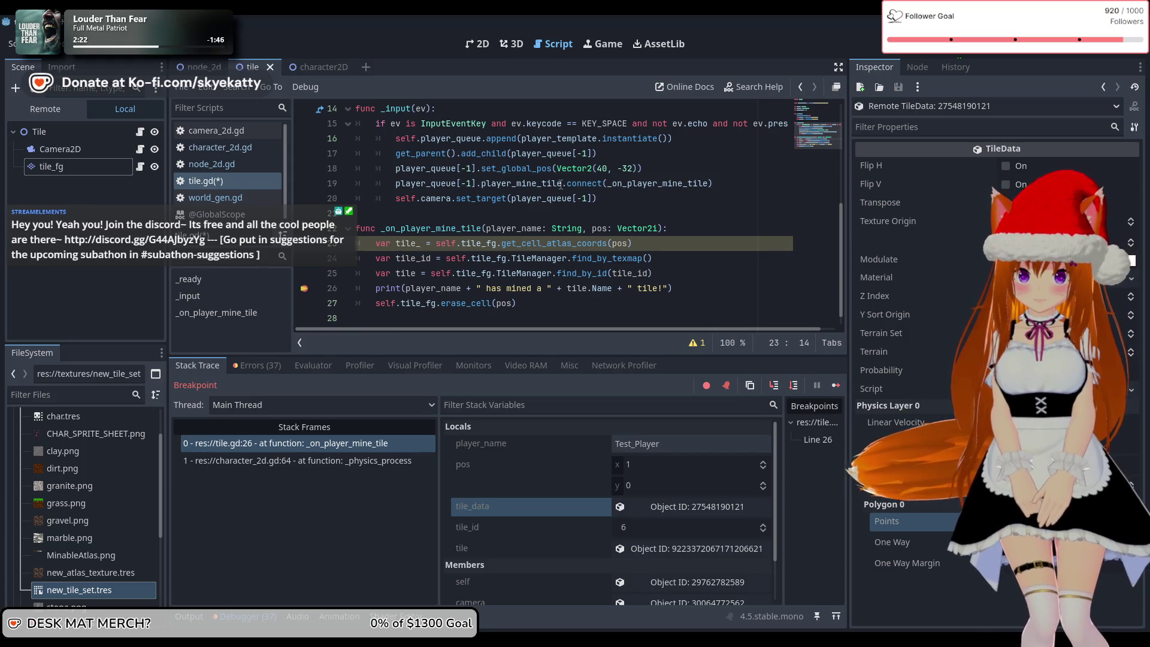
text(atlas)
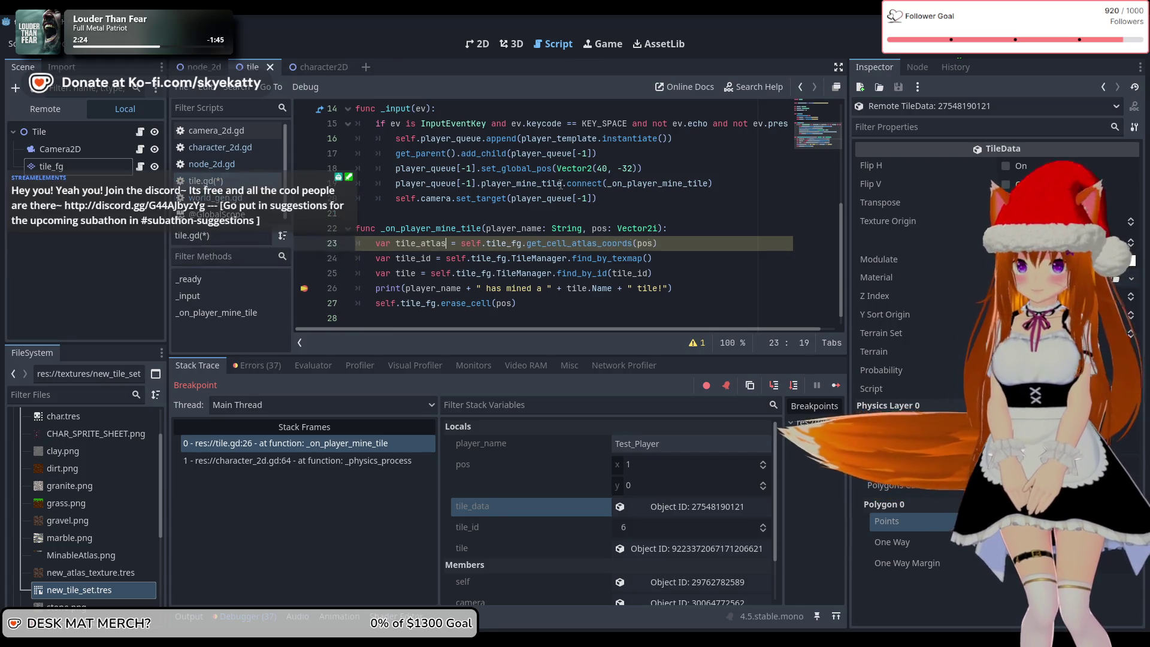
- Feed tile_atlas into find_by_texmap() on line 24, then save and rerun with F5
click(527, 258)
click(647, 258)
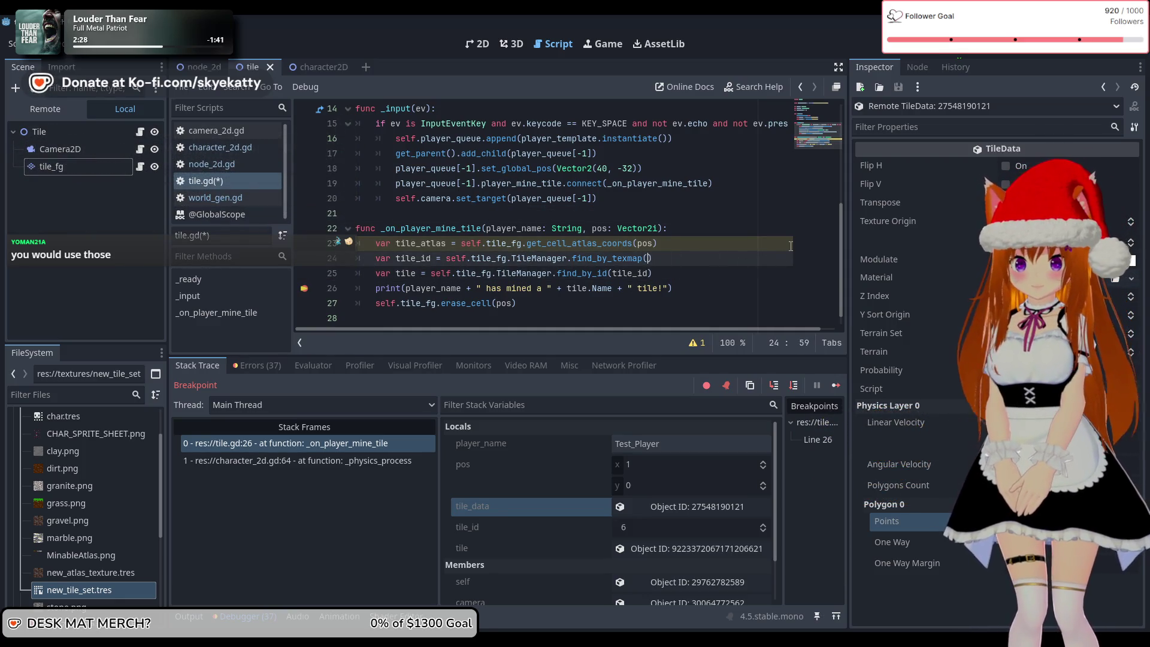
text(tile_atlas)
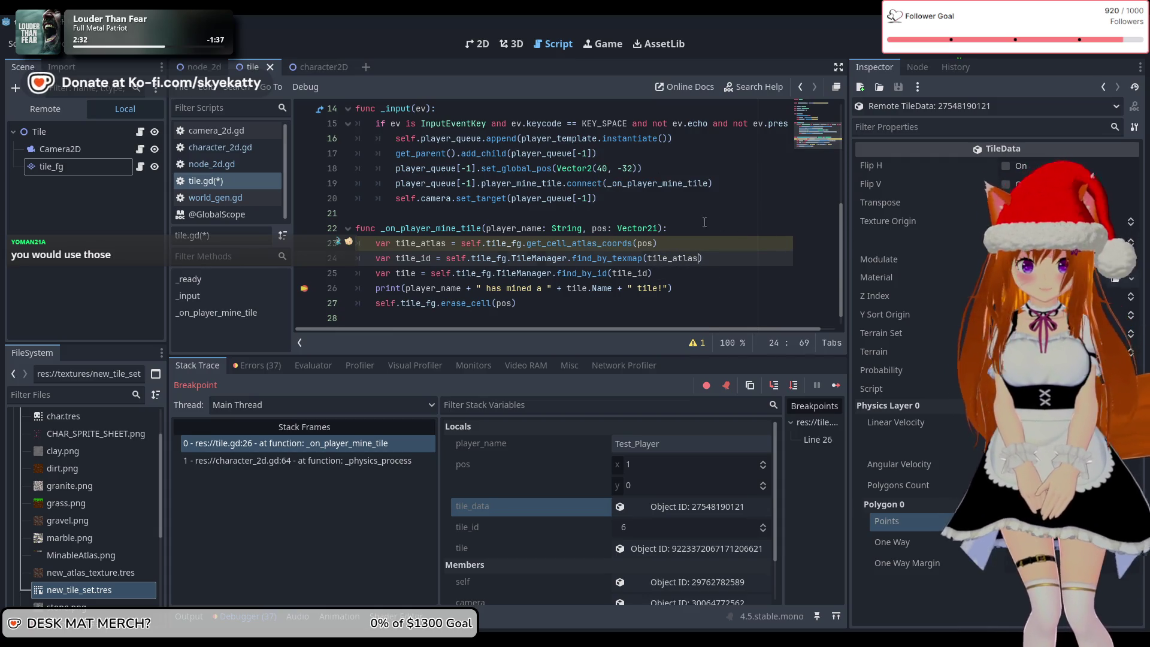
key(End)
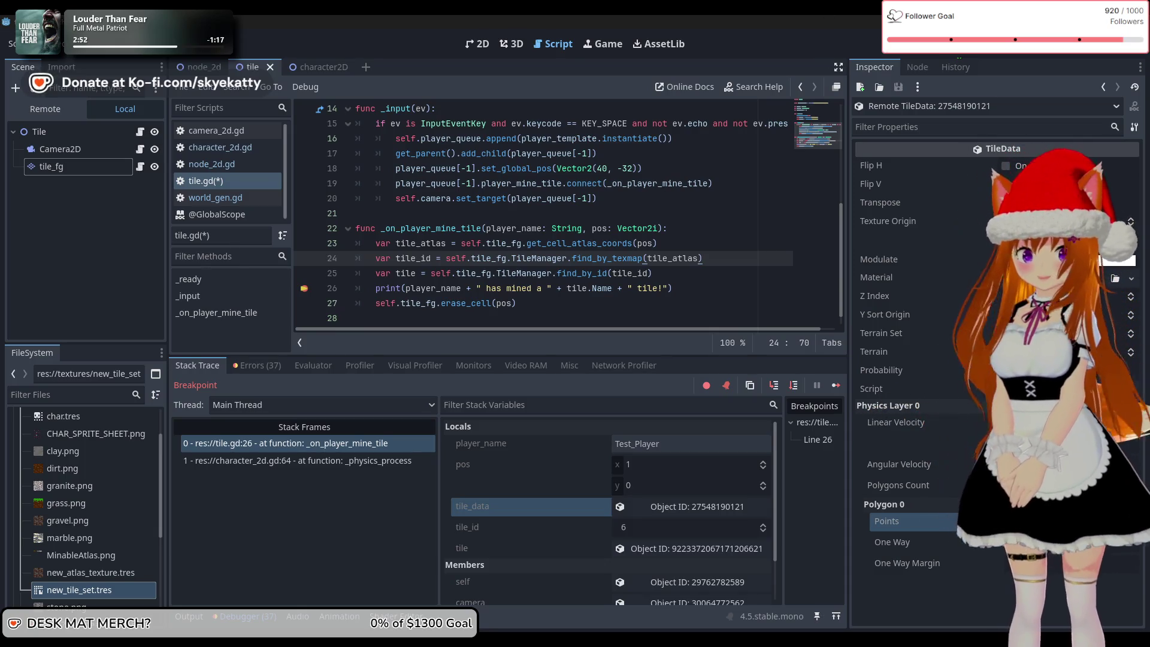
key(F5)
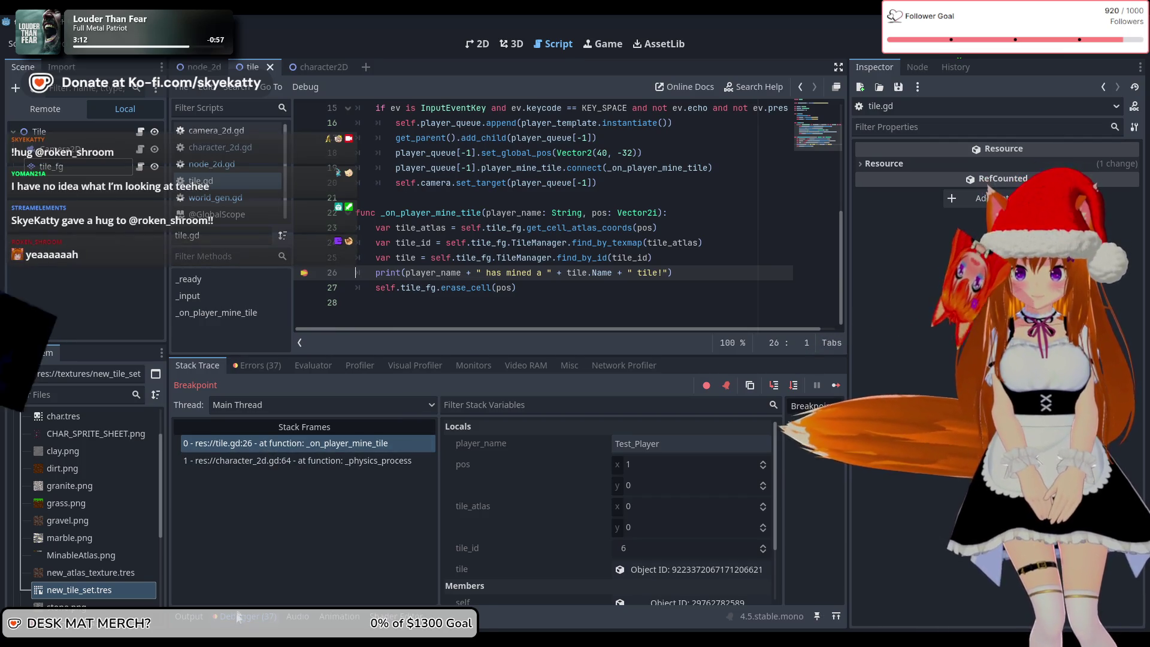
- Check the Output log, inspect the mined tile object reporting ID 6, then continue
click(200, 617)
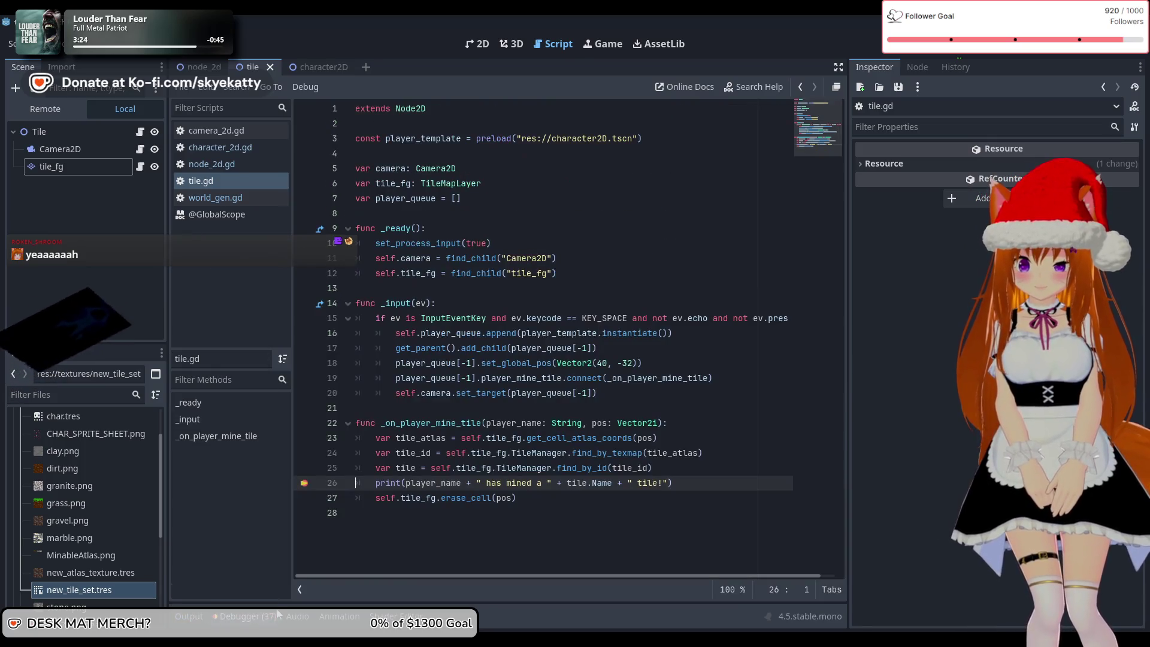
scroll(620, 477, down, 3)
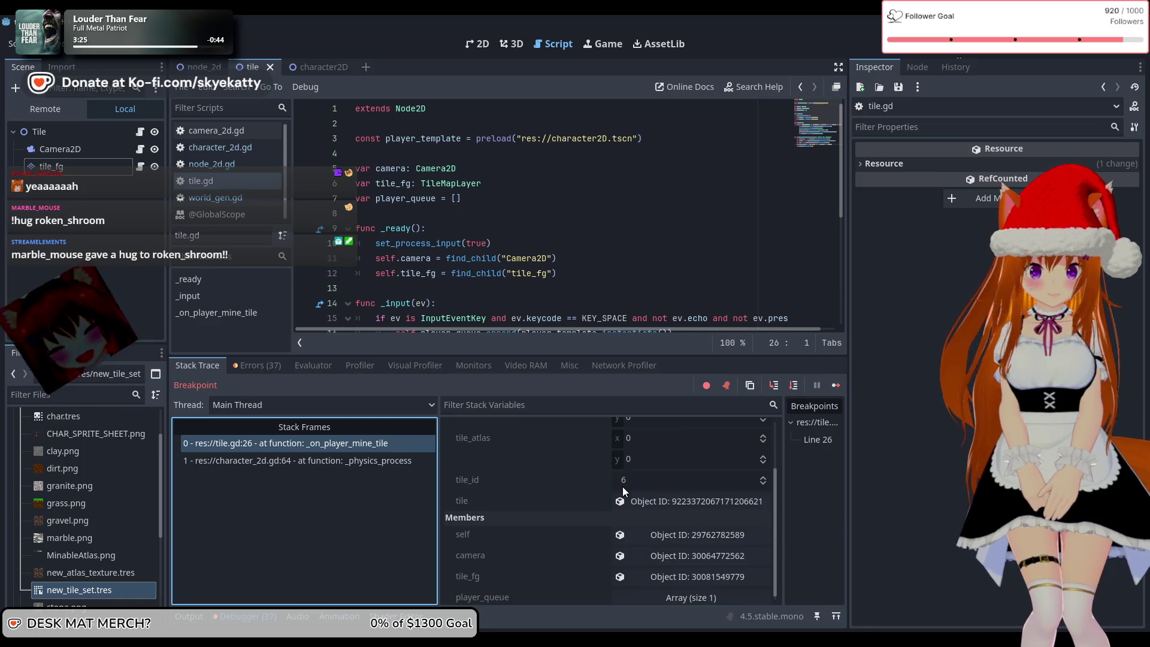
click(687, 496)
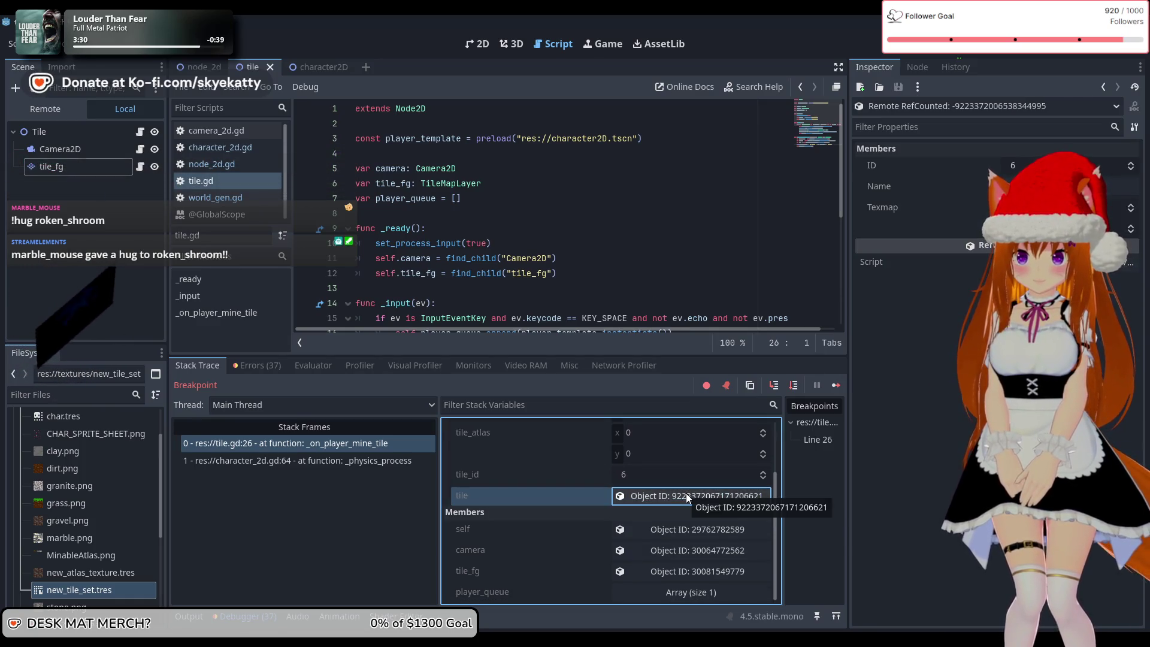
scroll(364, 285, down, 2)
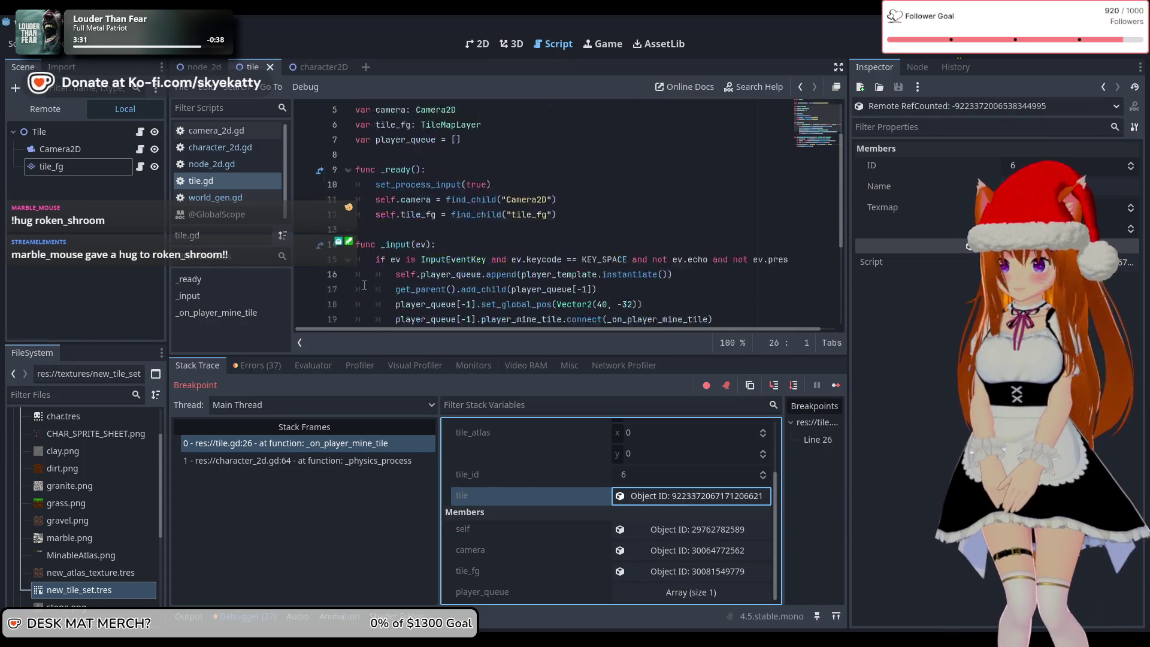
scroll(364, 285, down, 5)
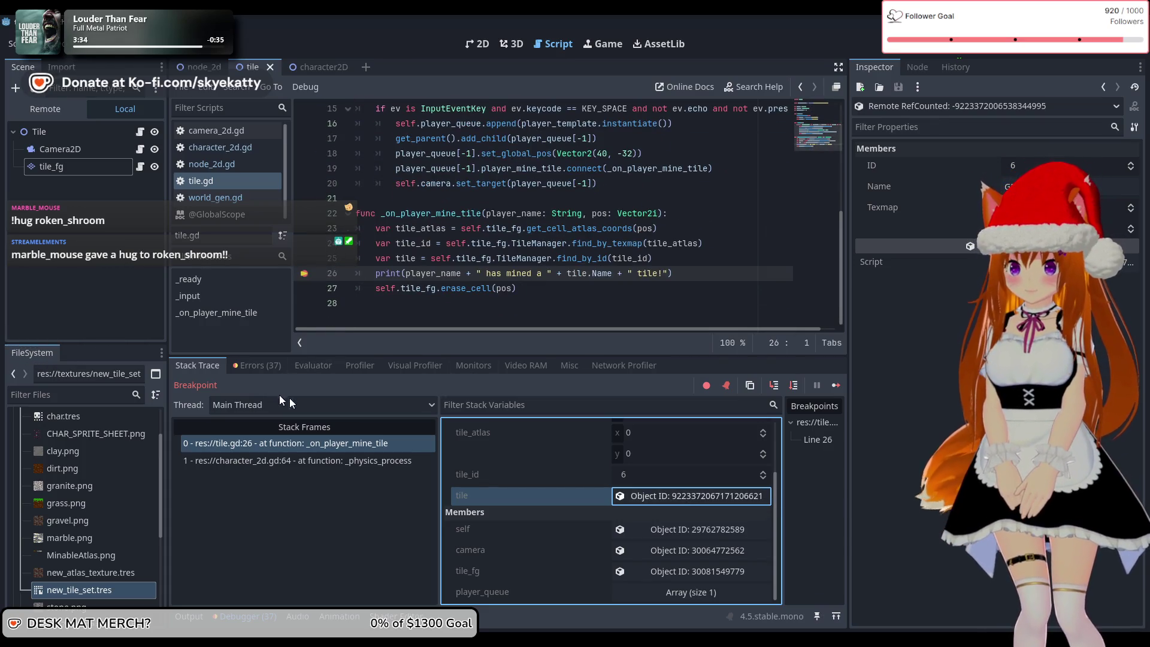
click(835, 386)
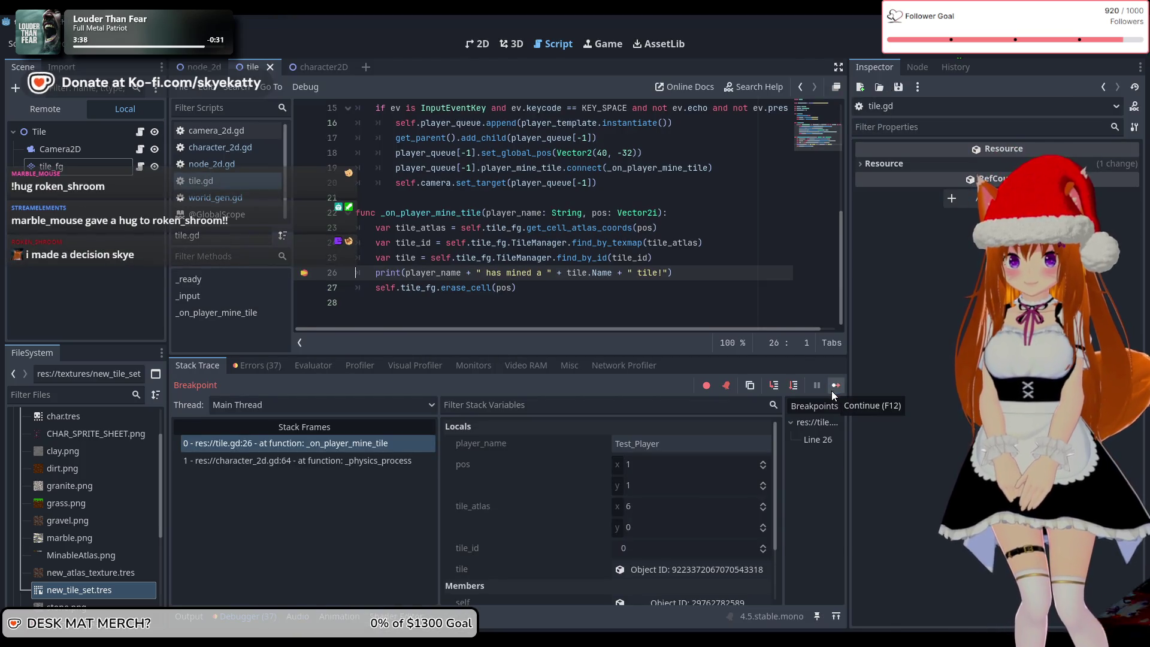
- Glance at the running game, then check the Output log and return to the stack trace
mouse_move(629, 639)
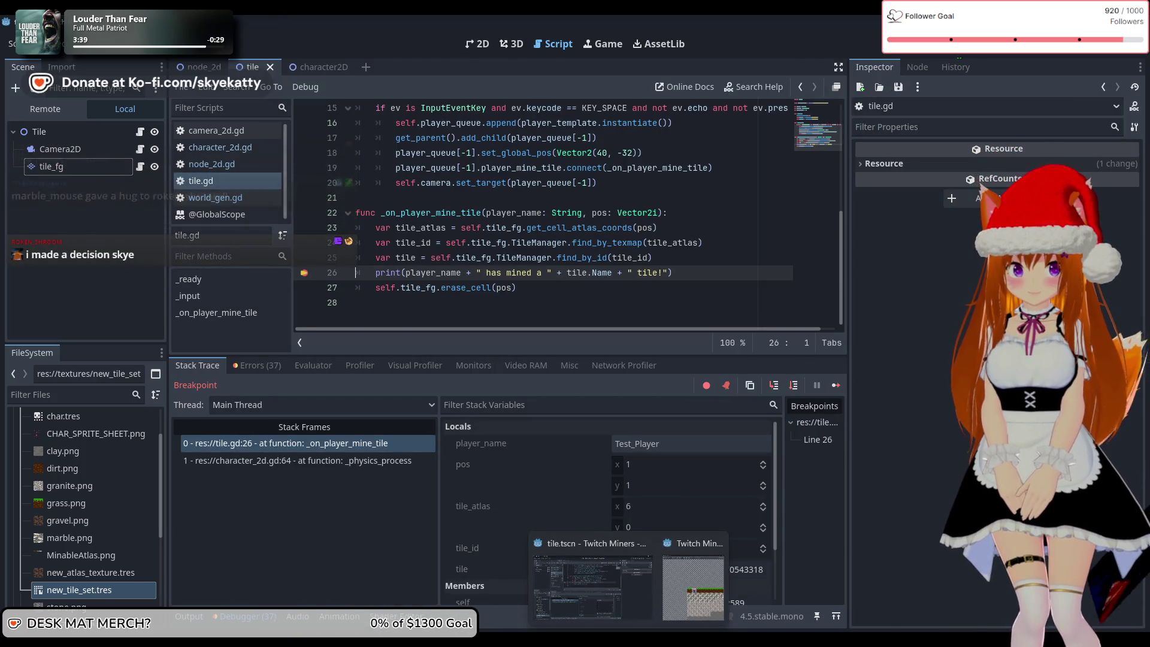
click(694, 606)
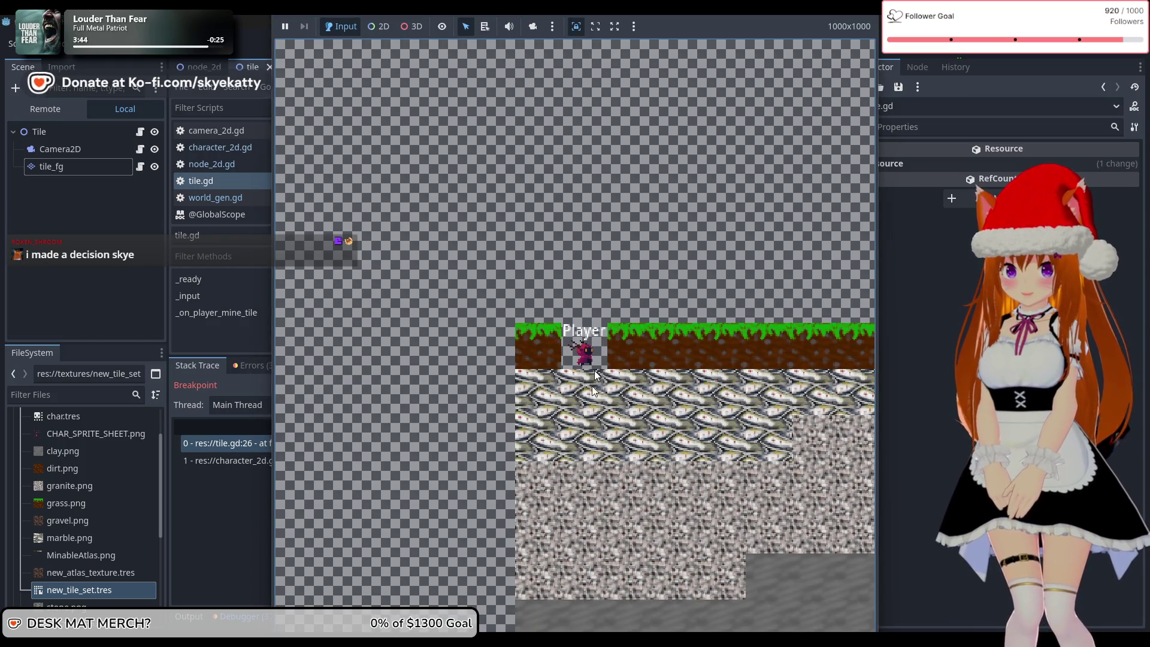
click(276, 489)
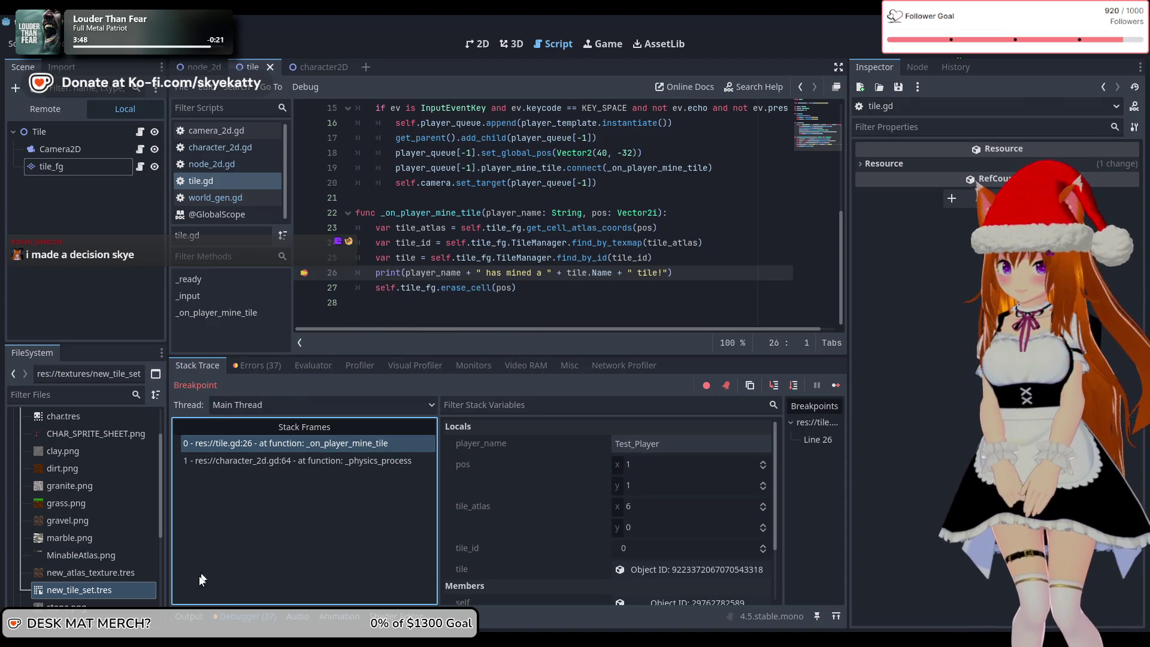
click(189, 616)
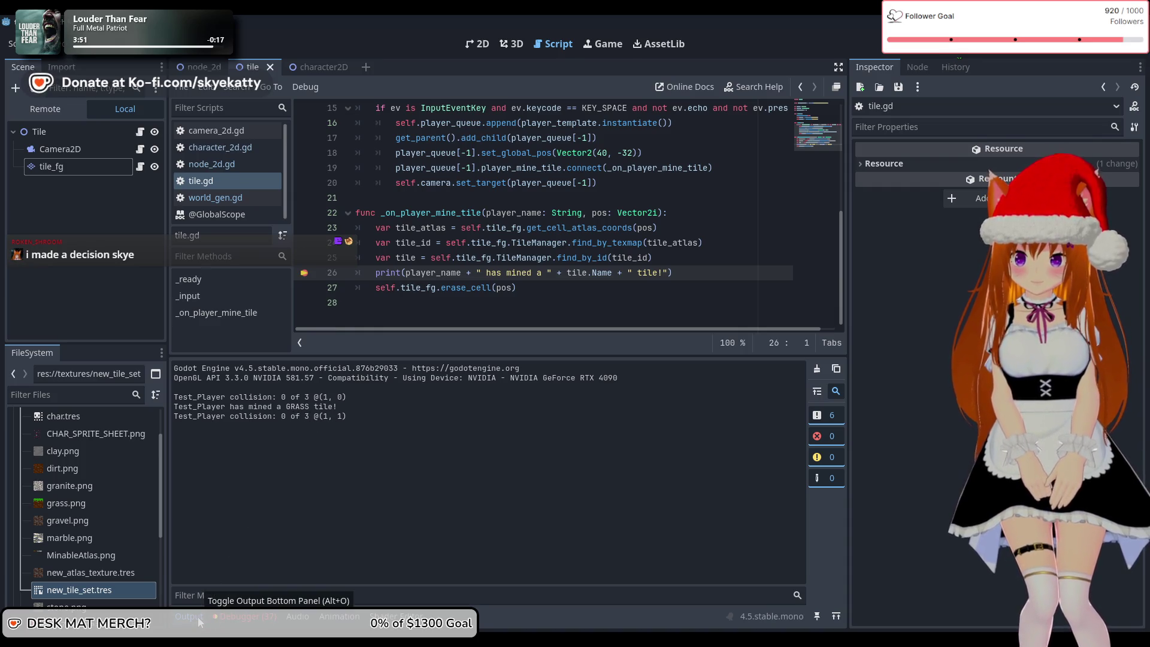
click(227, 619)
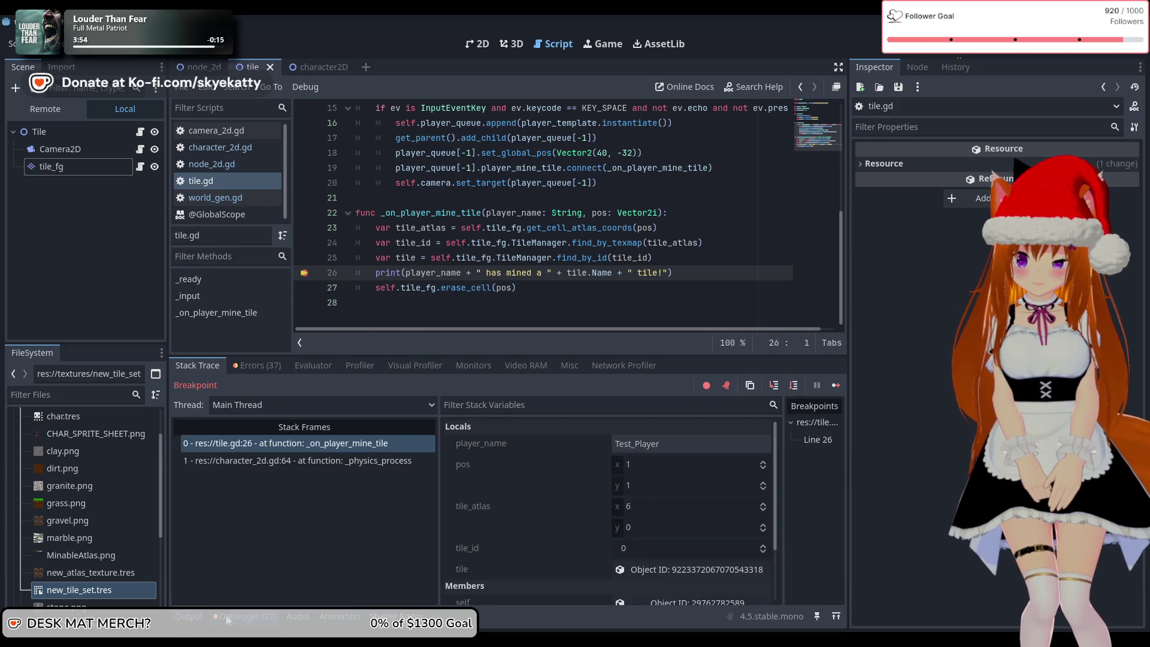
- Inspect the tile variable, remove the line 26 breakpoint in tile.gd, and resume
scroll(592, 547, down, 2)
click(657, 529)
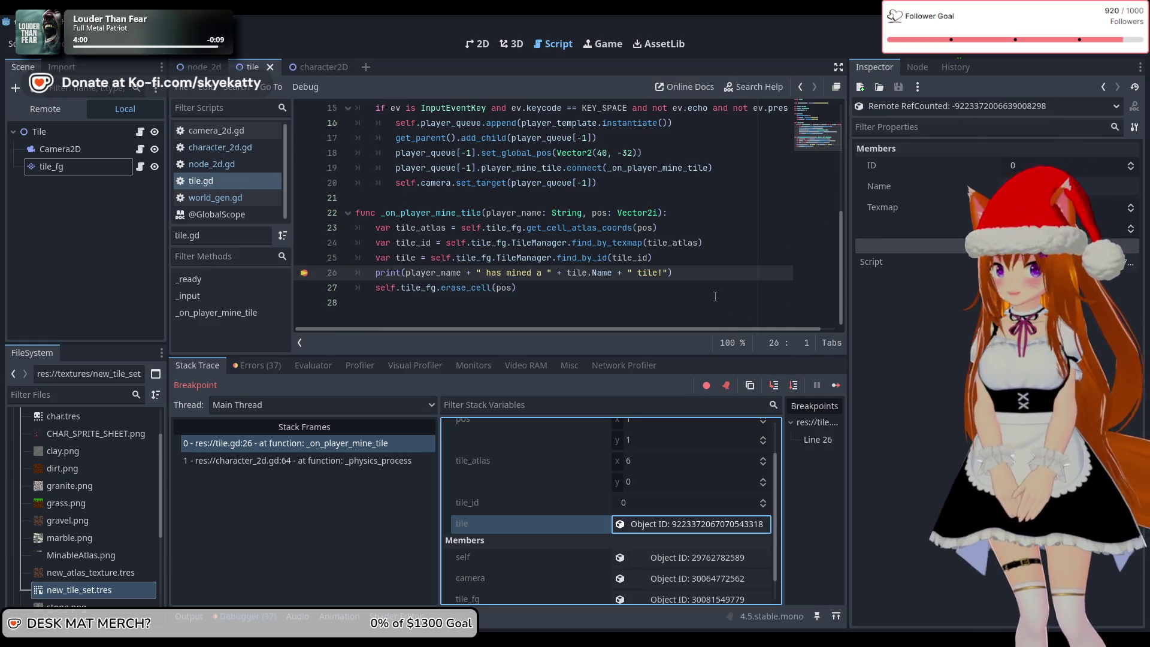
click(307, 273)
click(834, 385)
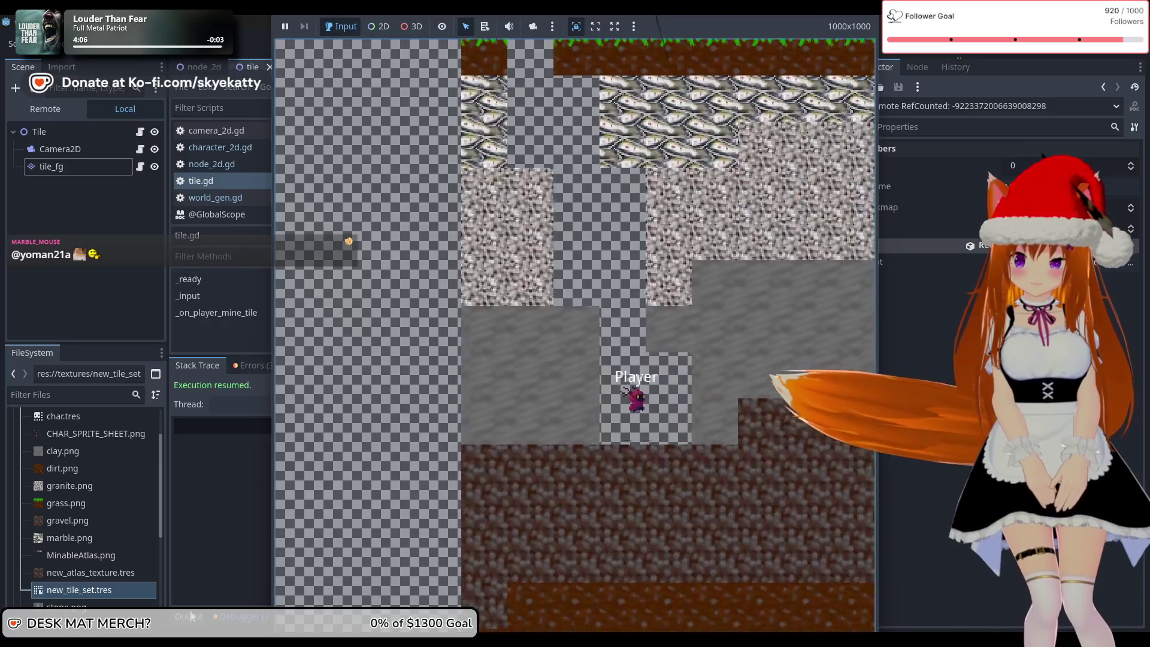
- Restart the game with F5 for a fresh log and watch it dig
click(253, 530)
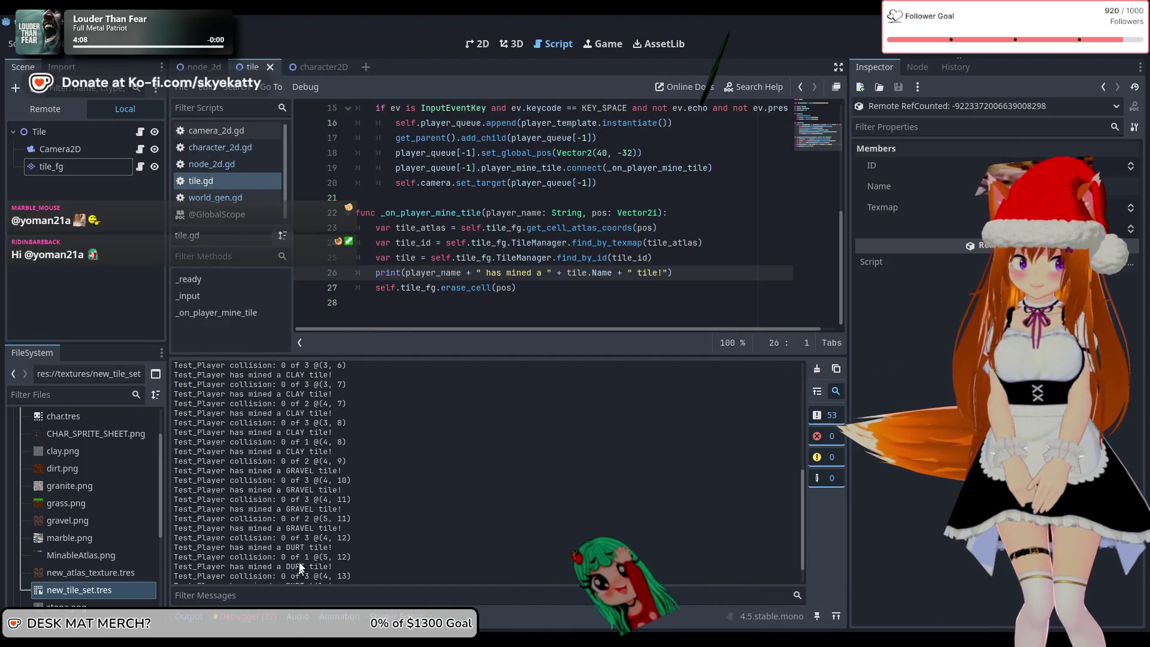
key(F5)
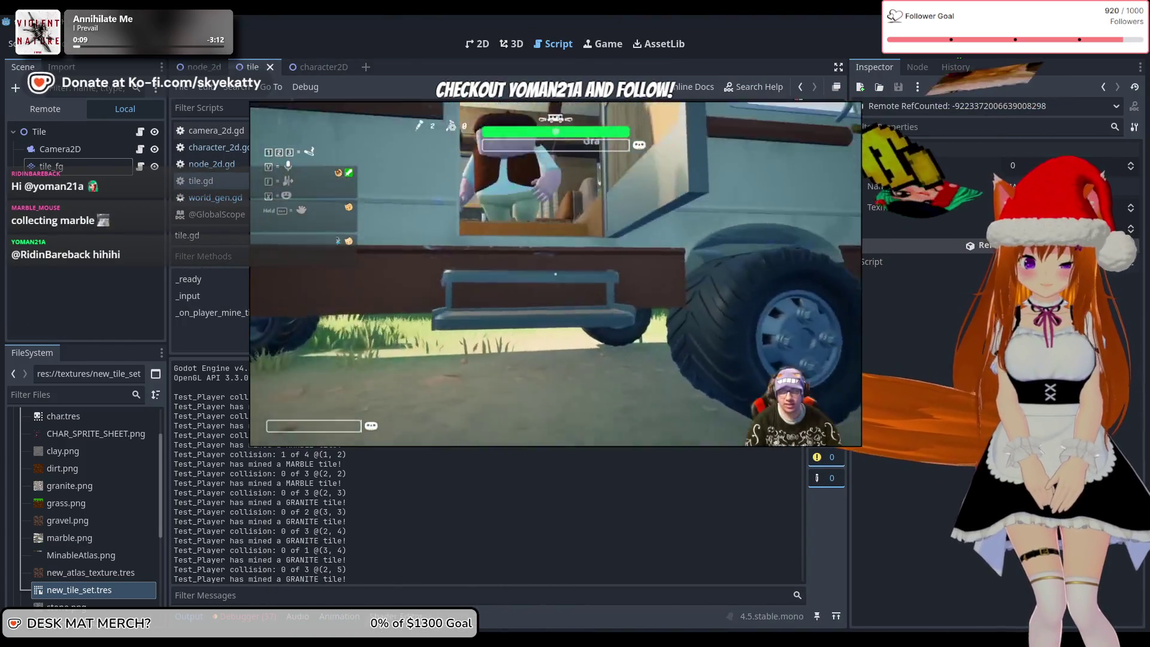
click(695, 585)
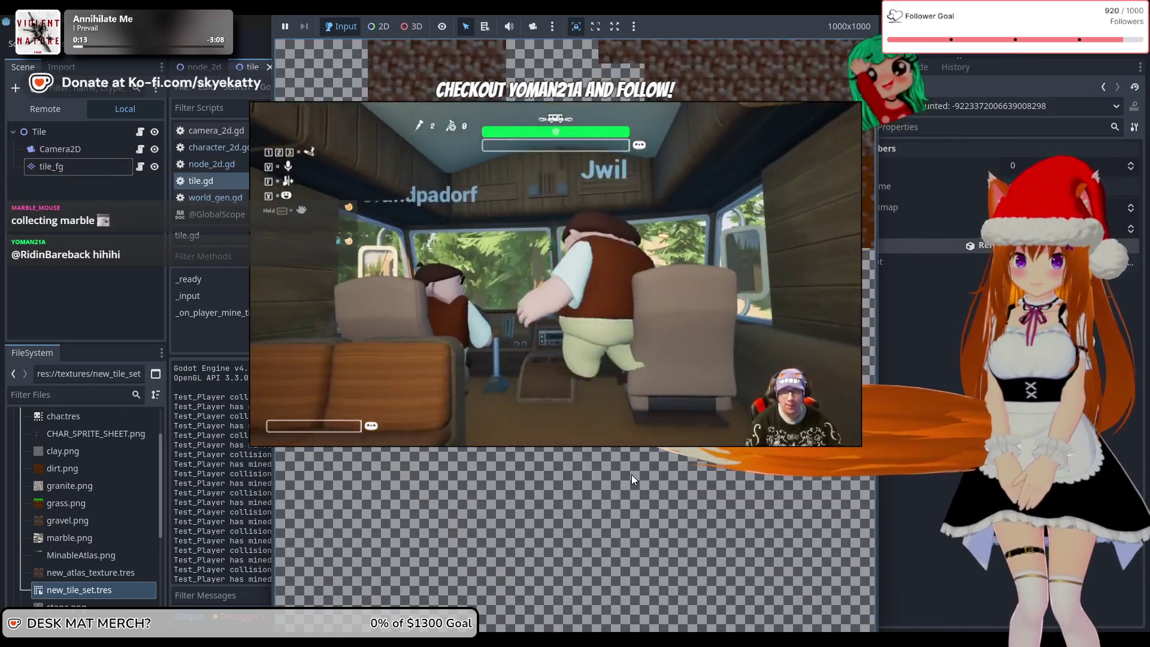
click(246, 515)
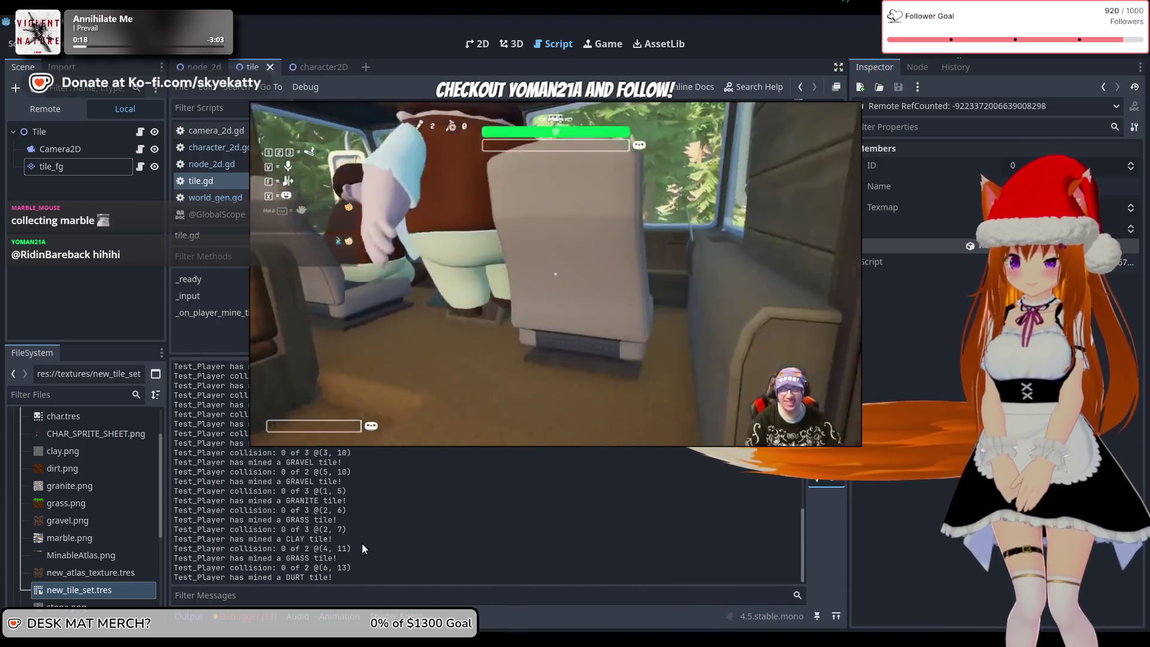
click(674, 613)
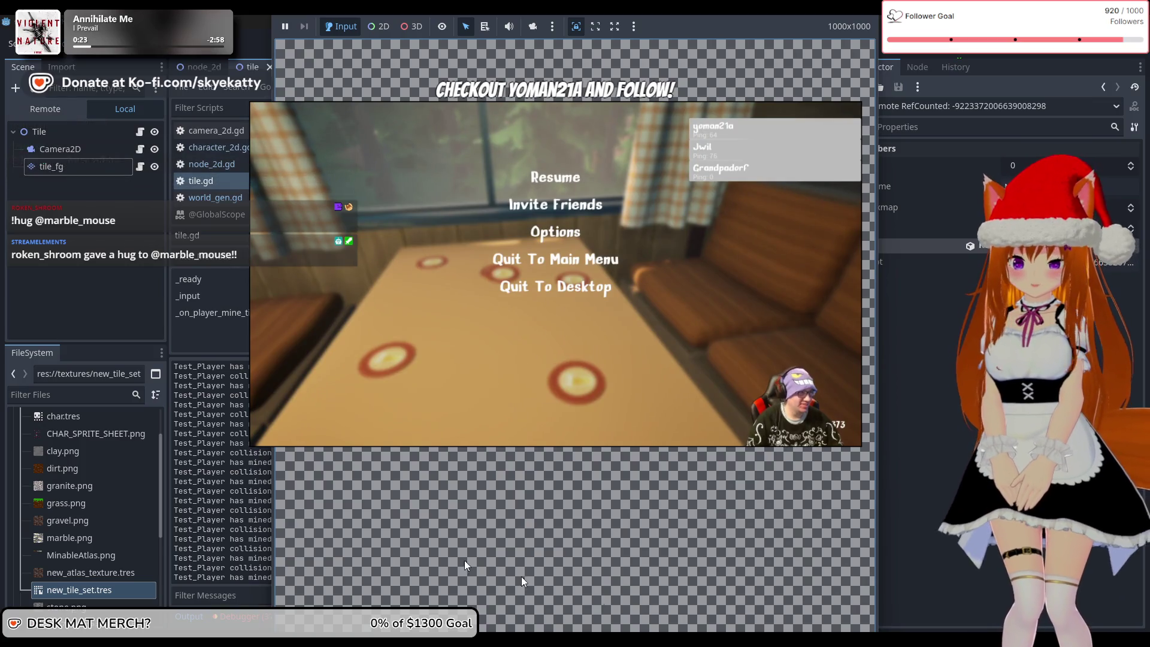
click(242, 537)
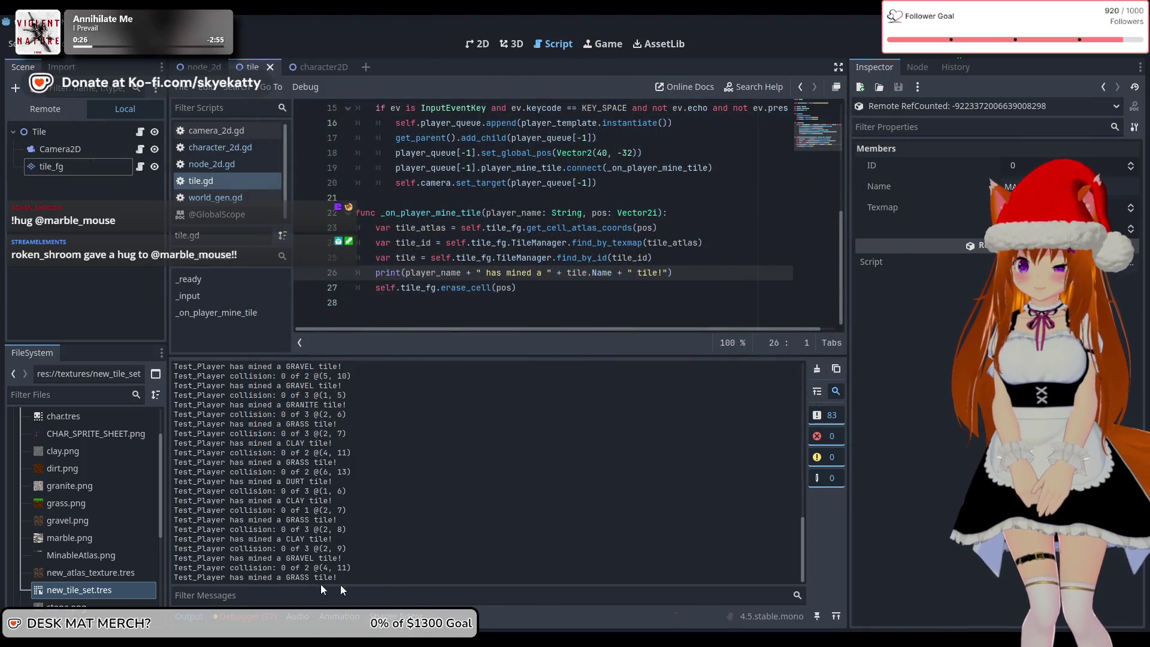
- Compare the game with the Output log, selecting the last collision and mined-tile lines
mouse_move(634, 605)
click(679, 575)
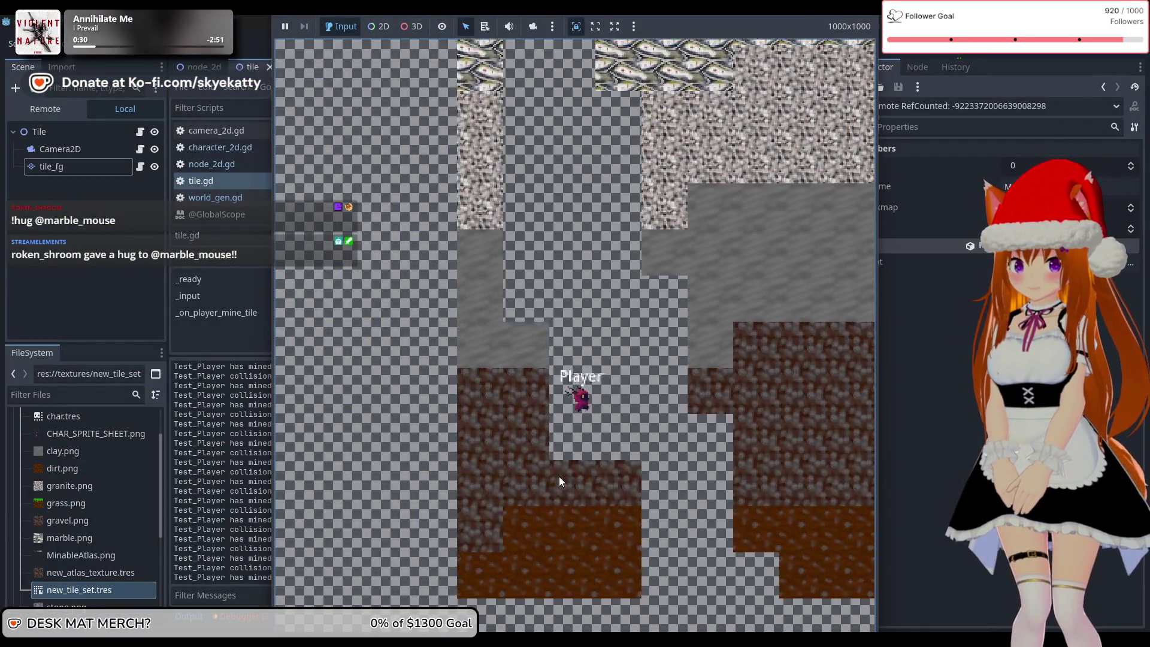
click(217, 554)
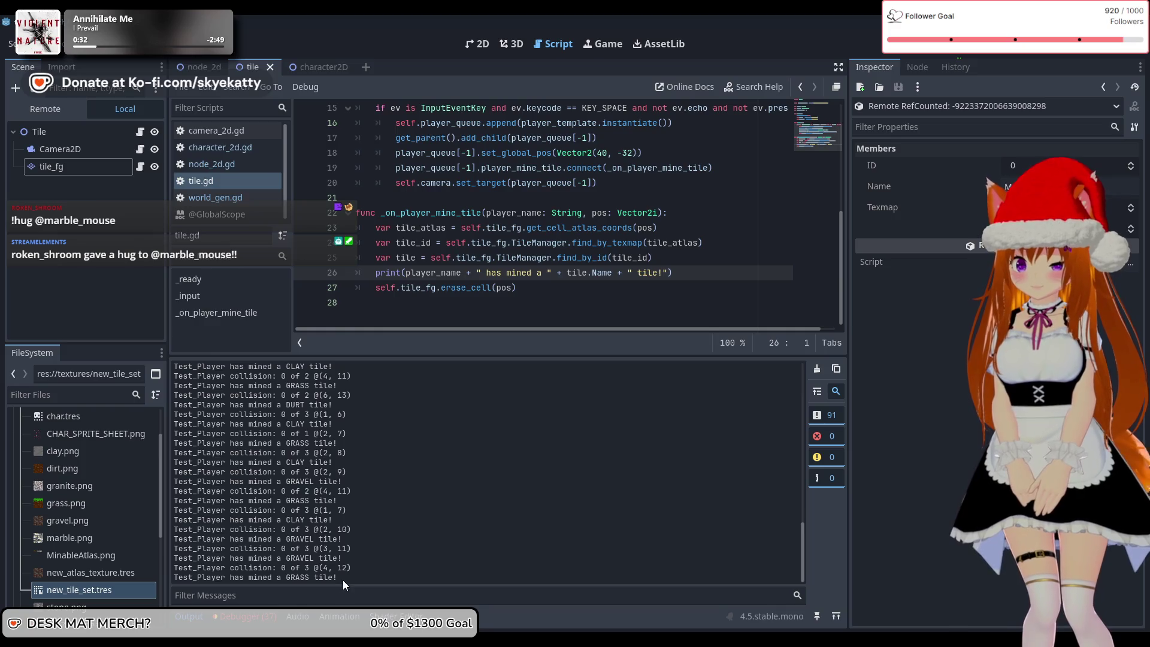
mouse_move(350, 573)
mouse_down()
mouse_move(180, 567)
mouse_move(273, 574)
mouse_up()
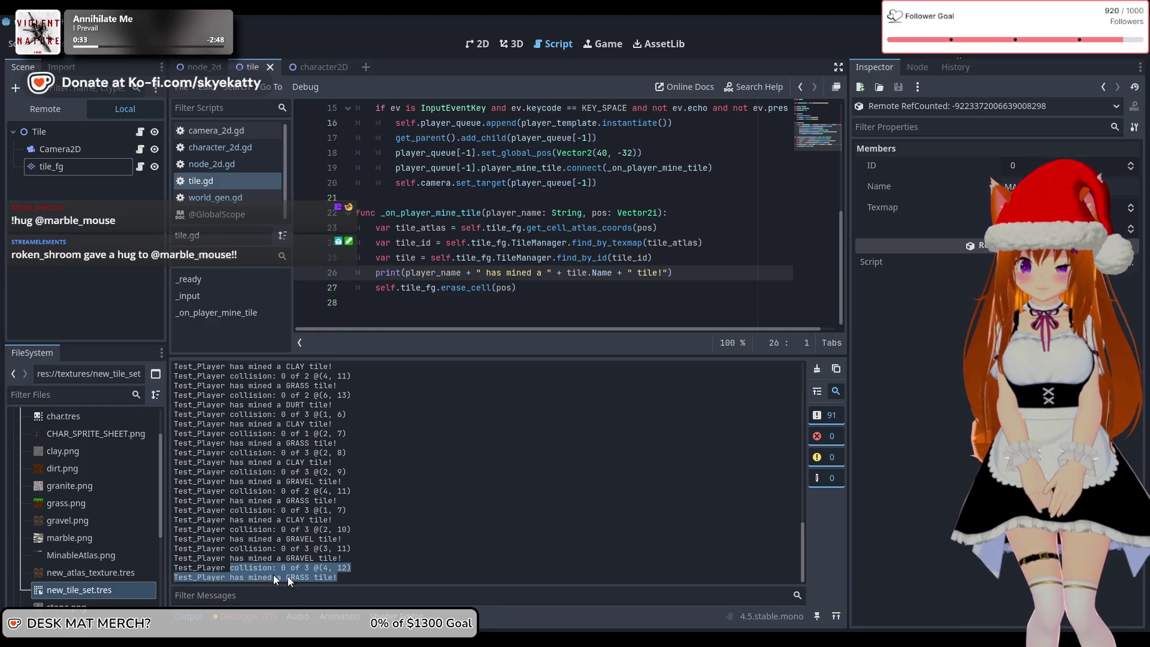
mouse_move(635, 605)
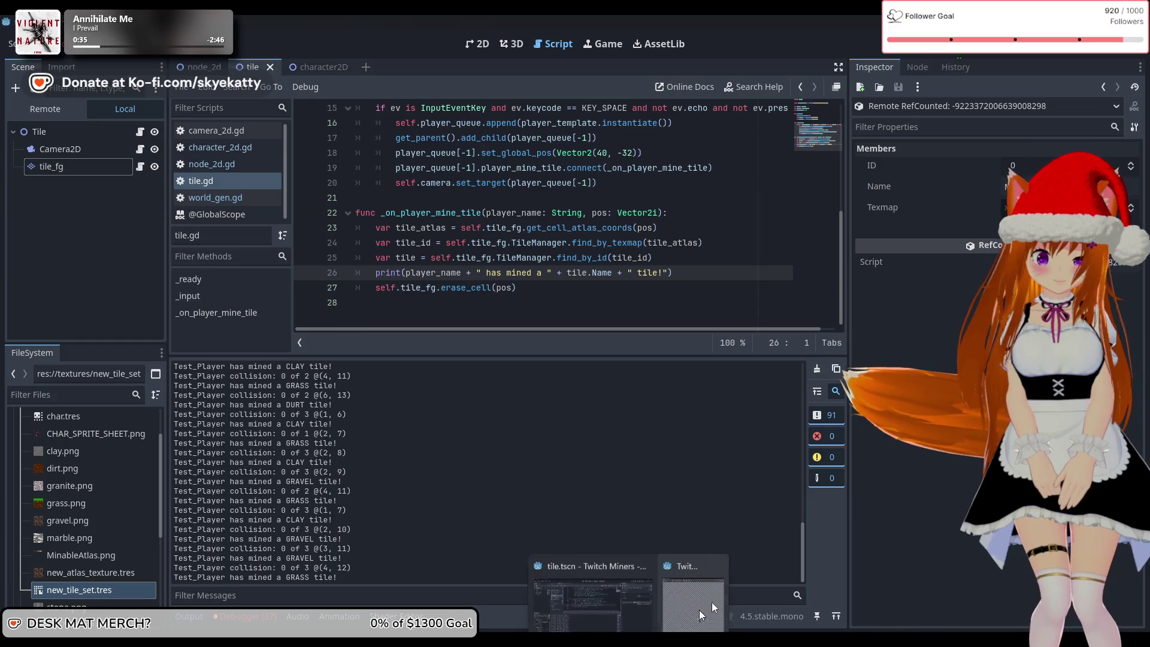
click(667, 590)
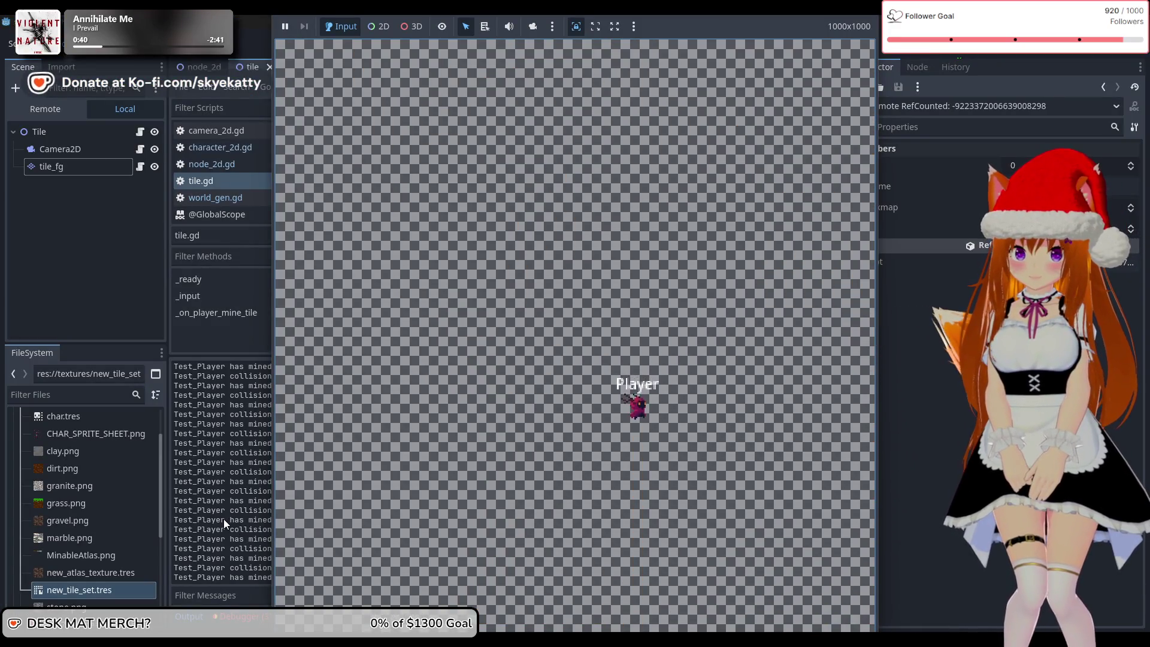
click(224, 518)
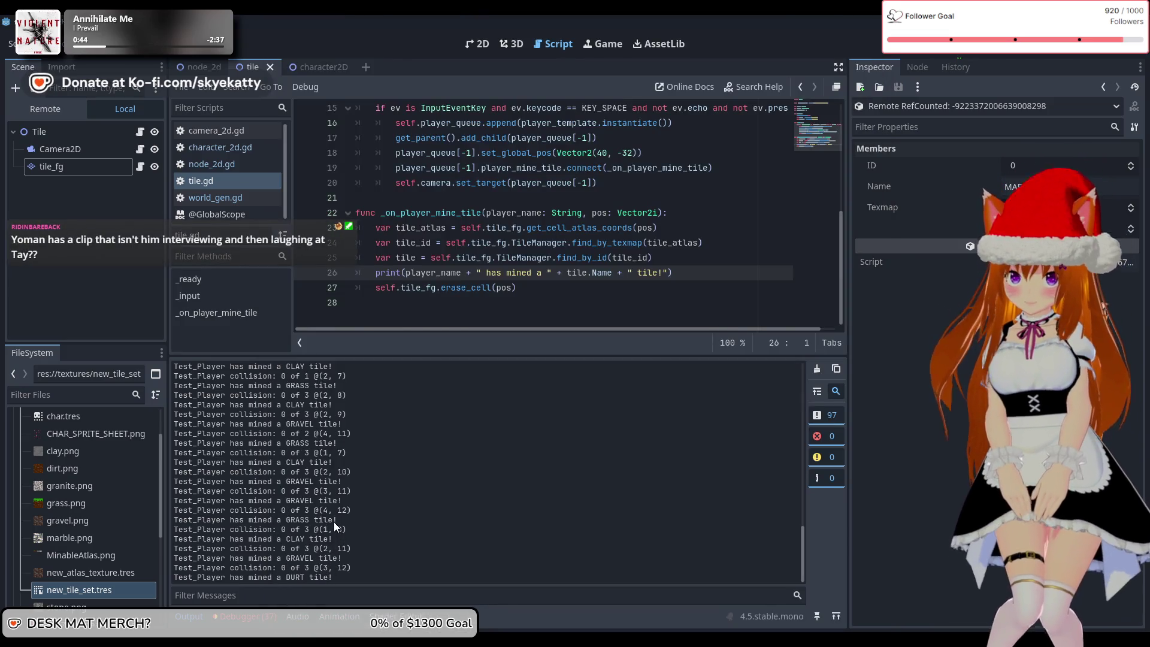
- Scroll back through the mining log, stop the game, and run it again
scroll(333, 523, up, 1)
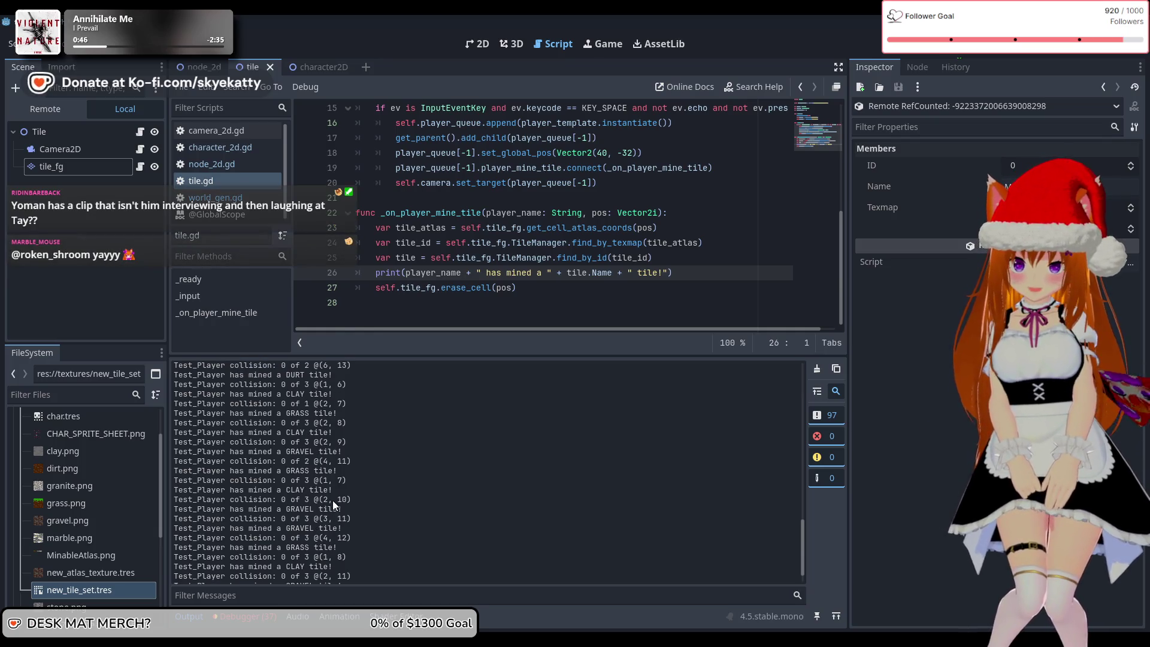
scroll(297, 468, up, 5)
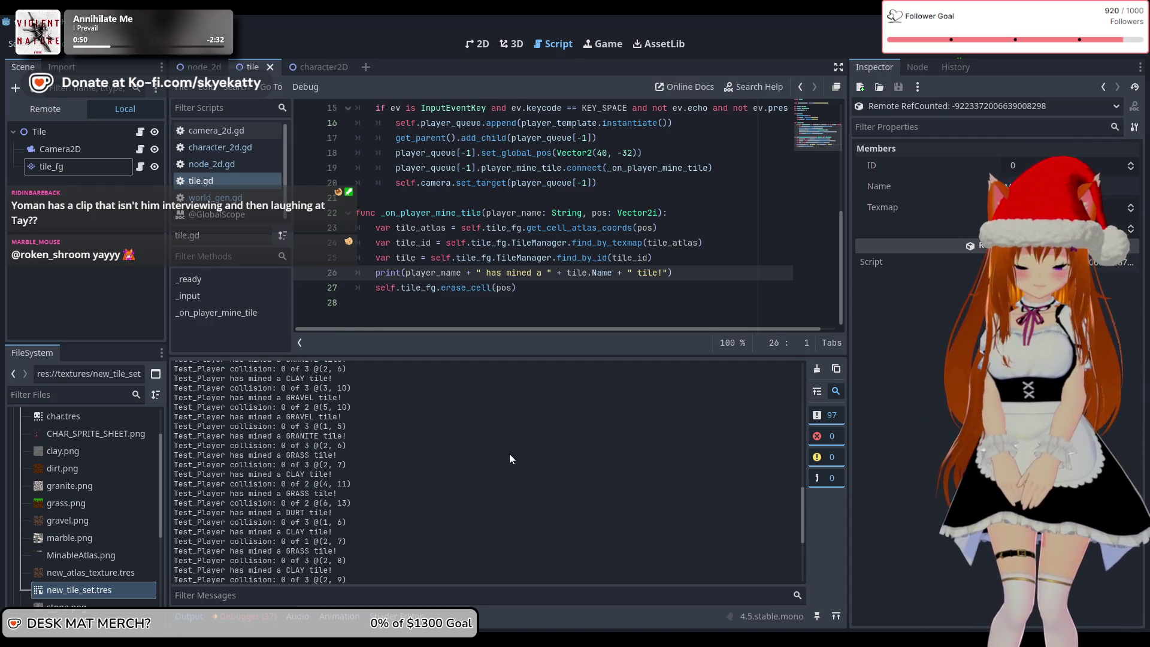
scroll(510, 455, up, 3)
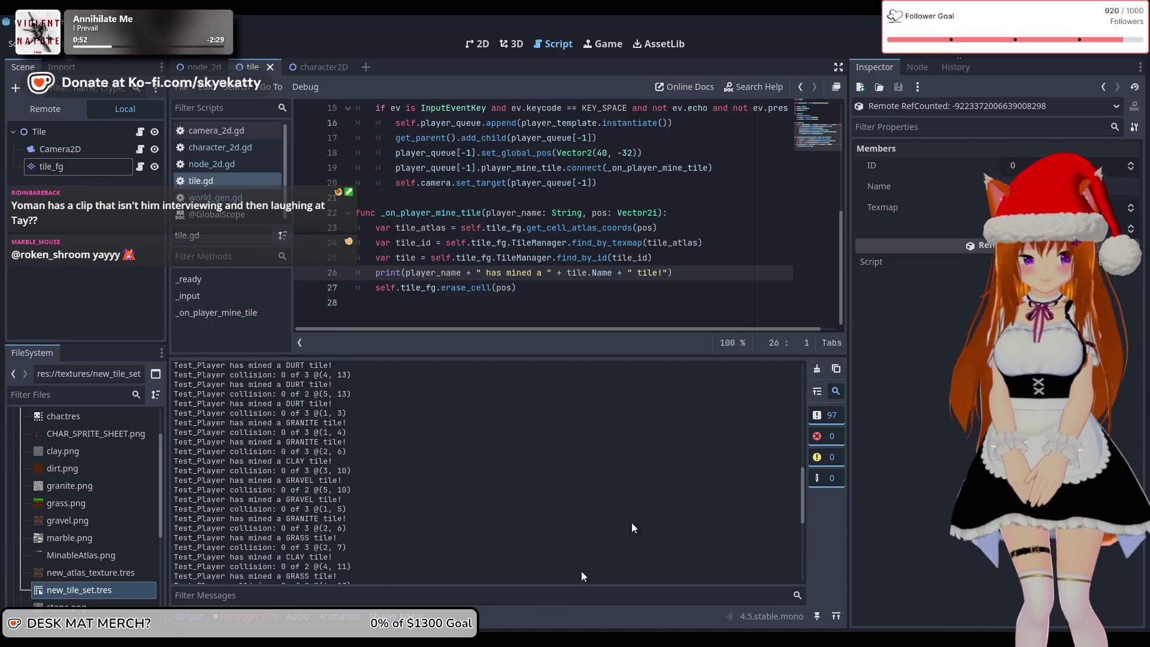
click(990, 53)
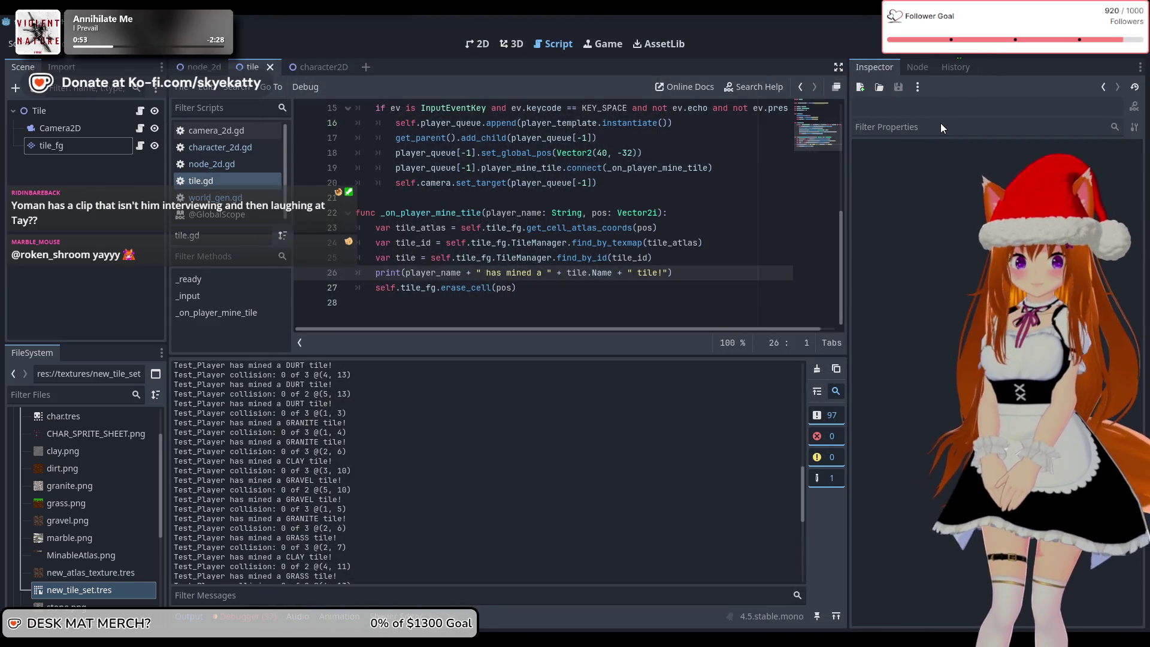
click(958, 48)
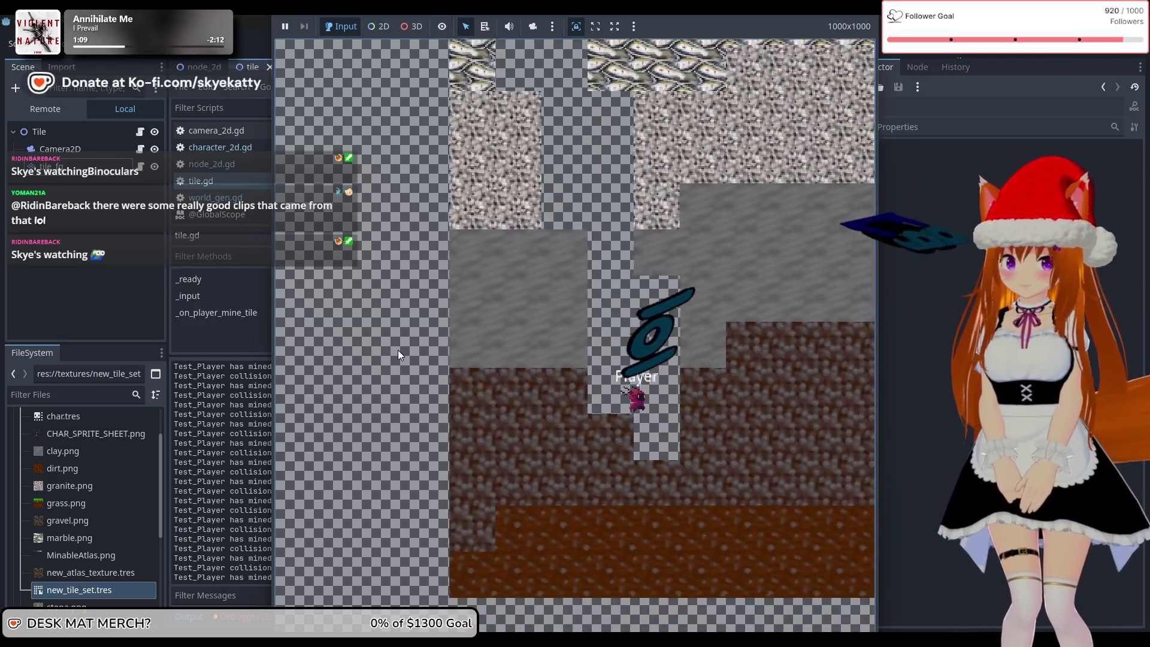
- Stop the game view with F8 and review the mining messages in the Output log
key(F8)
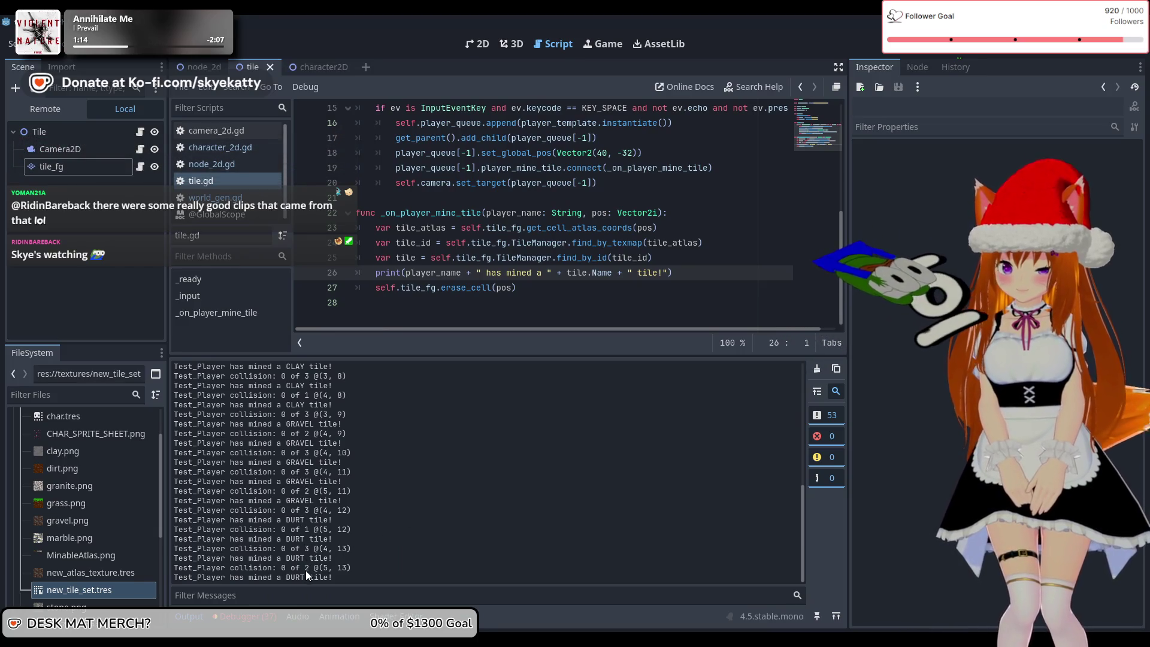
scroll(311, 493, up, 7)
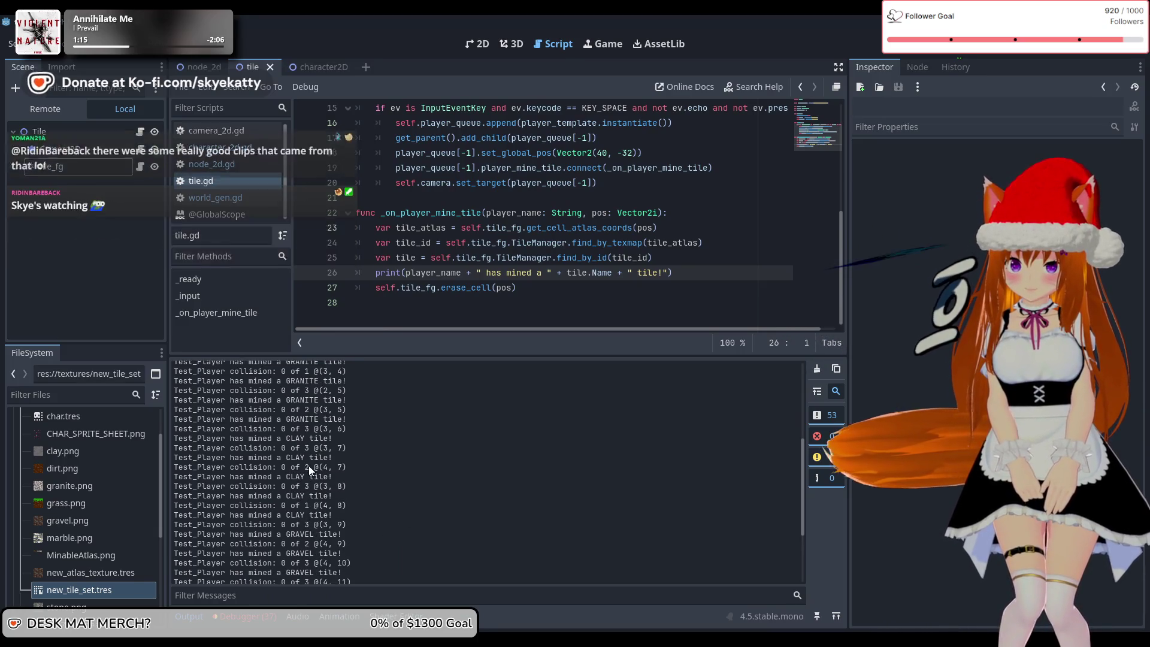
scroll(308, 465, up, 4)
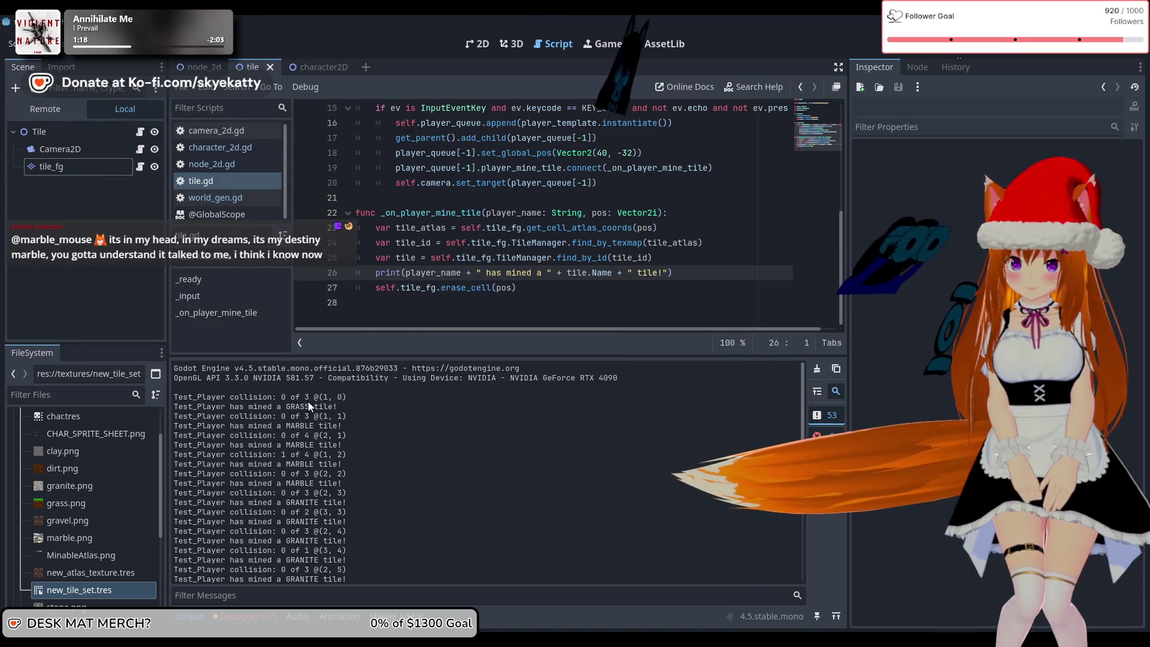
scroll(299, 413, down, 10)
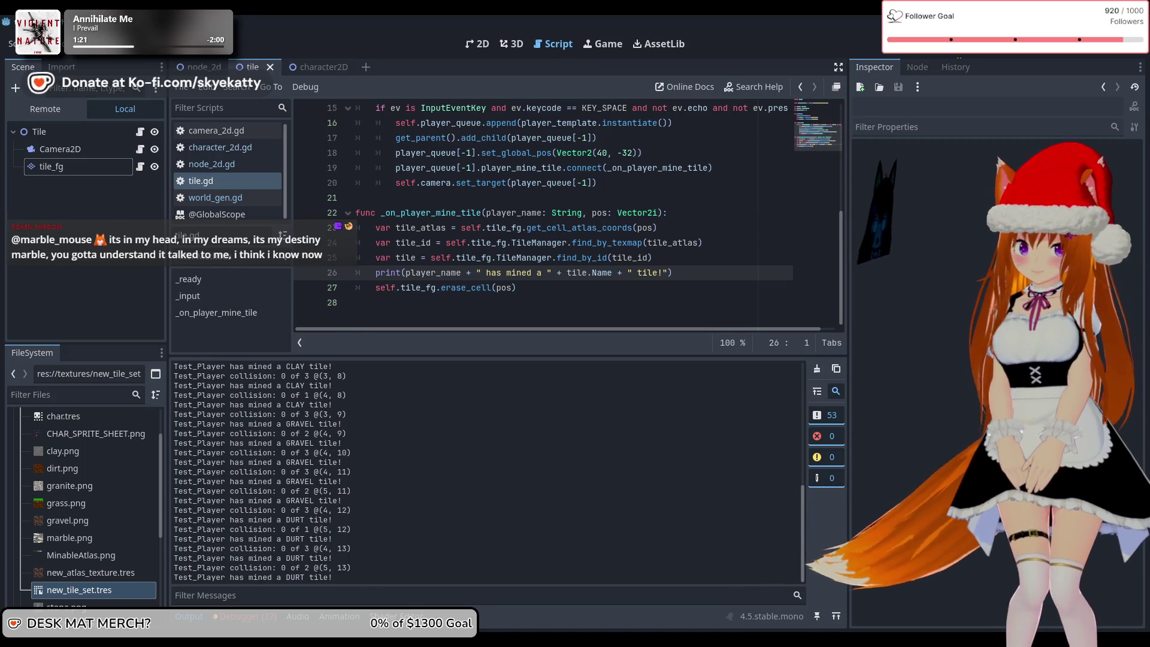
mouse_move(628, 639)
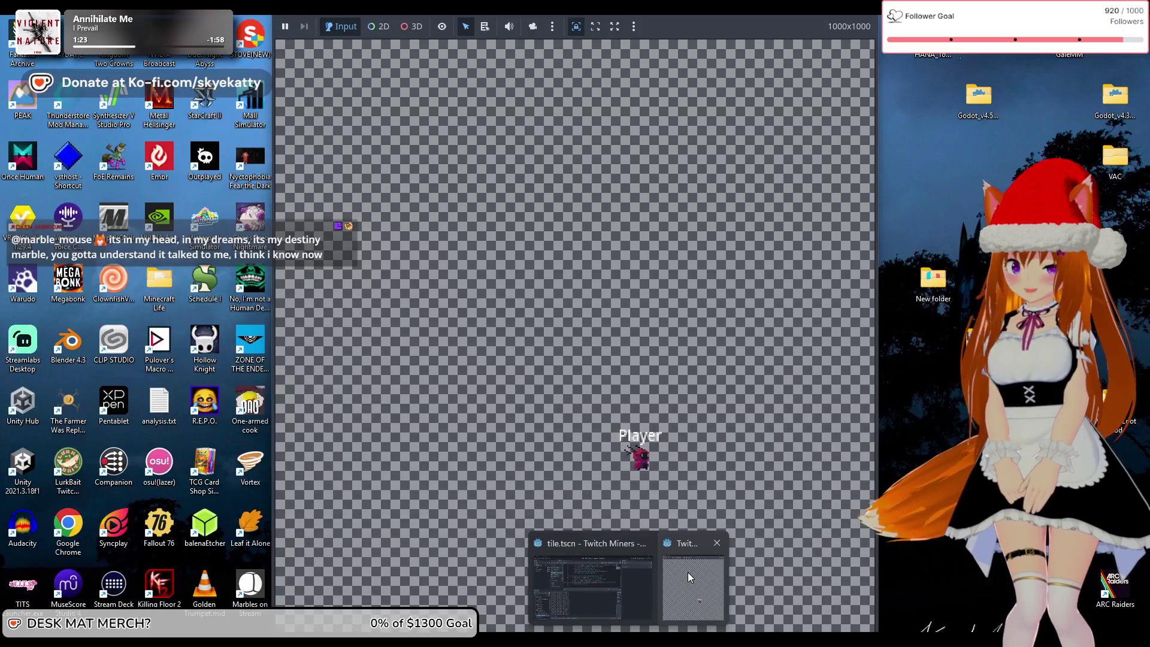
click(688, 573)
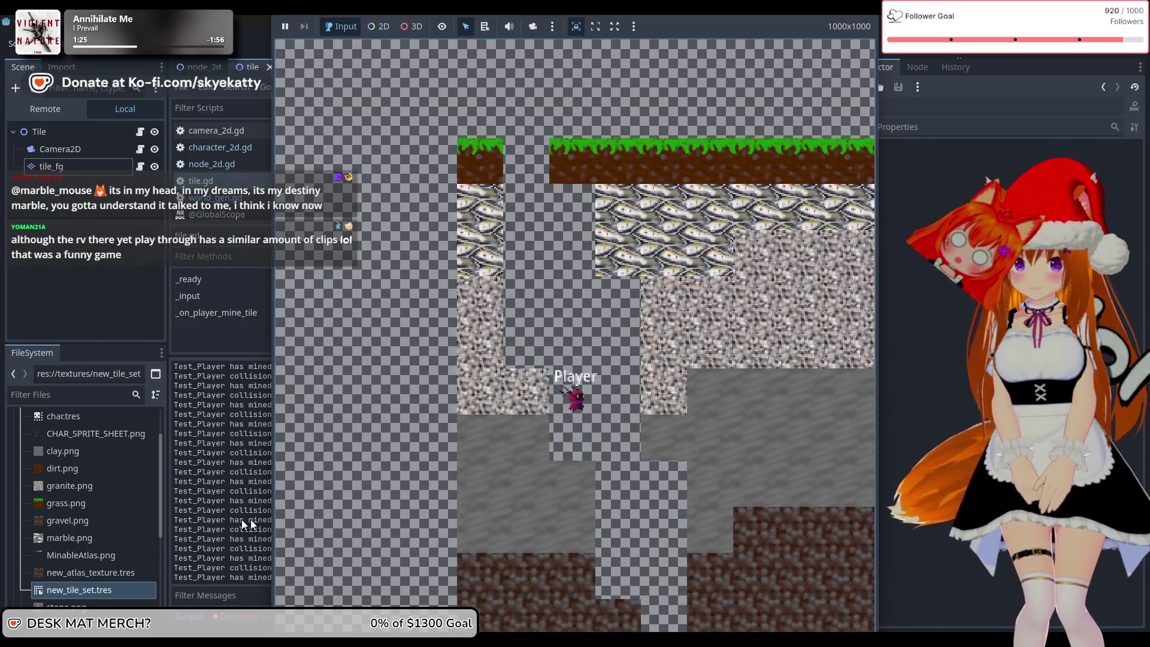
click(253, 515)
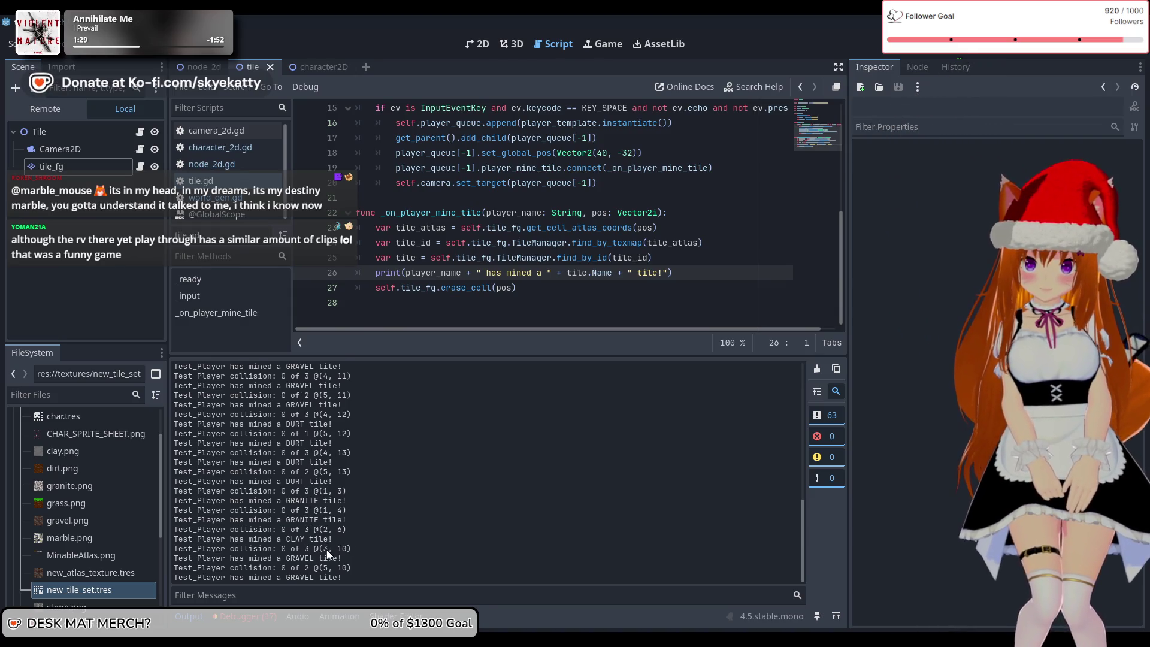
scroll(314, 558, up, 3)
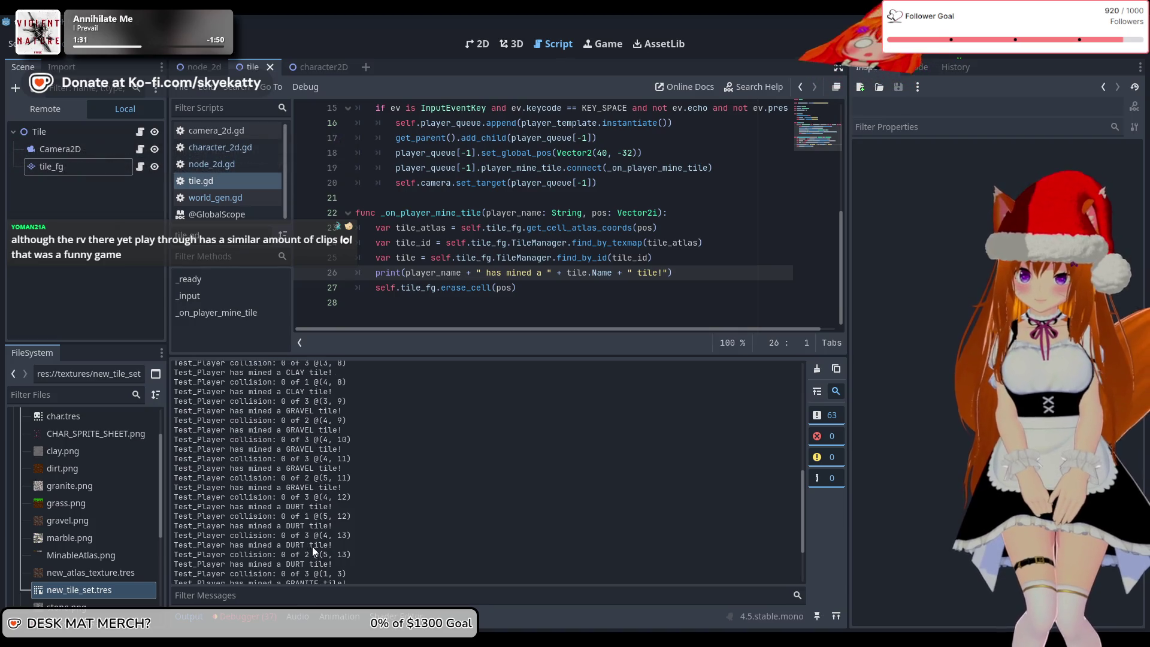
scroll(305, 510, up, 6)
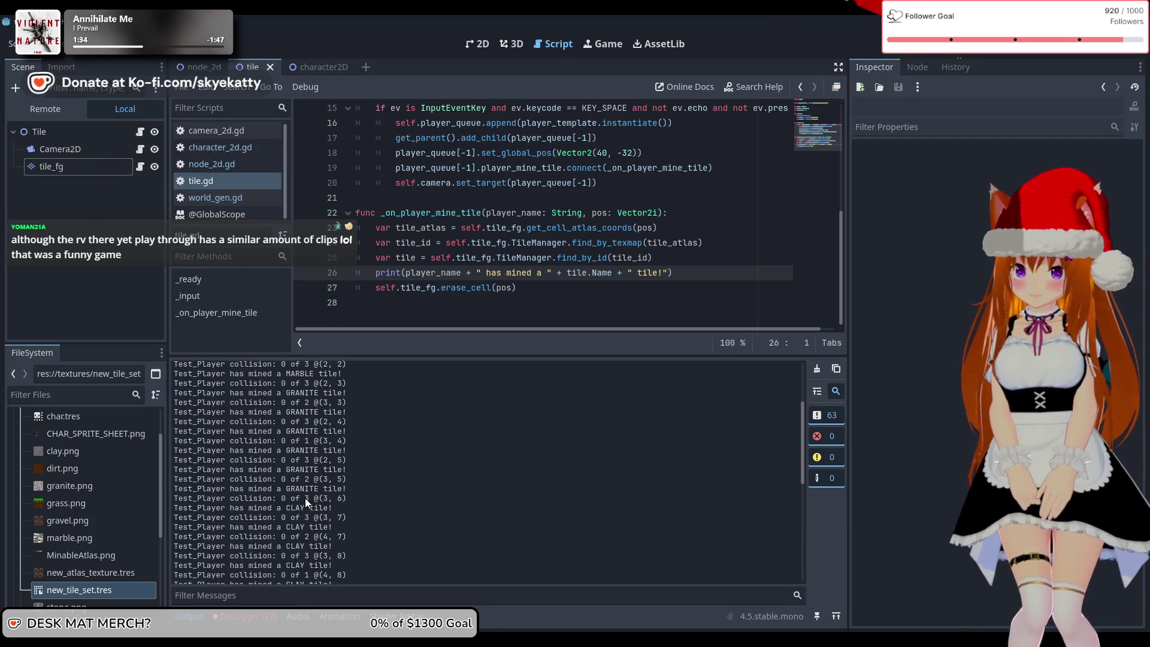
scroll(304, 497, down, 10)
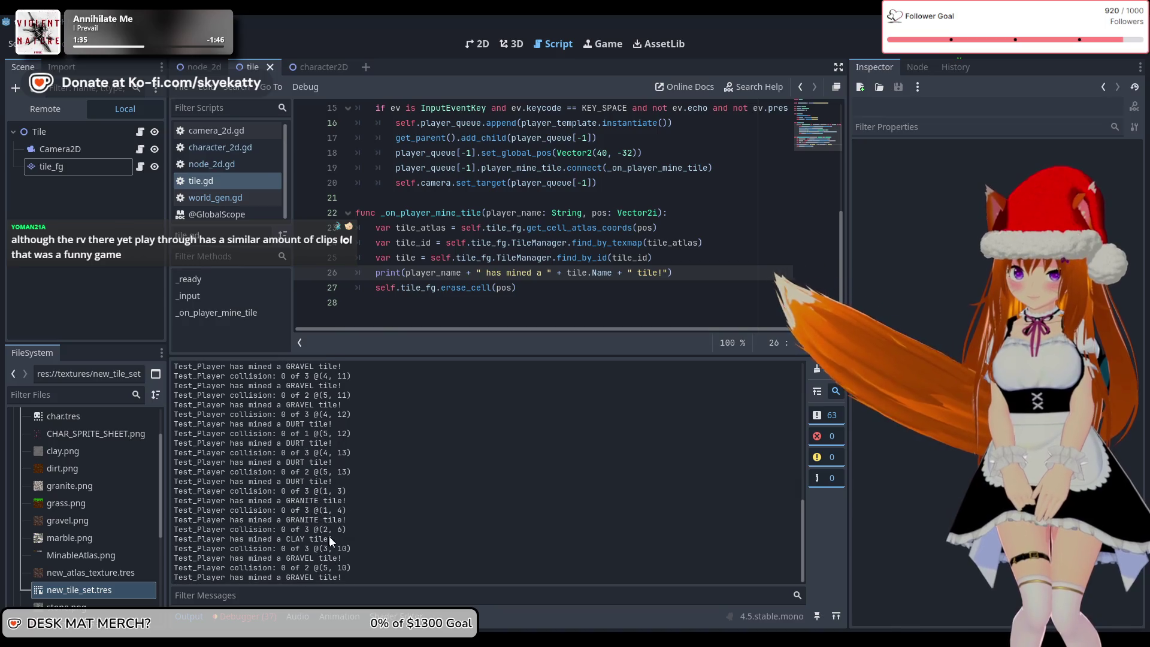
- Check the game again, re-scan the log, then bring the running game forward
click(669, 603)
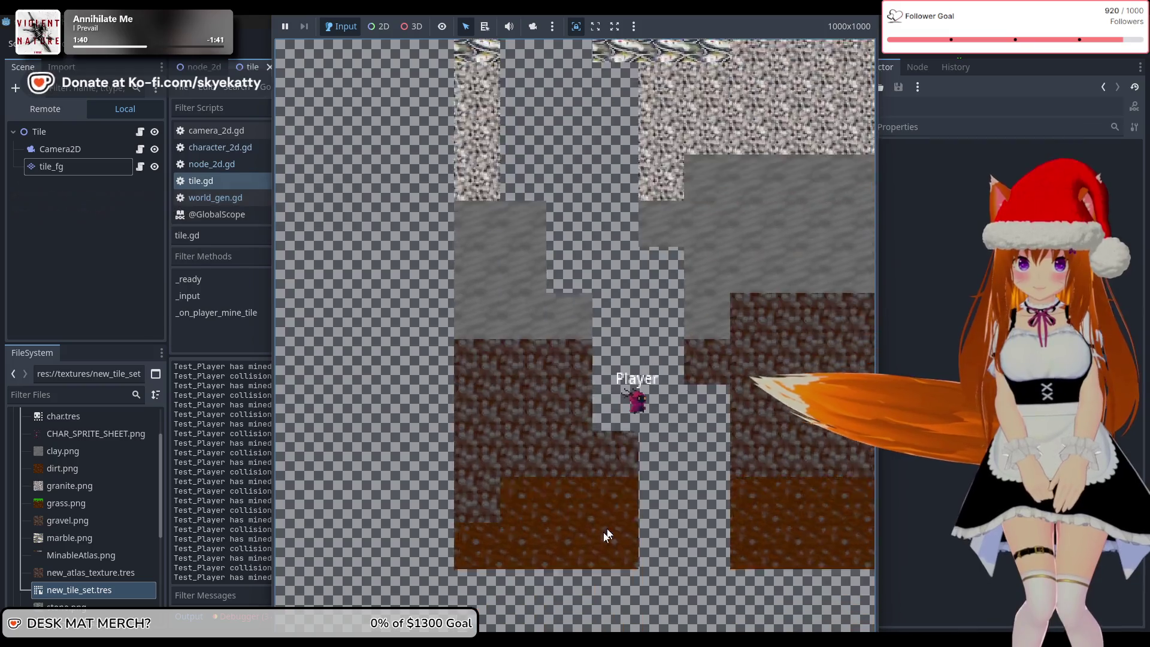
click(246, 487)
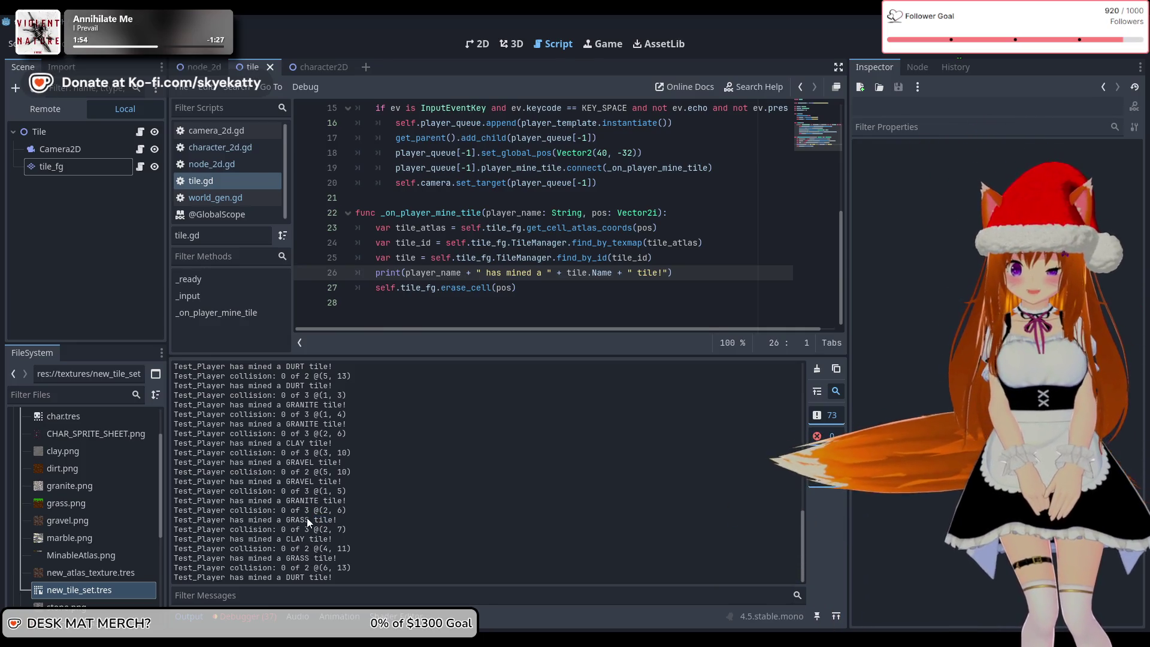
scroll(390, 503, up, 5)
scroll(400, 499, up, 15)
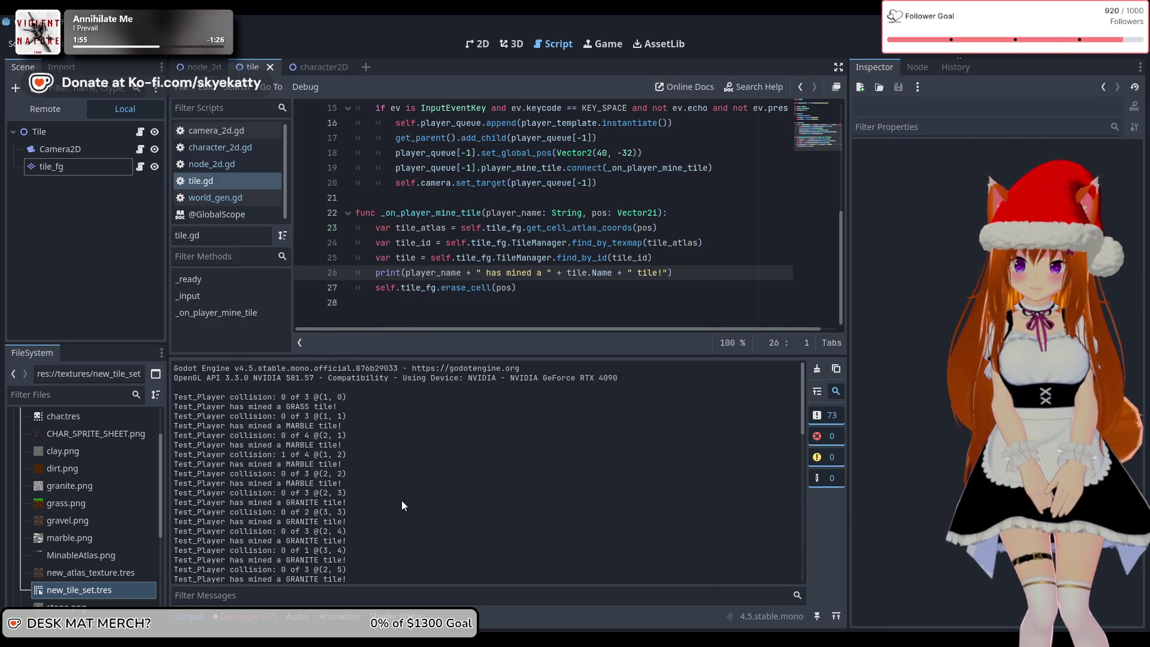
scroll(401, 500, down, 18)
scroll(396, 502, down, 2)
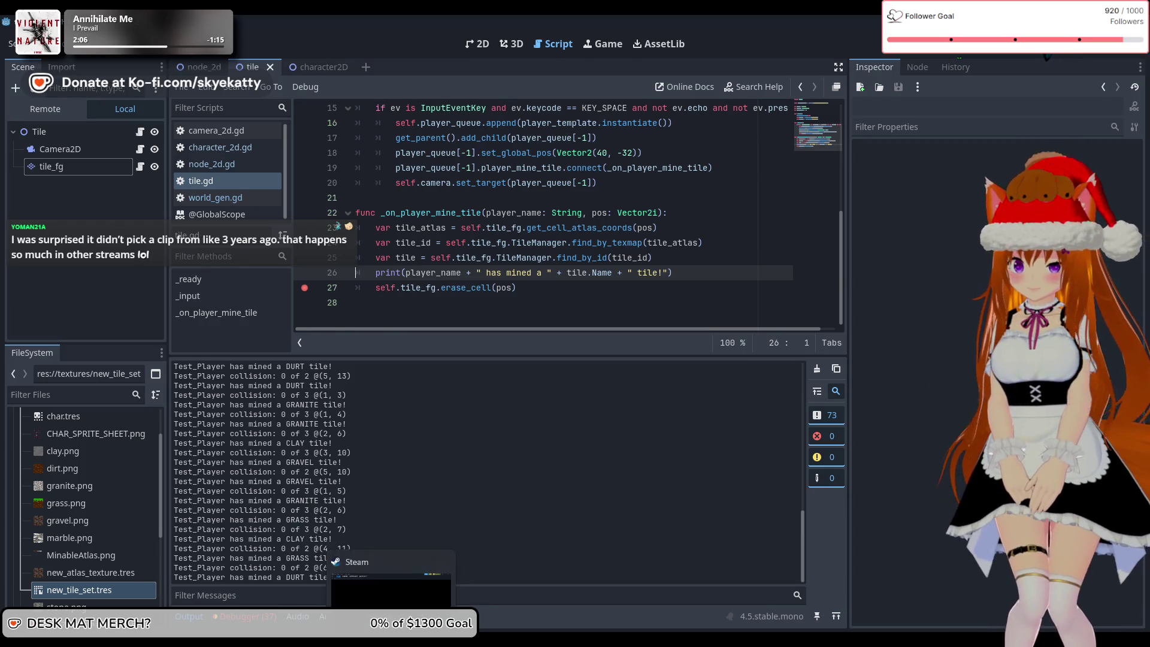
click(689, 606)
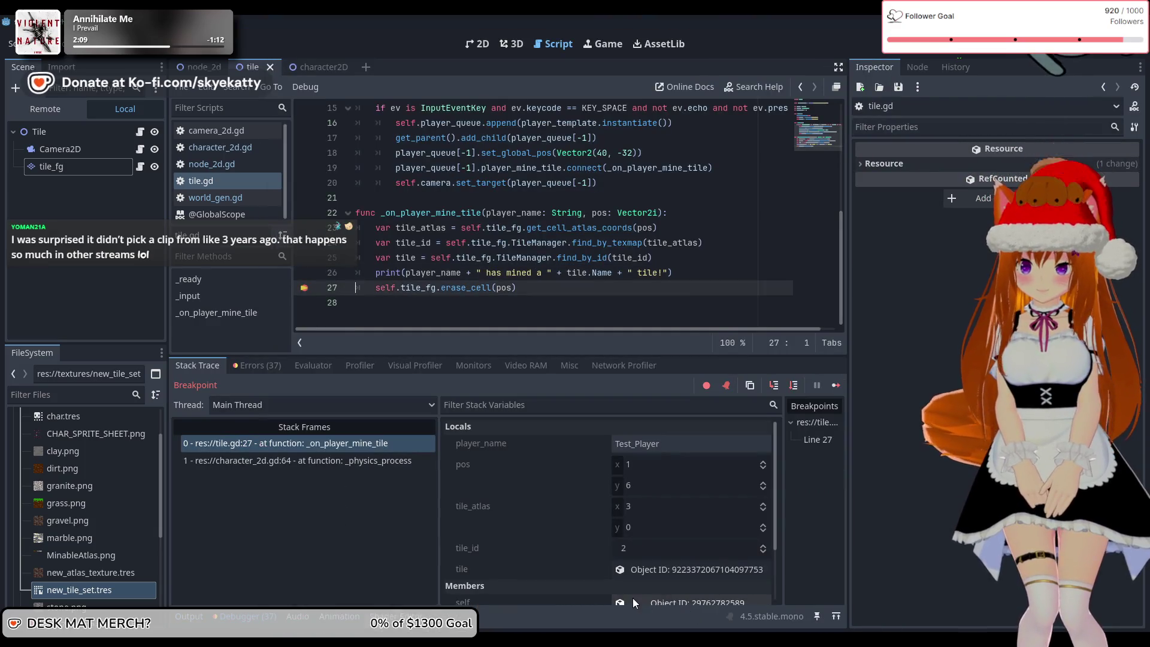
- Inspect the paused tile, continue, and inspect the next hit at pos (2, 7) with tile_atlas (-1, -1)
click(188, 613)
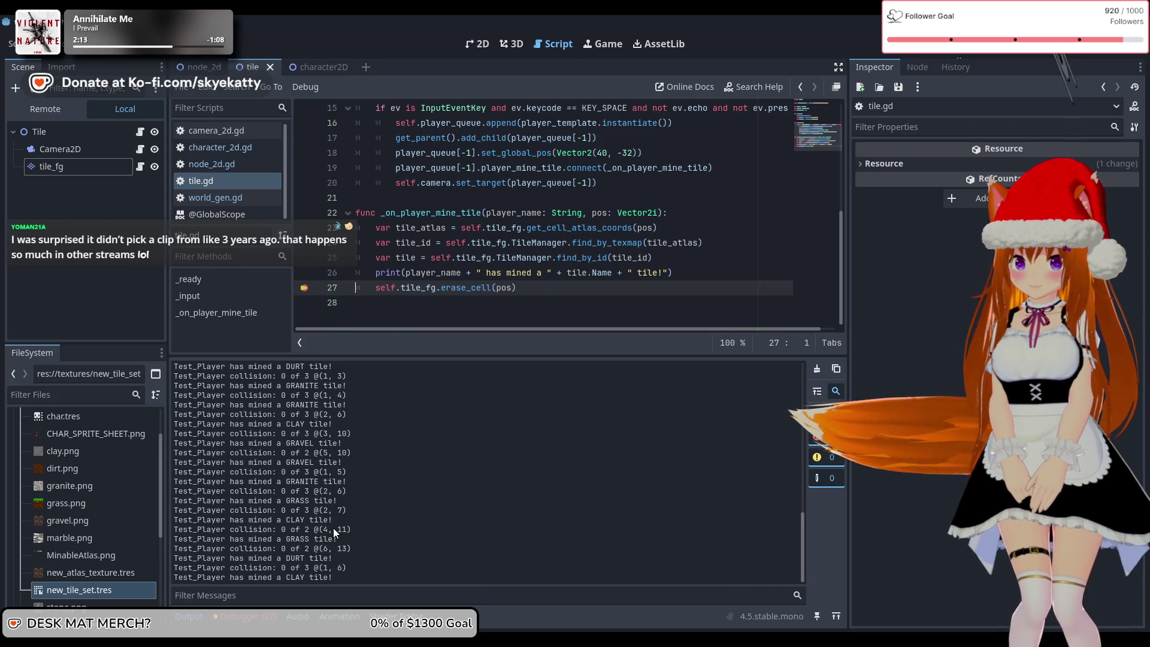
click(243, 617)
scroll(491, 512, down, 1)
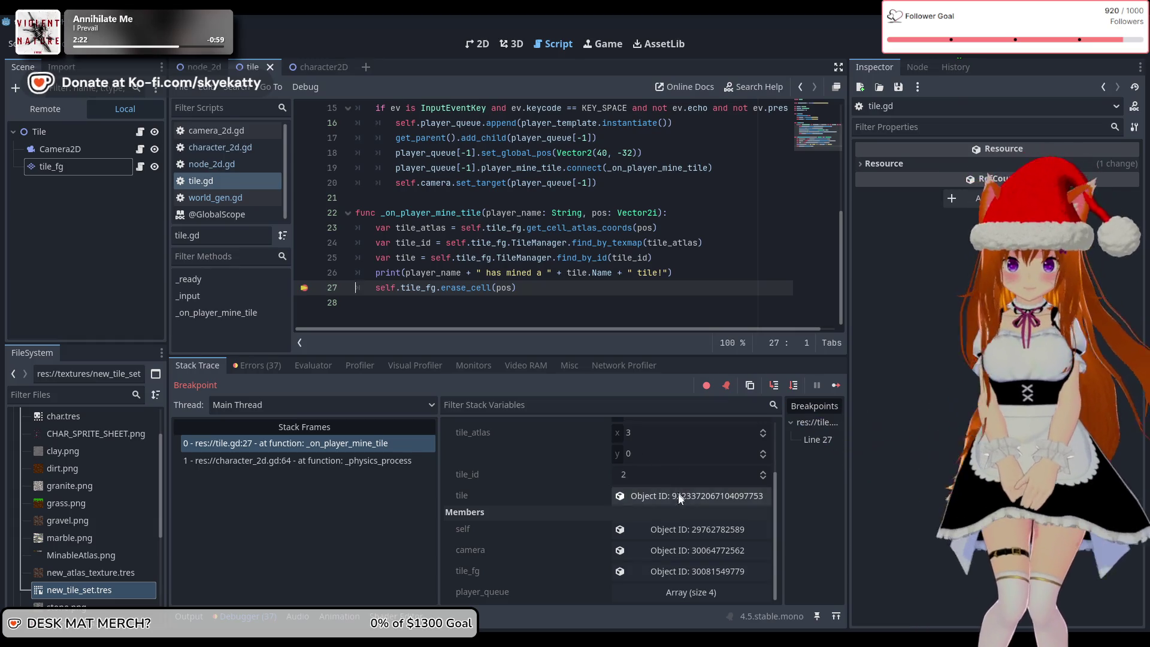
click(678, 494)
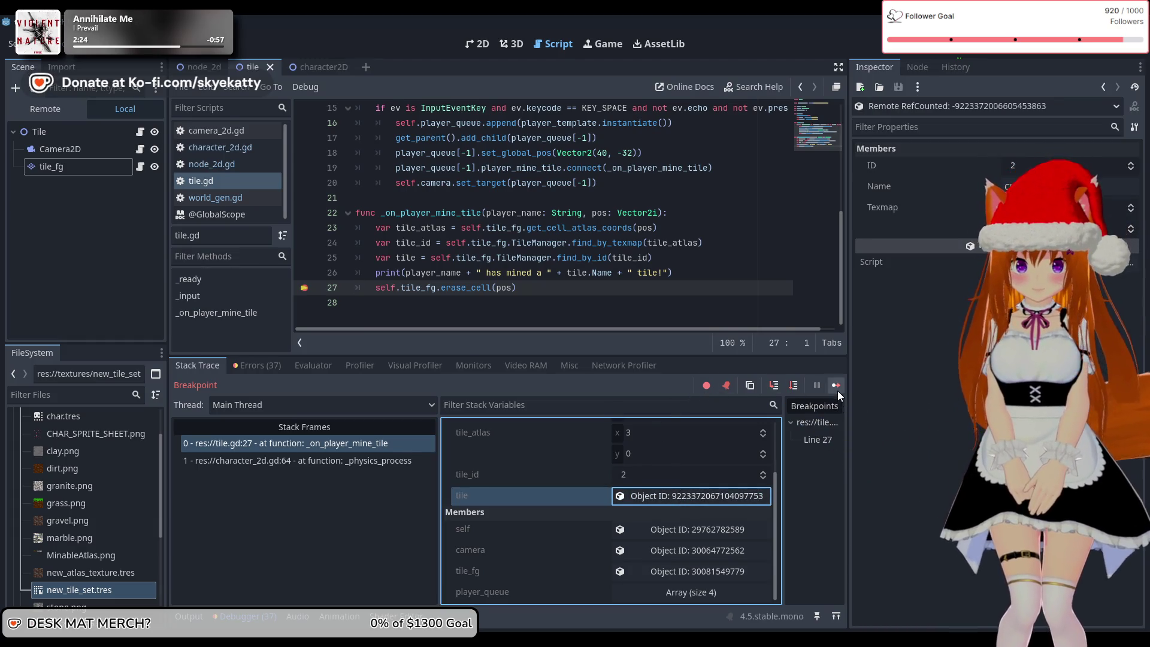
click(837, 389)
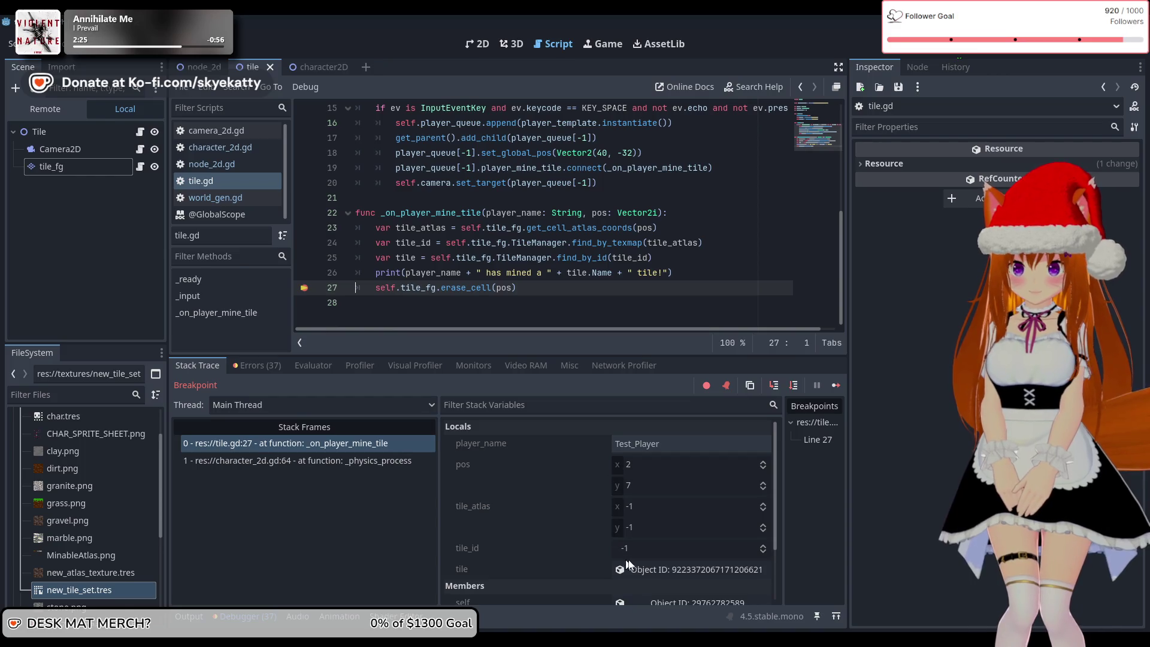
click(650, 570)
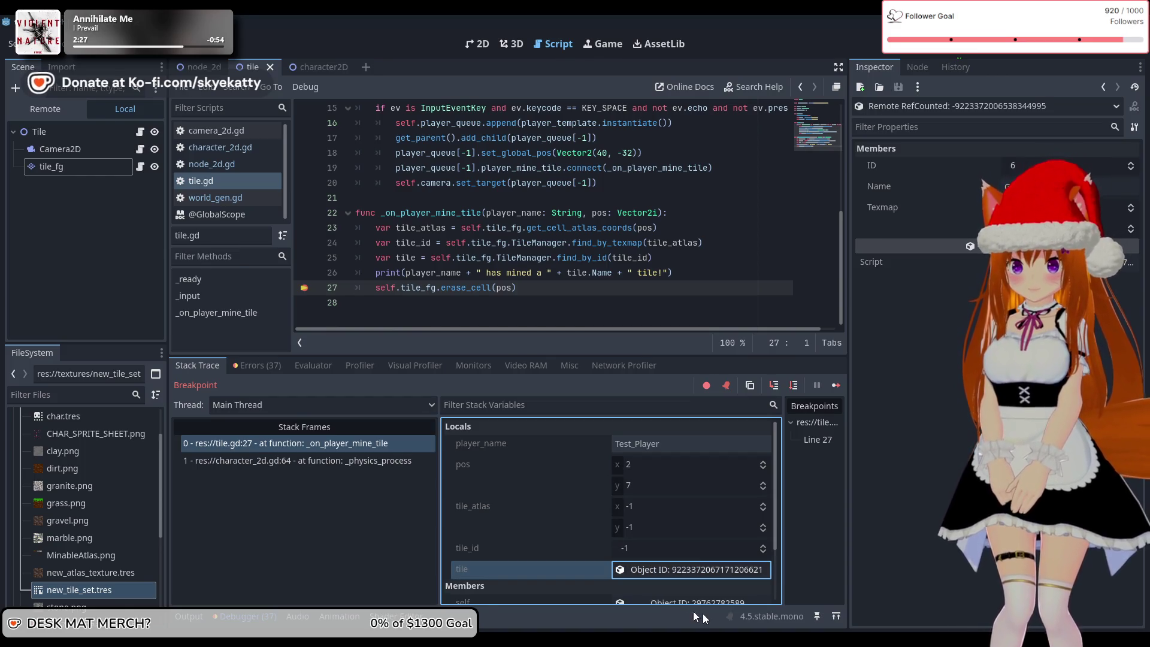
mouse_move(629, 638)
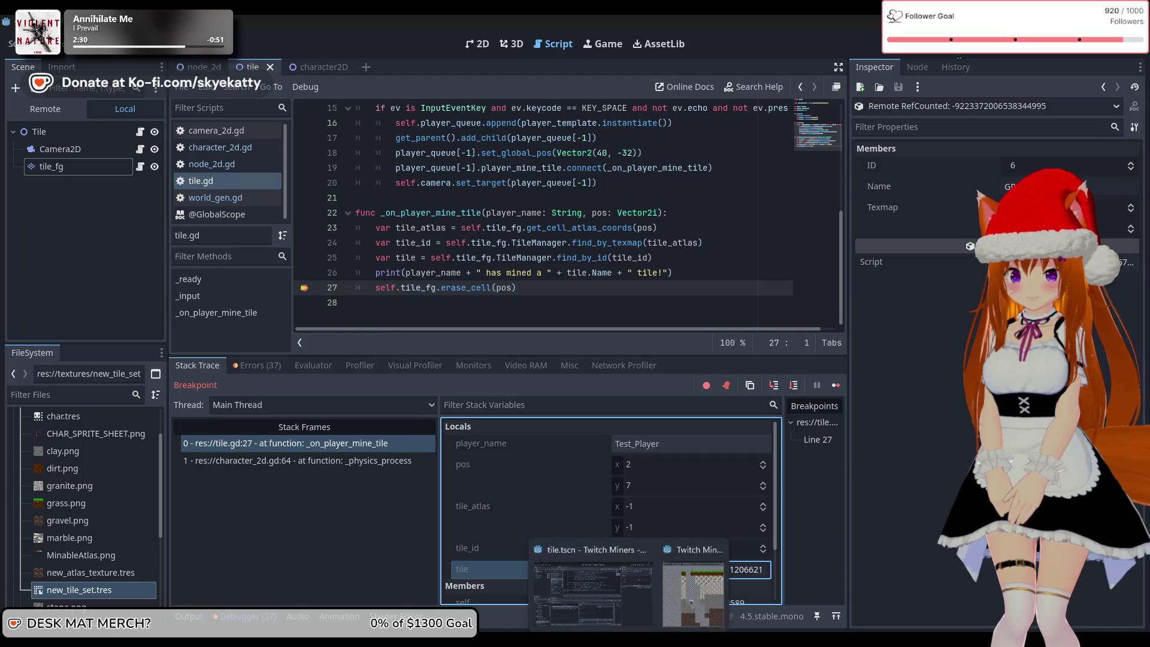
click(696, 605)
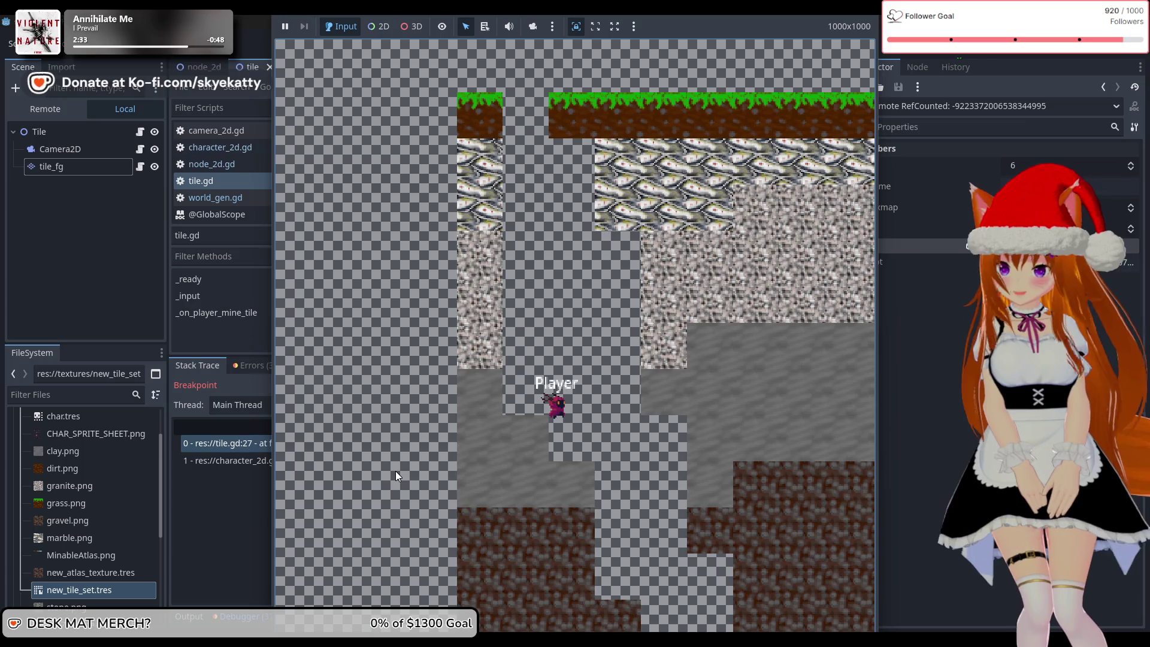
click(213, 480)
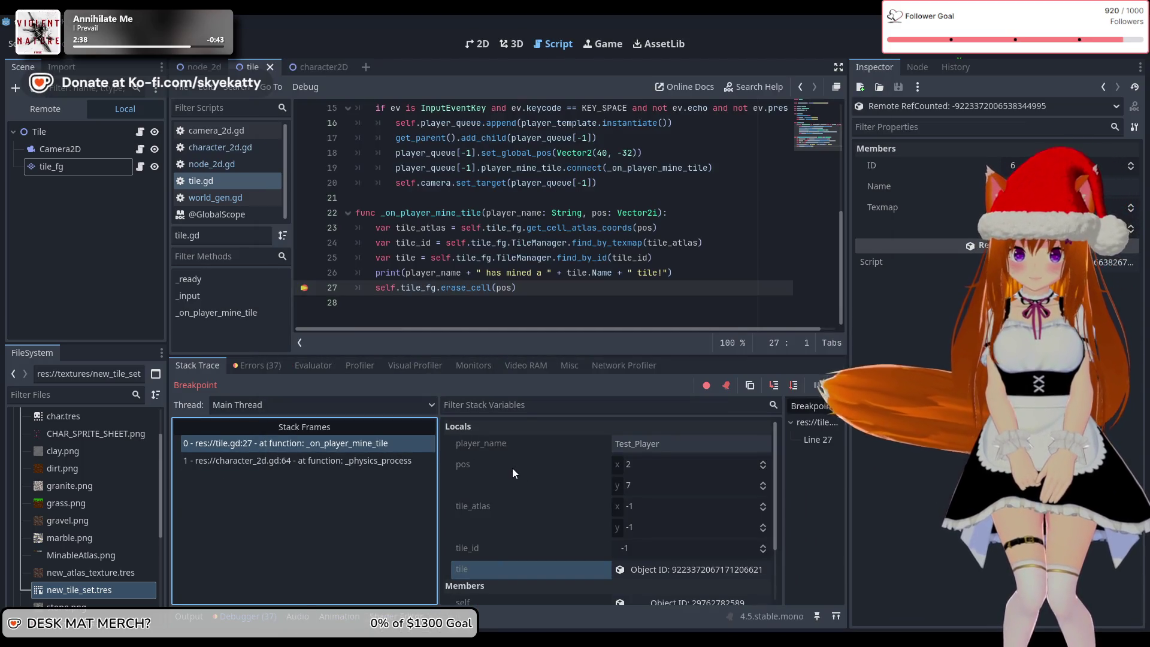
click(645, 484)
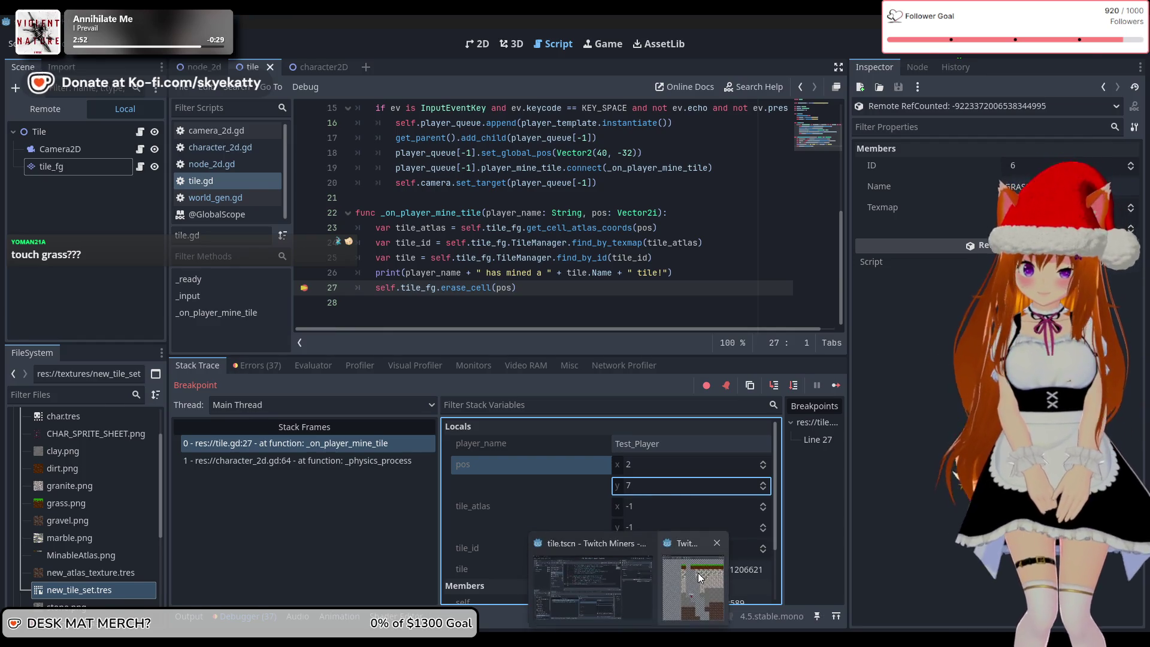
- Come back from the game to the paused editor and open character_2d.gd's collision loop
click(675, 543)
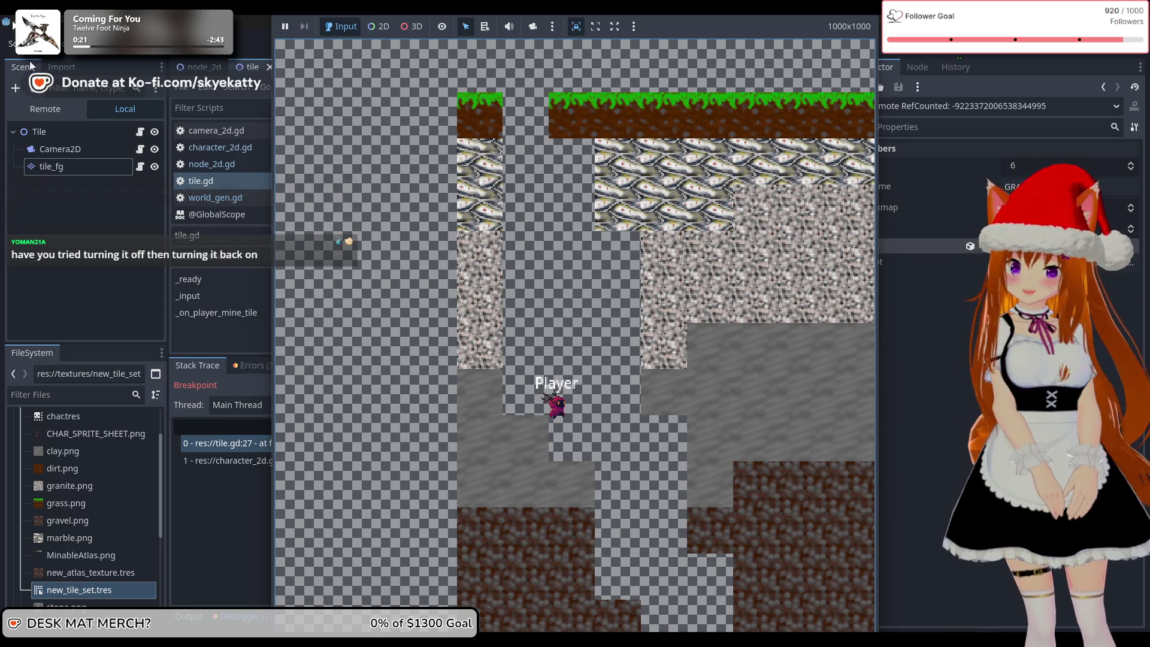
click(241, 508)
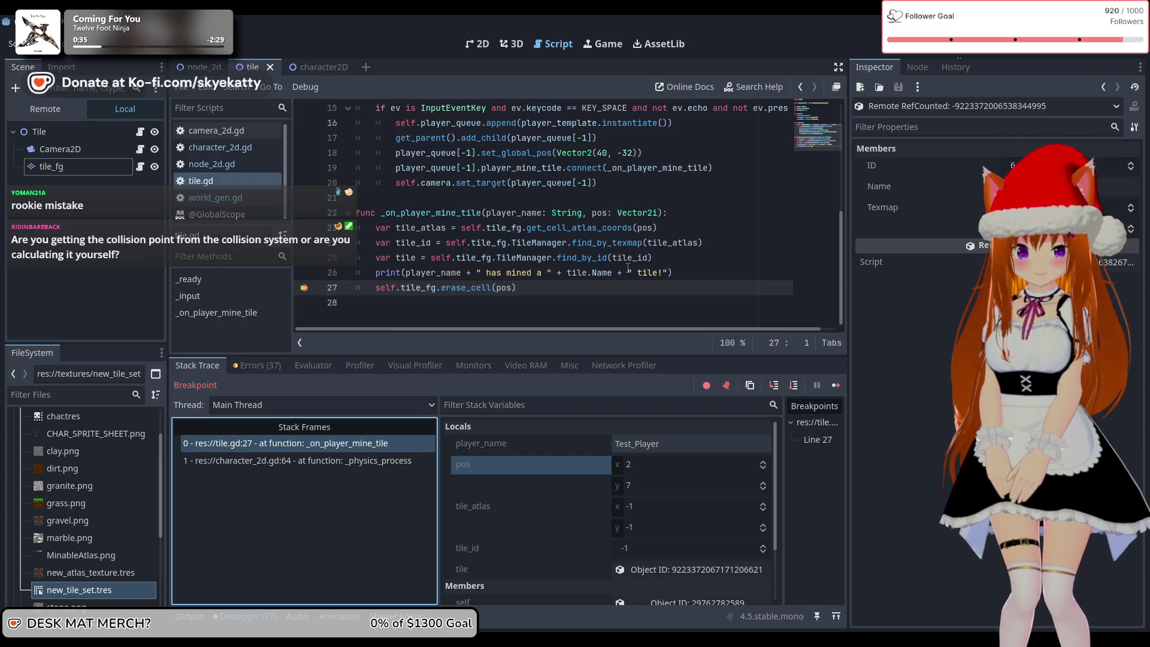
scroll(579, 270, up, 2)
scroll(579, 270, down, 2)
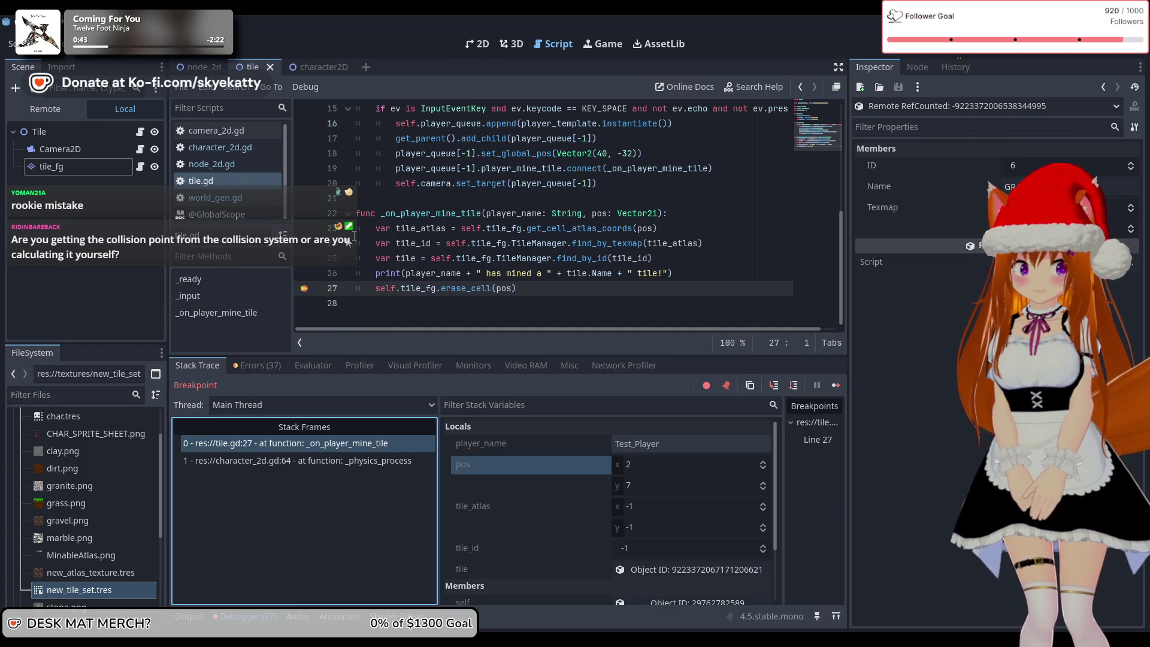
click(224, 148)
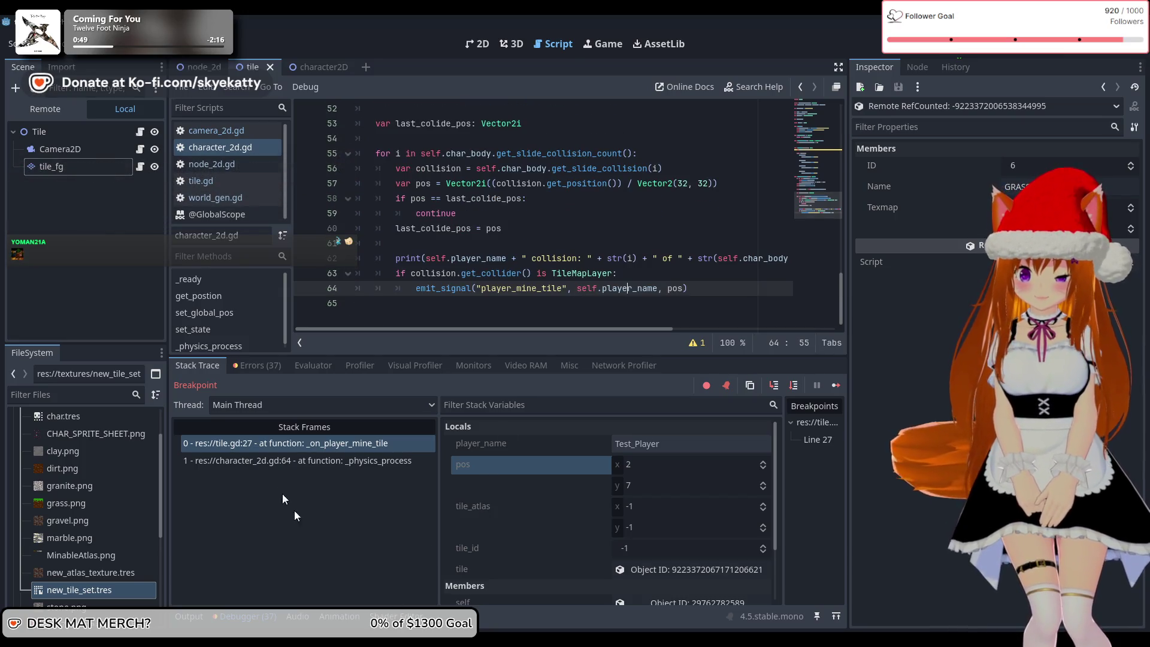
- Look over the debugger's list of 37 errors, then return to the stack frames and locals
click(239, 364)
key(Left)
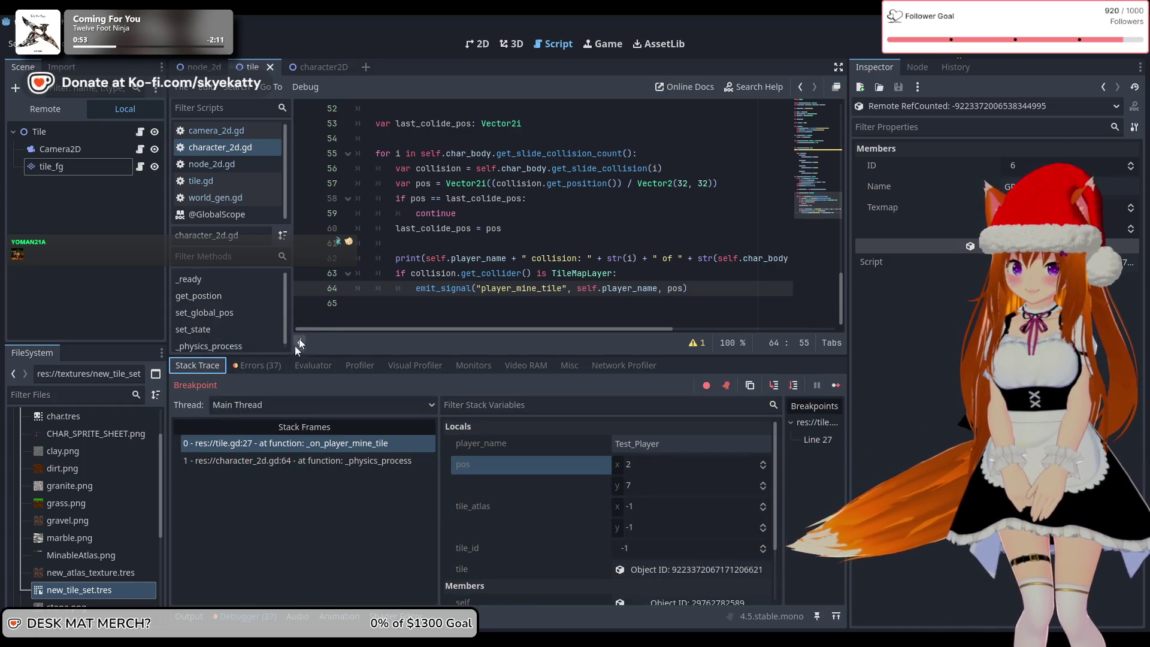
click(258, 370)
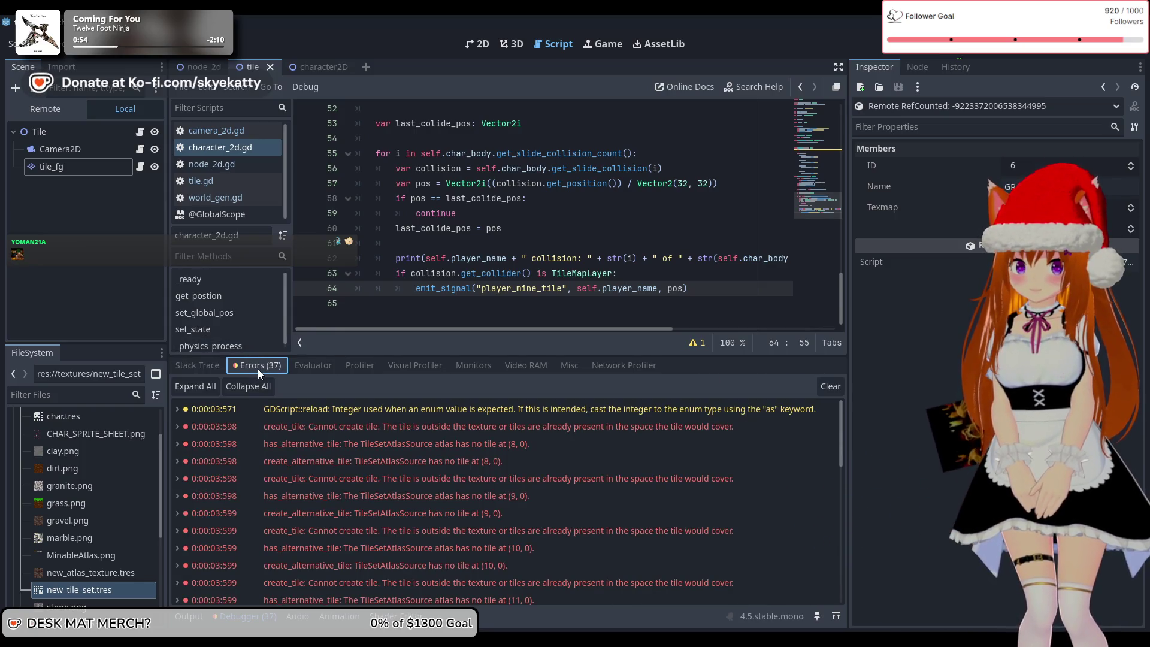
click(214, 369)
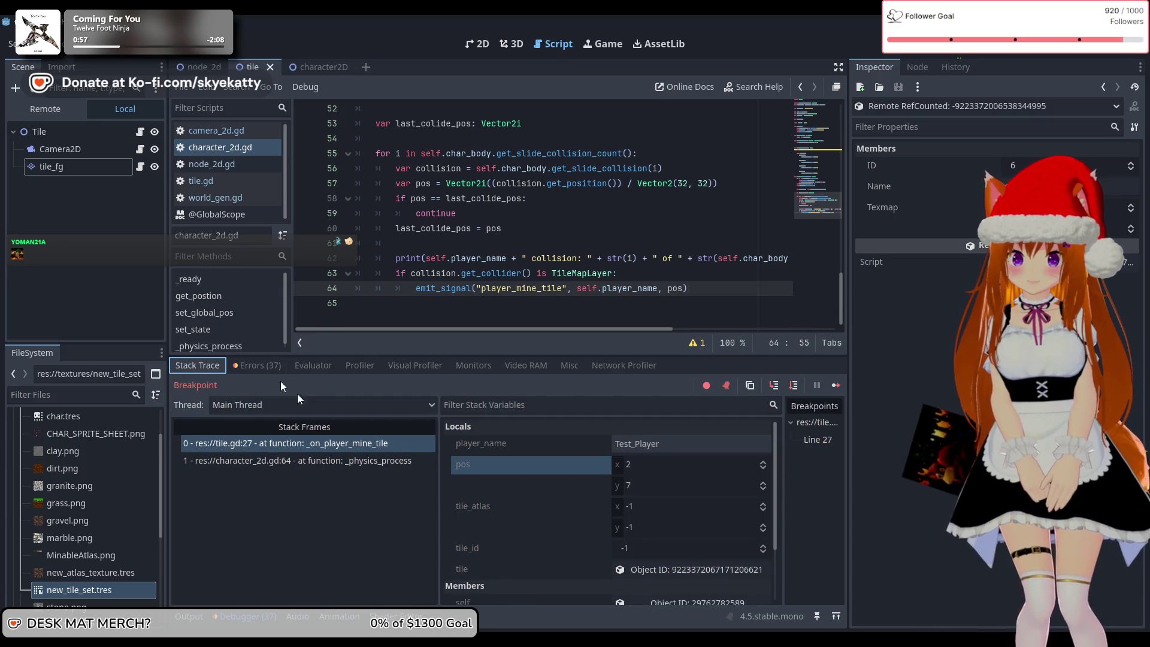
click(253, 373)
click(211, 369)
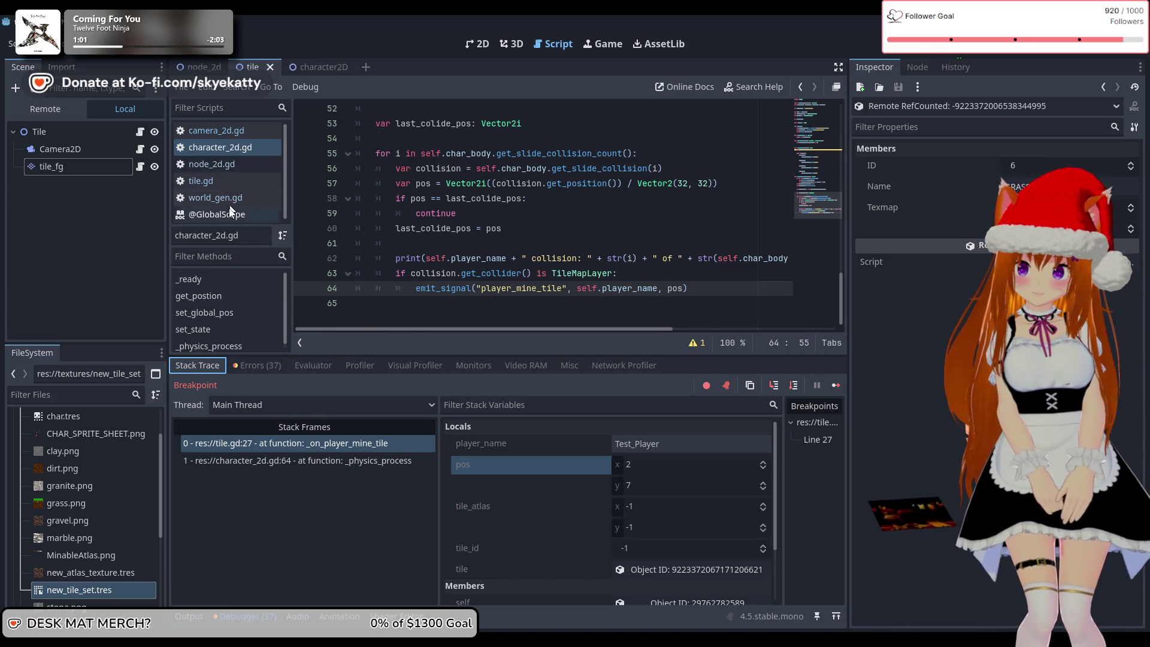
click(235, 163)
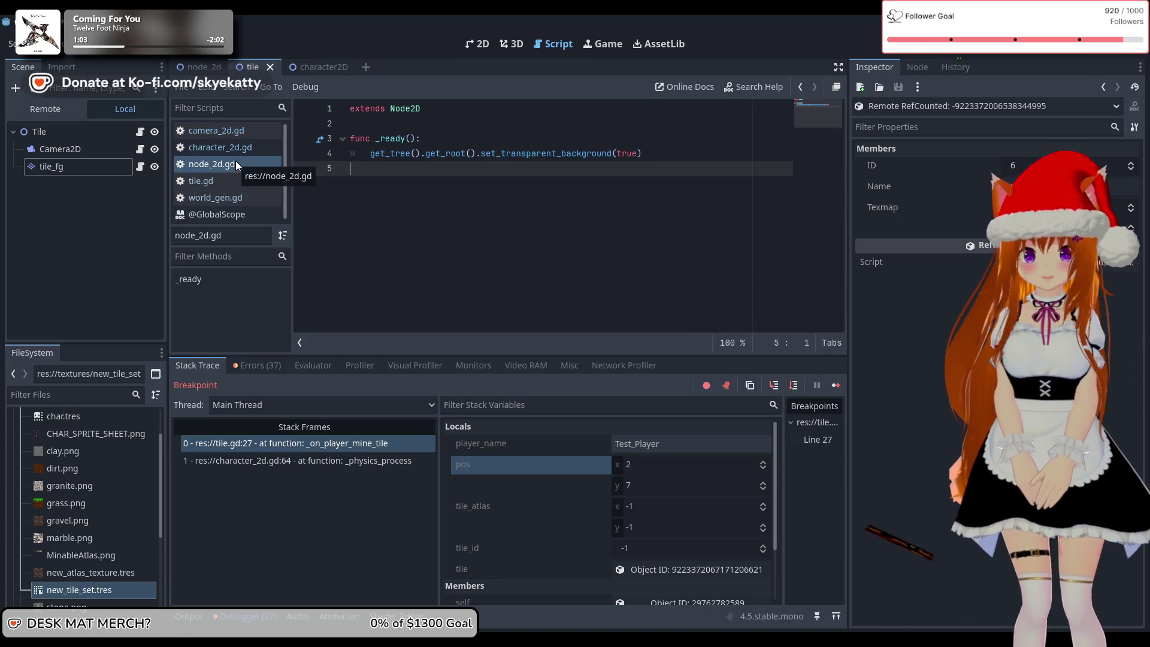
key(Up)
key(Up)
click(247, 147)
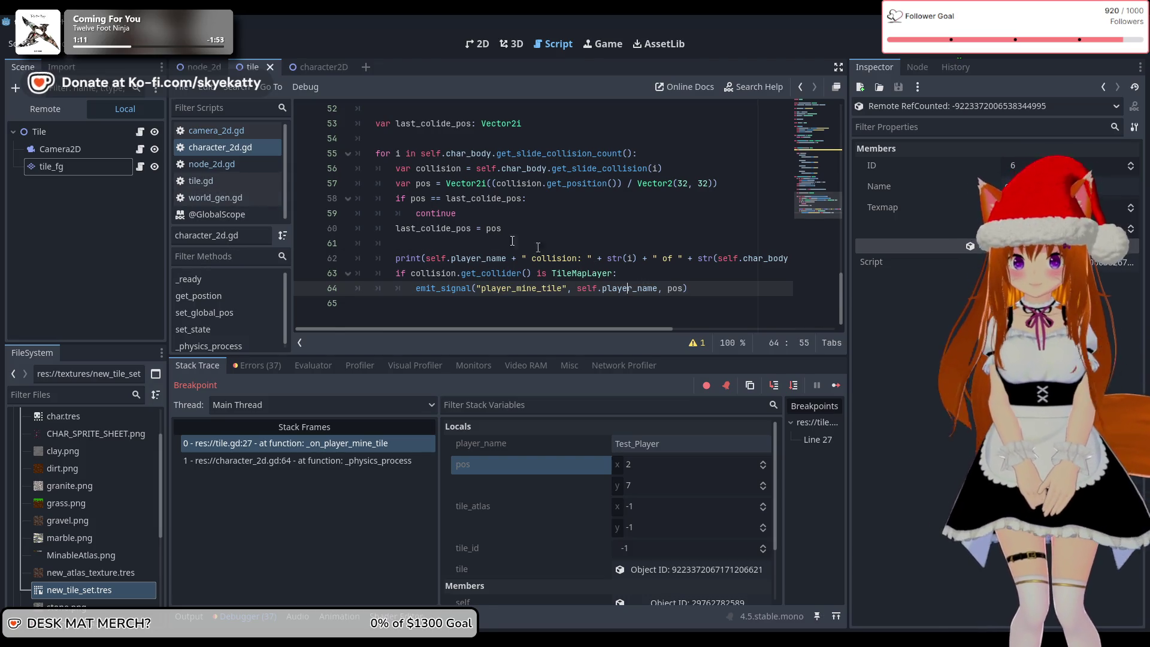
click(233, 169)
click(226, 182)
click(227, 215)
- Review world_gen.gd, then open tile.gd and select the tile_fg layer to show its TileSet
click(233, 200)
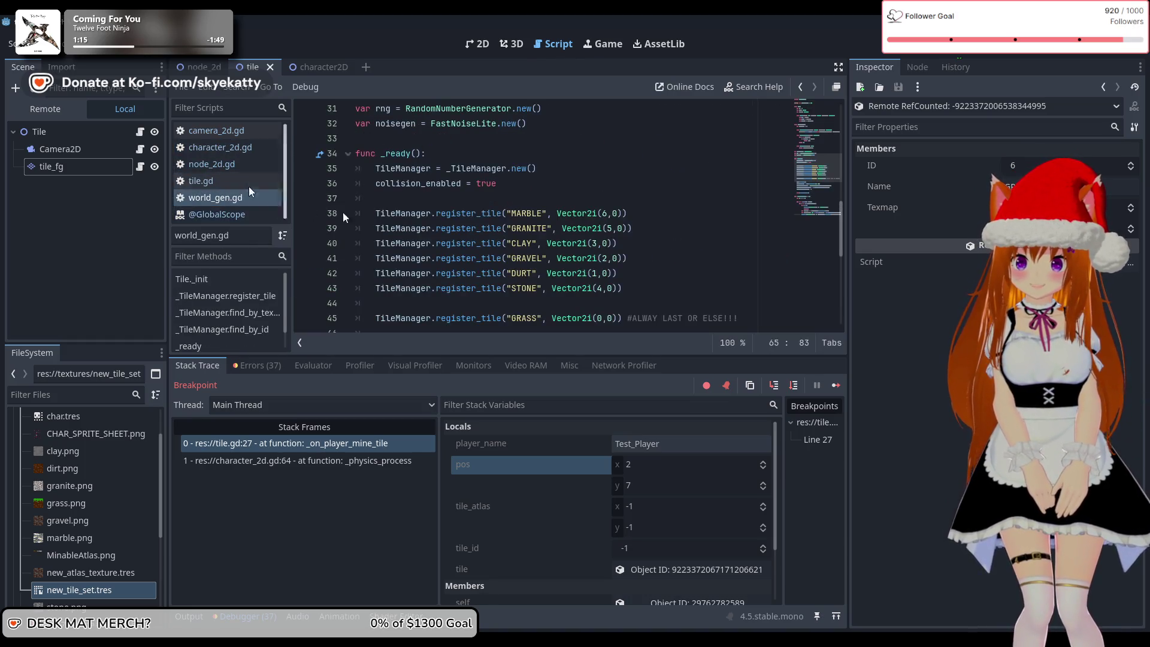
scroll(479, 227, down, 8)
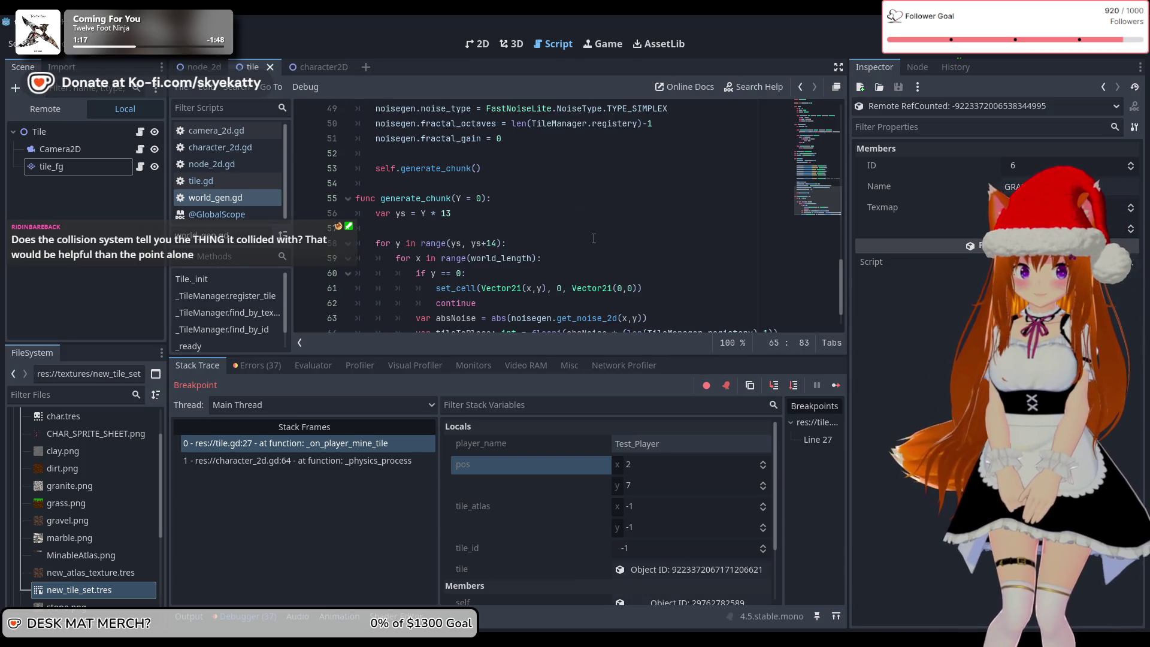
scroll(593, 238, down, 1)
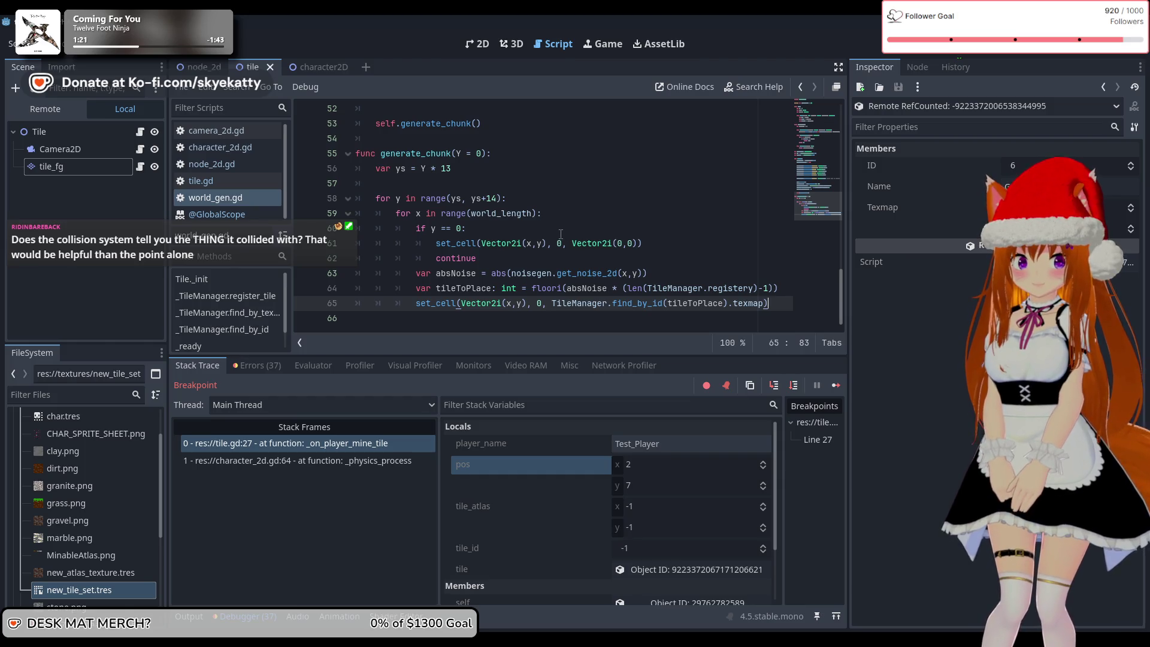
click(227, 214)
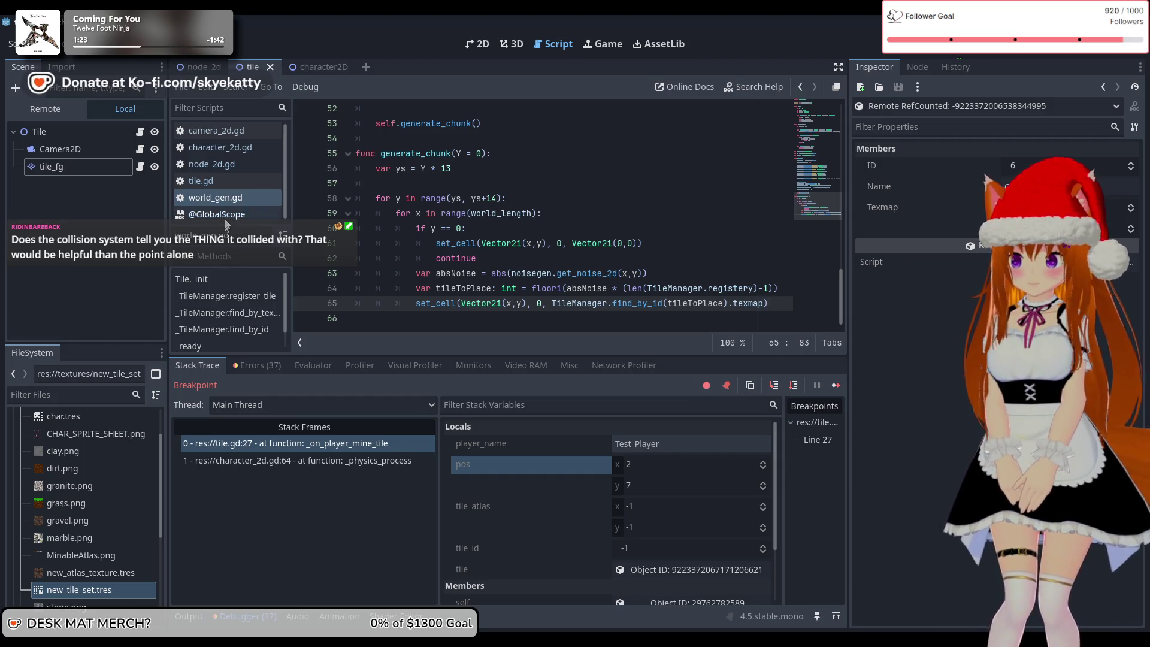
click(230, 180)
click(230, 165)
click(232, 182)
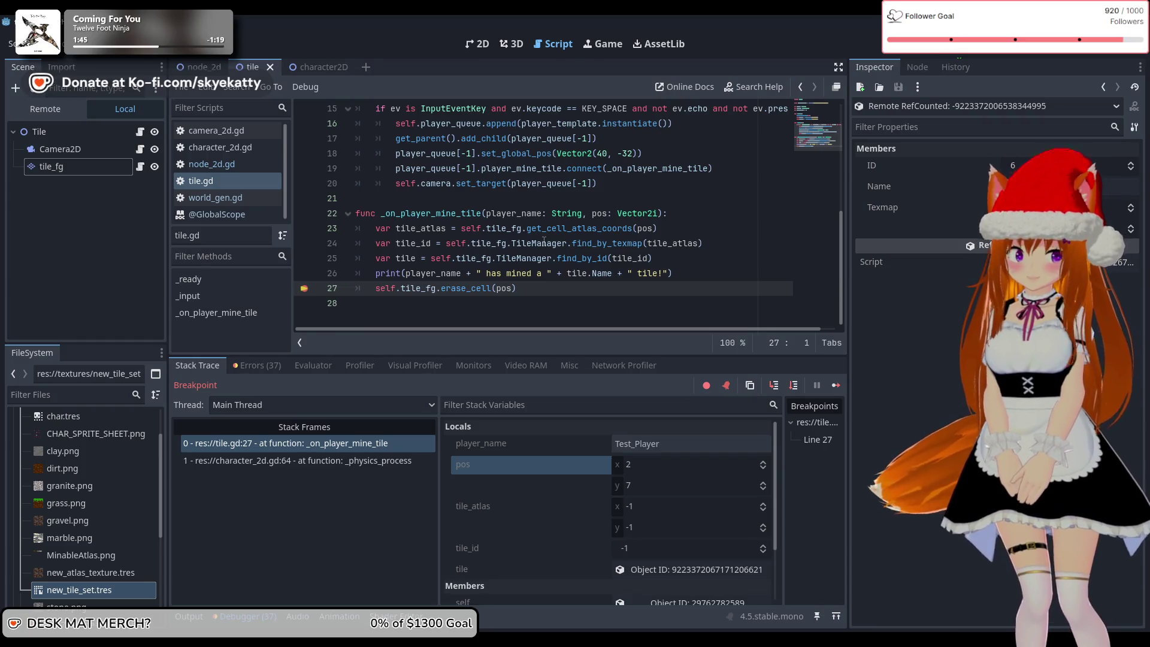
click(89, 168)
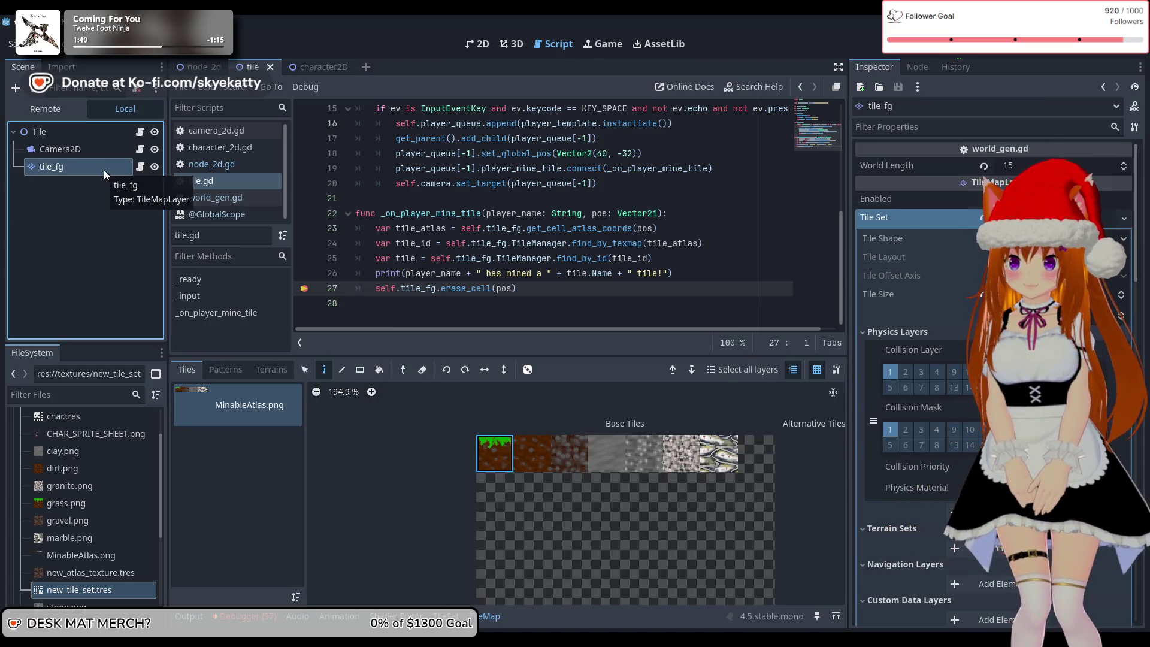
- Keep the tile_fg name unchanged, check its properties, and open world_gen.gd
click(103, 170)
key(Return)
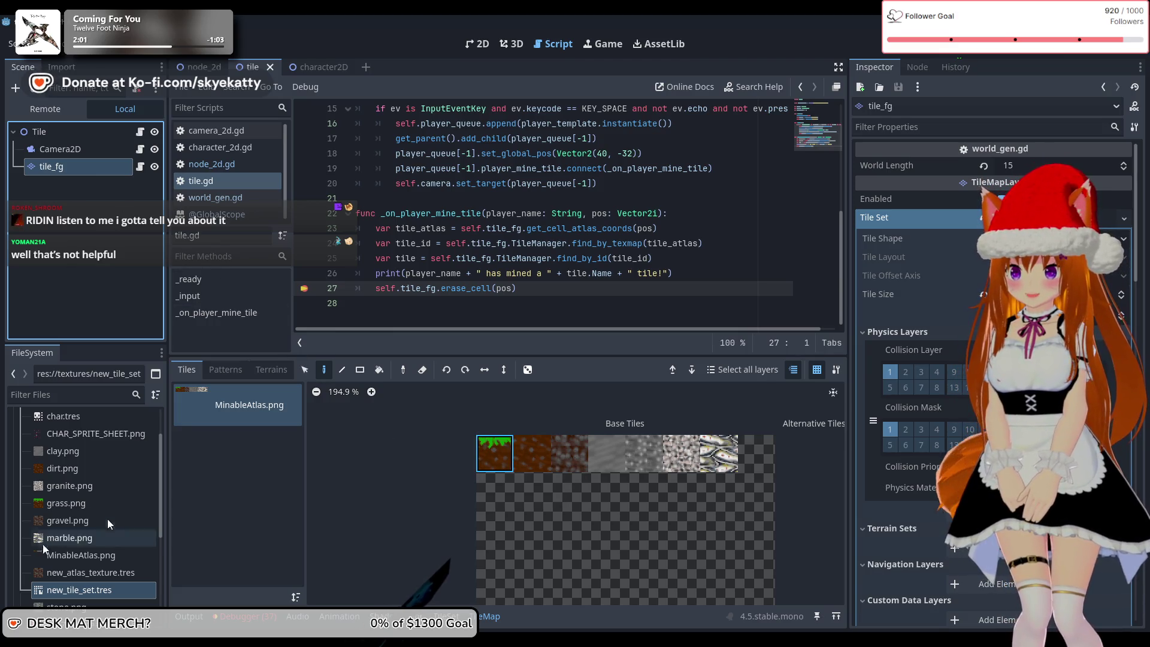
scroll(96, 497, down, 3)
click(100, 483)
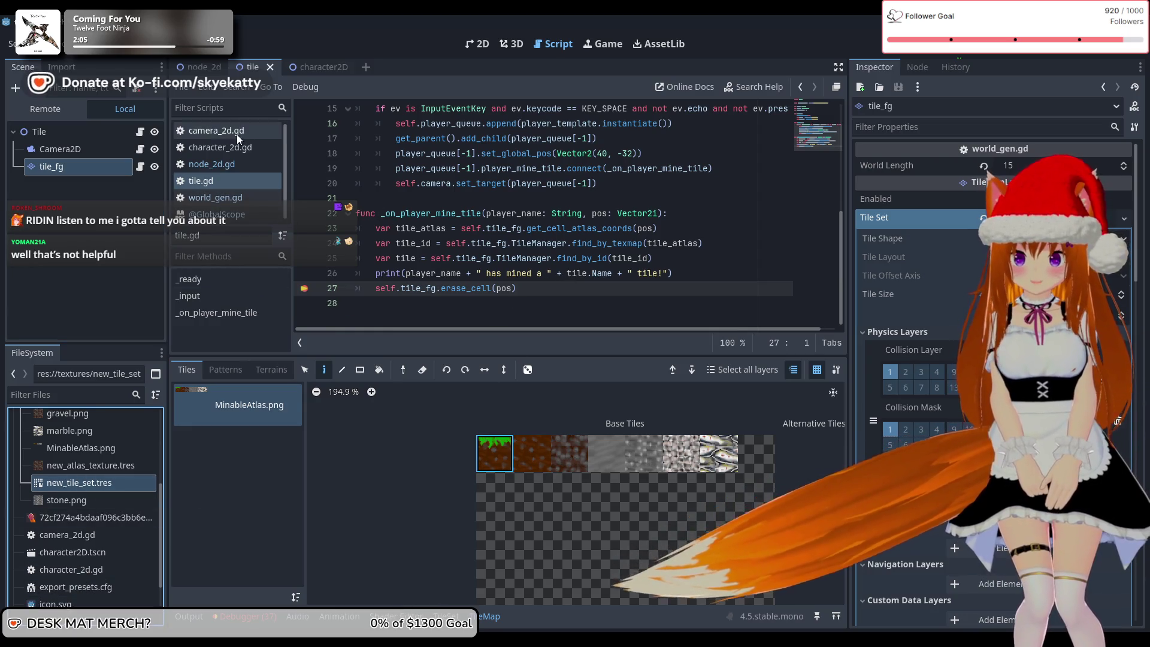
click(226, 195)
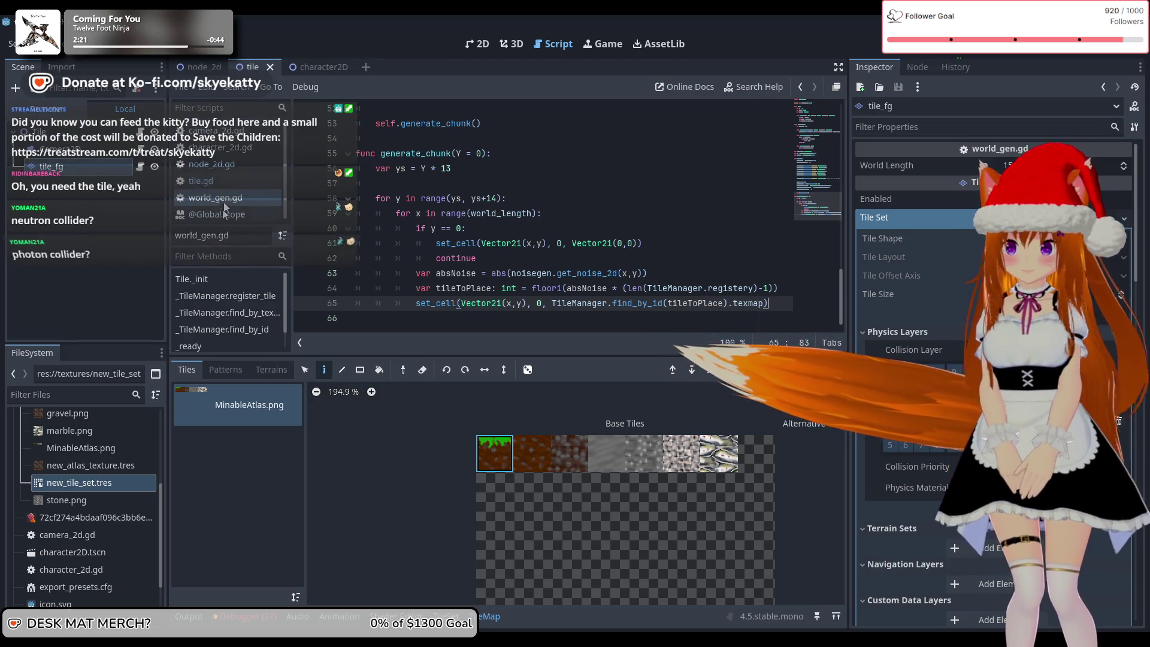
- Click through character_2d.gd, camera_2d.gd, node_2d.gd and tile.gd
click(225, 180)
click(231, 164)
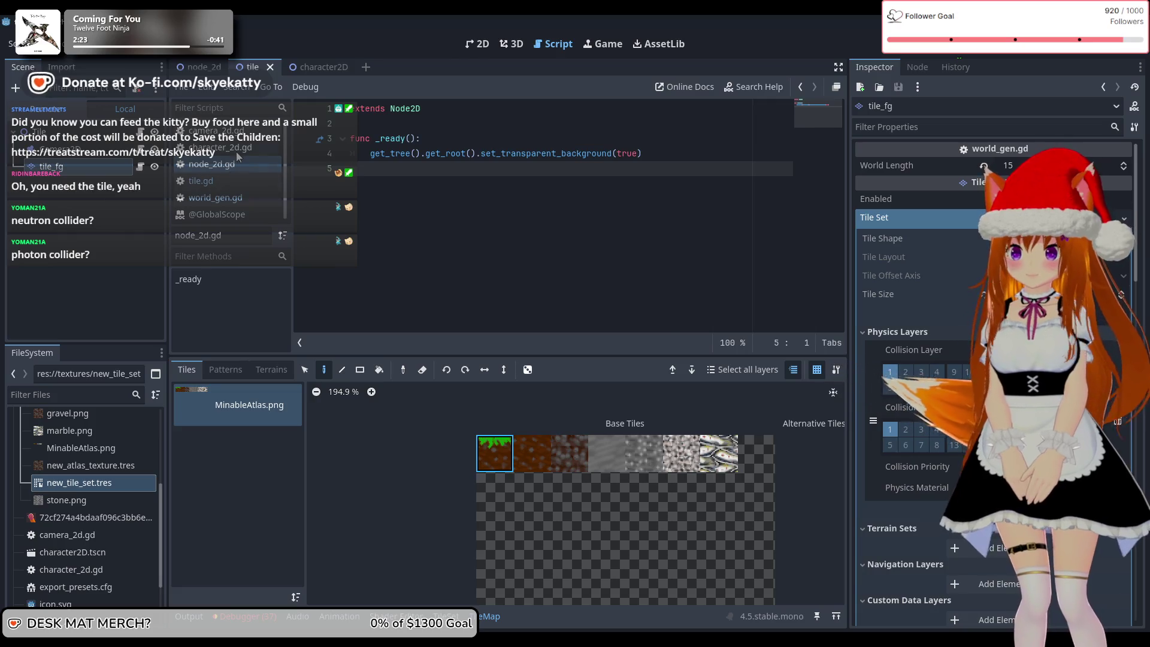
click(237, 149)
click(216, 131)
click(221, 147)
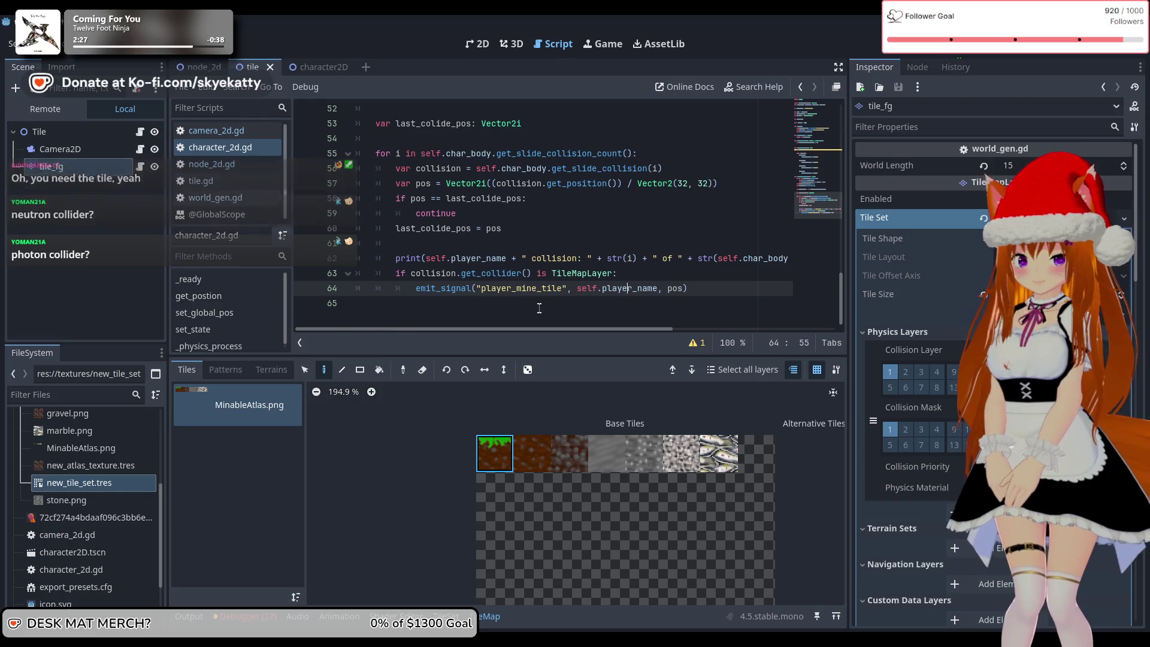
click(252, 166)
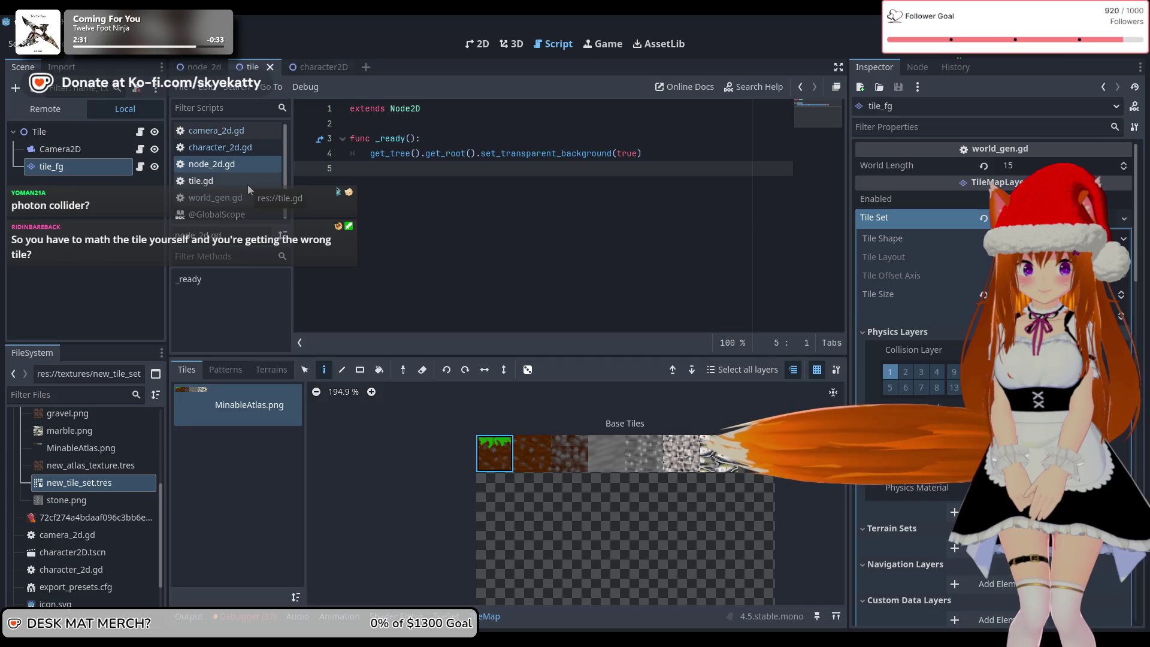
click(248, 187)
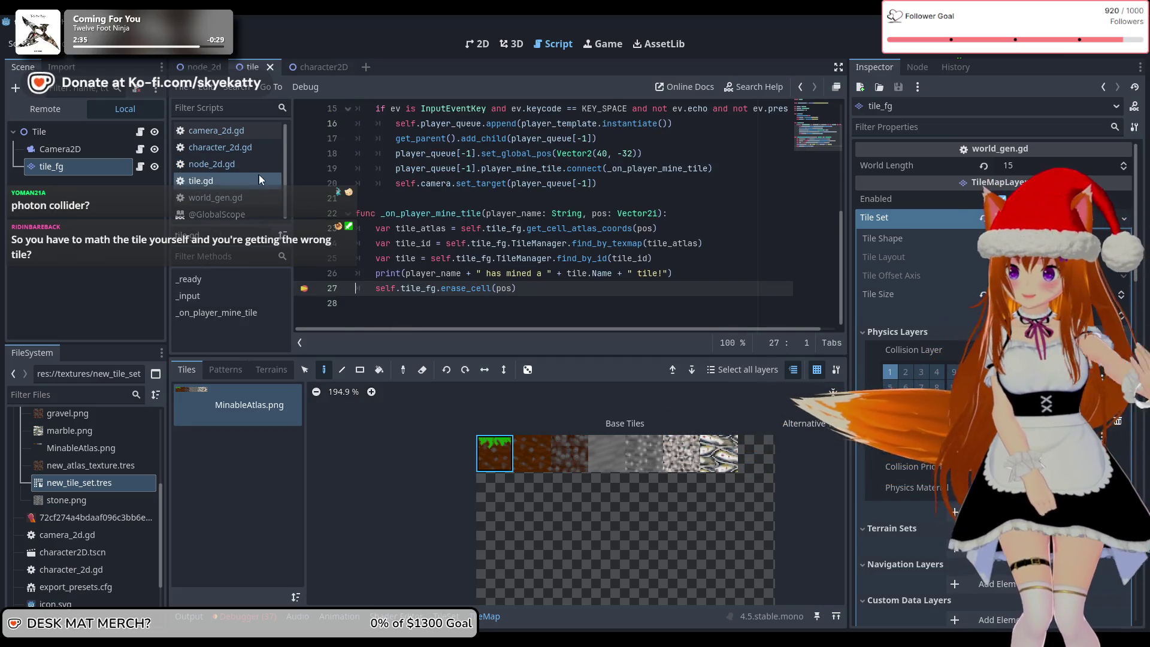
- Compare world_gen.gd and tile.gd, then return to character_2d.gd after line 57
click(246, 198)
click(238, 182)
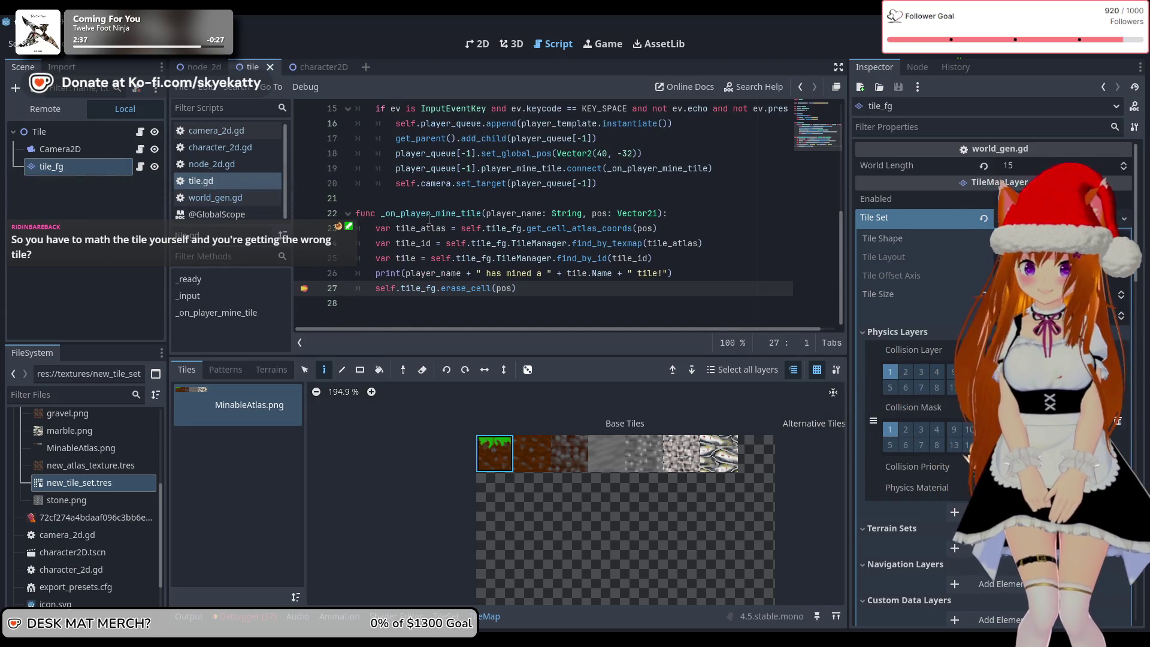
click(224, 198)
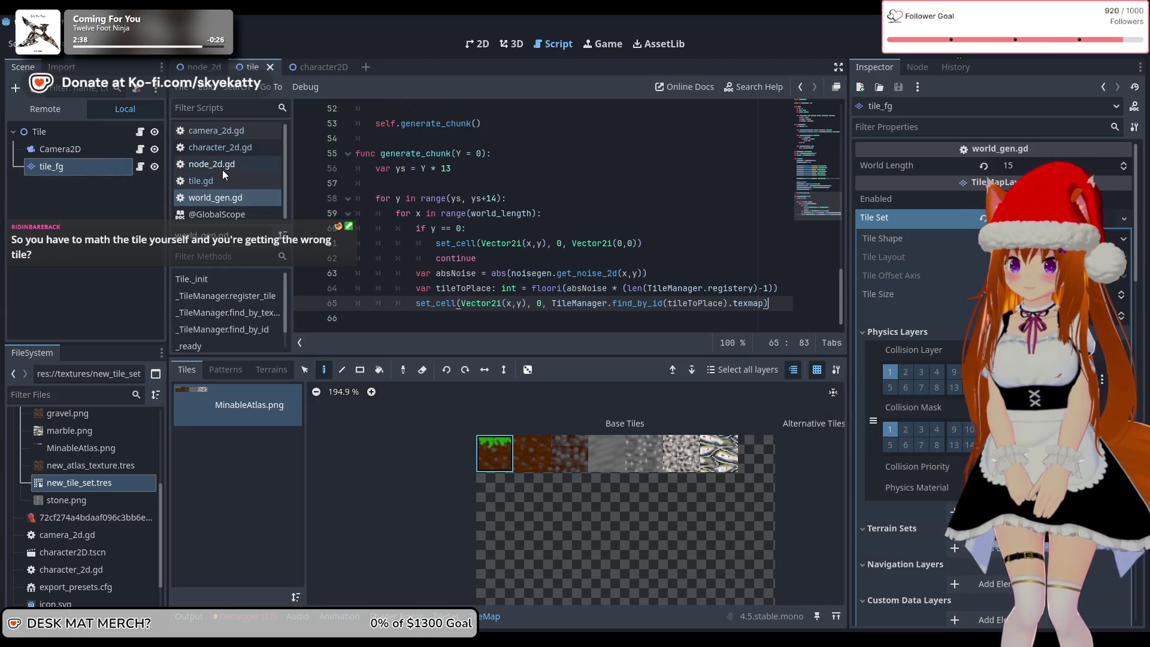
click(220, 147)
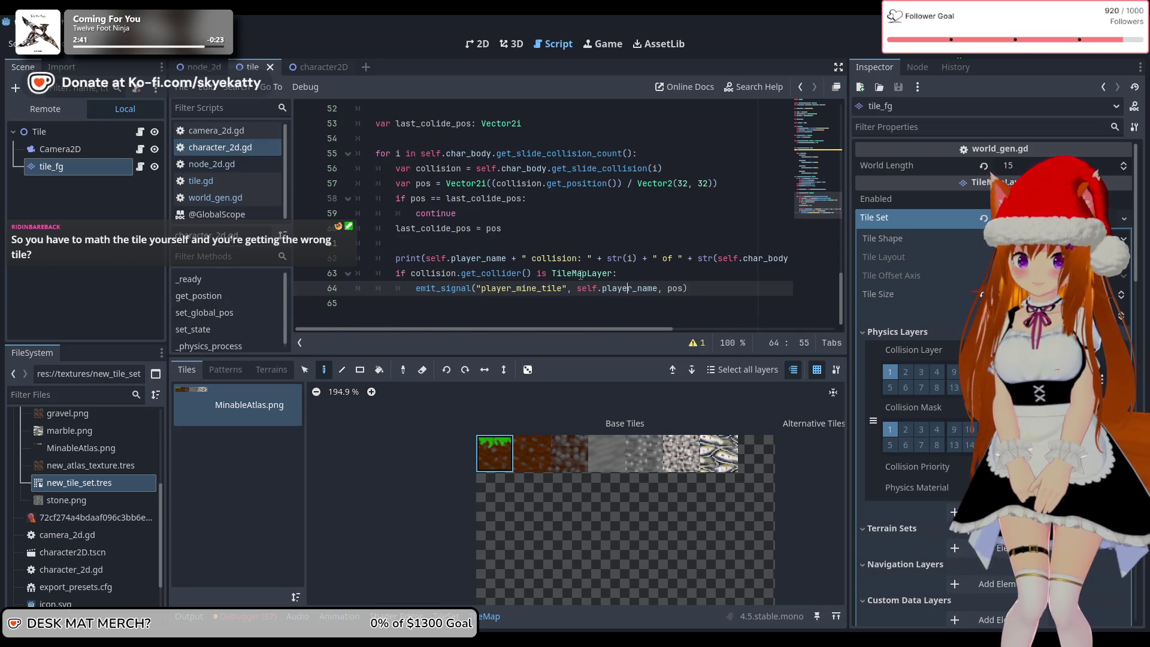
scroll(580, 275, up, 2)
scroll(580, 275, down, 2)
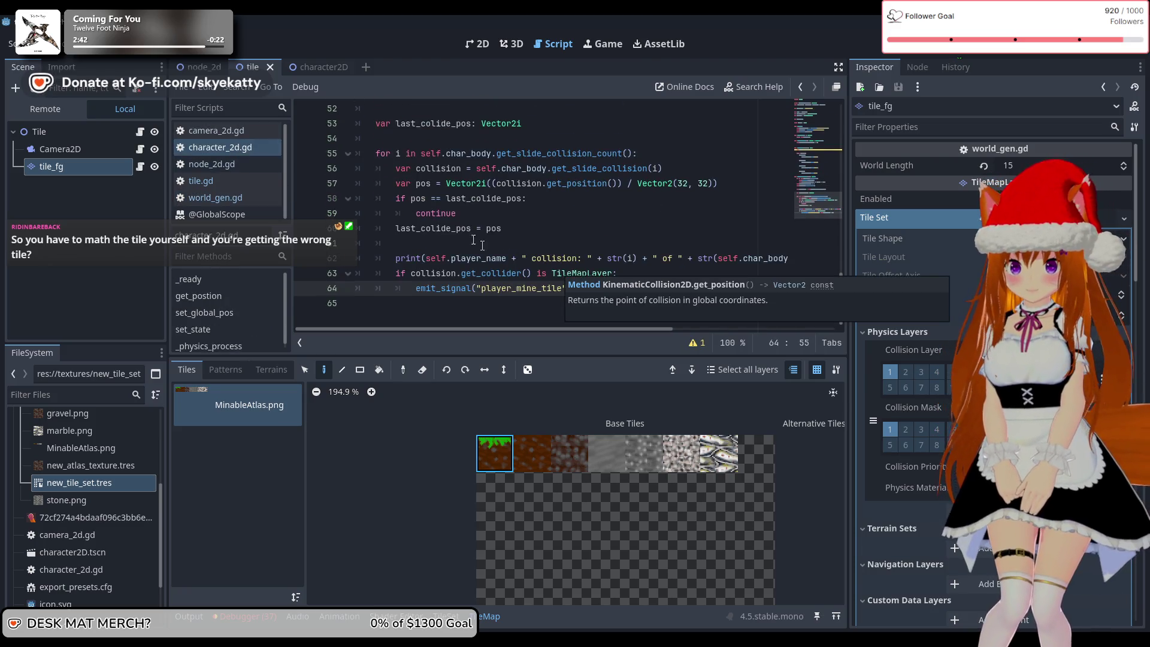
click(729, 185)
- Insert line 57 in the collision loop: var angle = self.collision.get_angle()
key(Home)
key(Return)
key(Up)
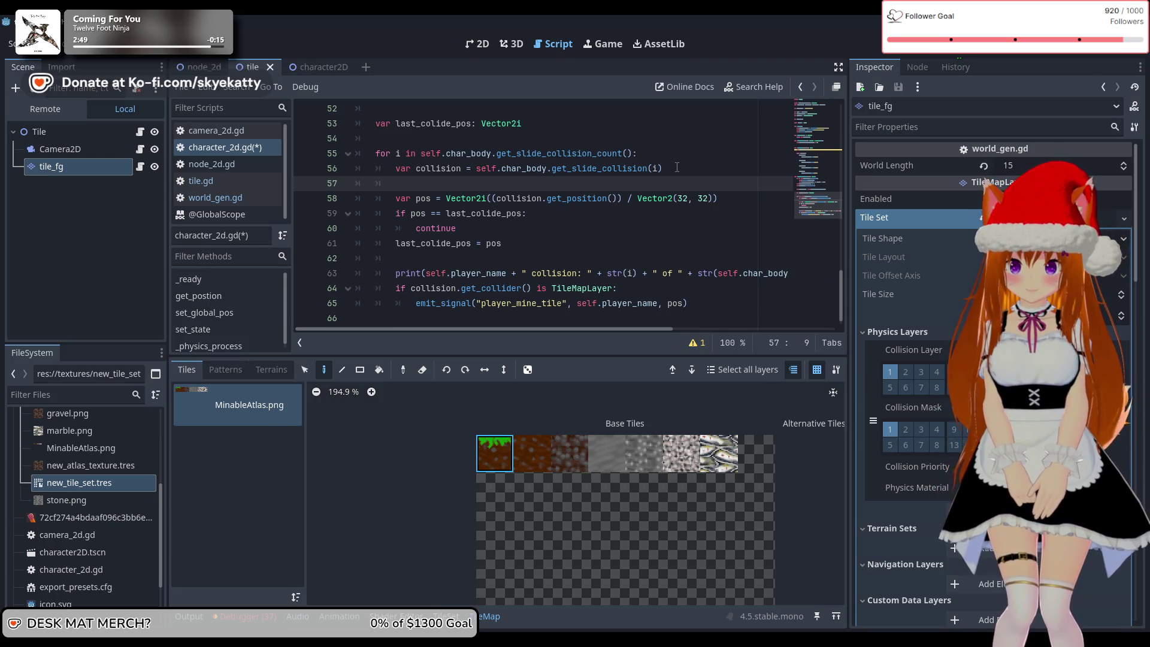
text(= sle)
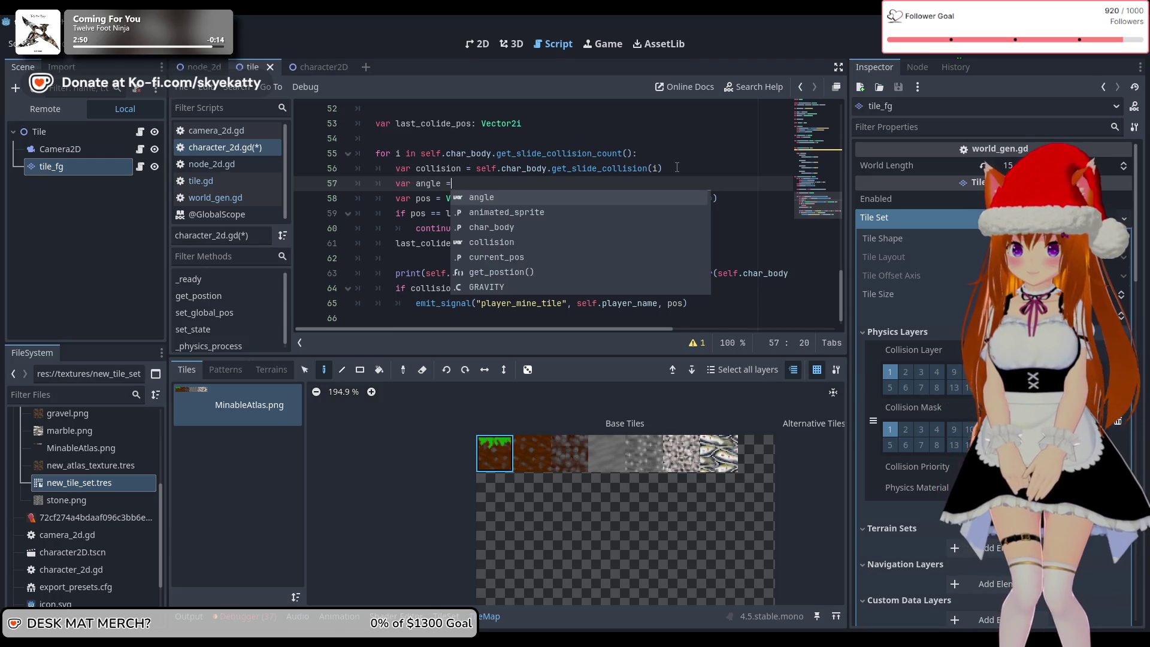
key(BackSpace)
key(BackSpace)
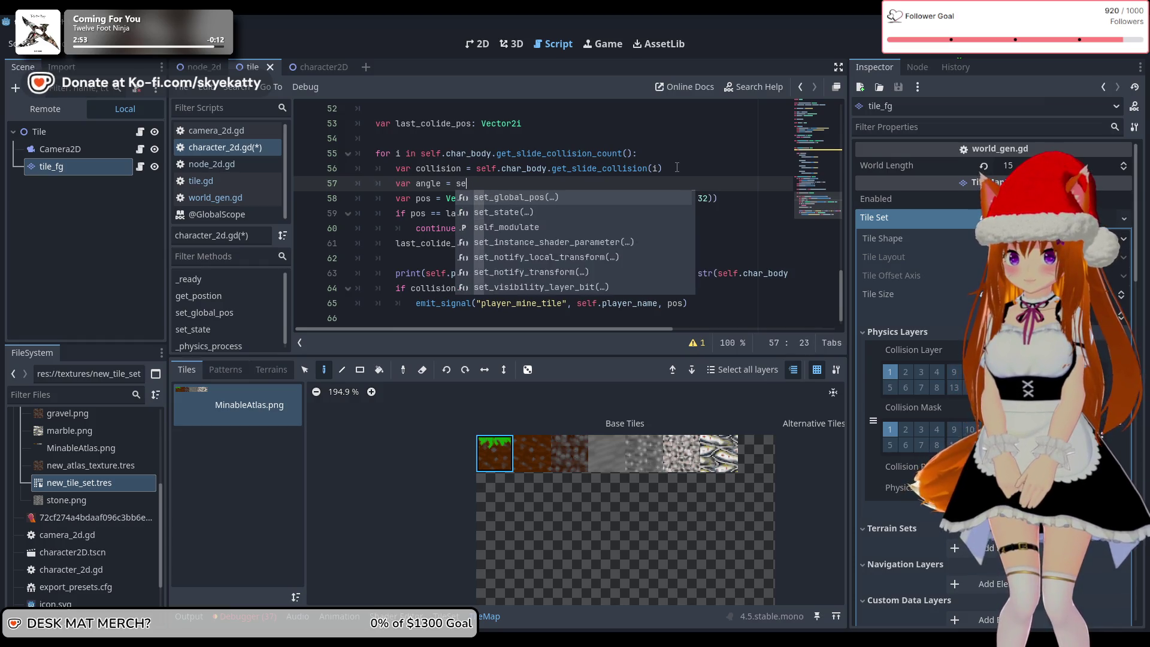
text(elf.)
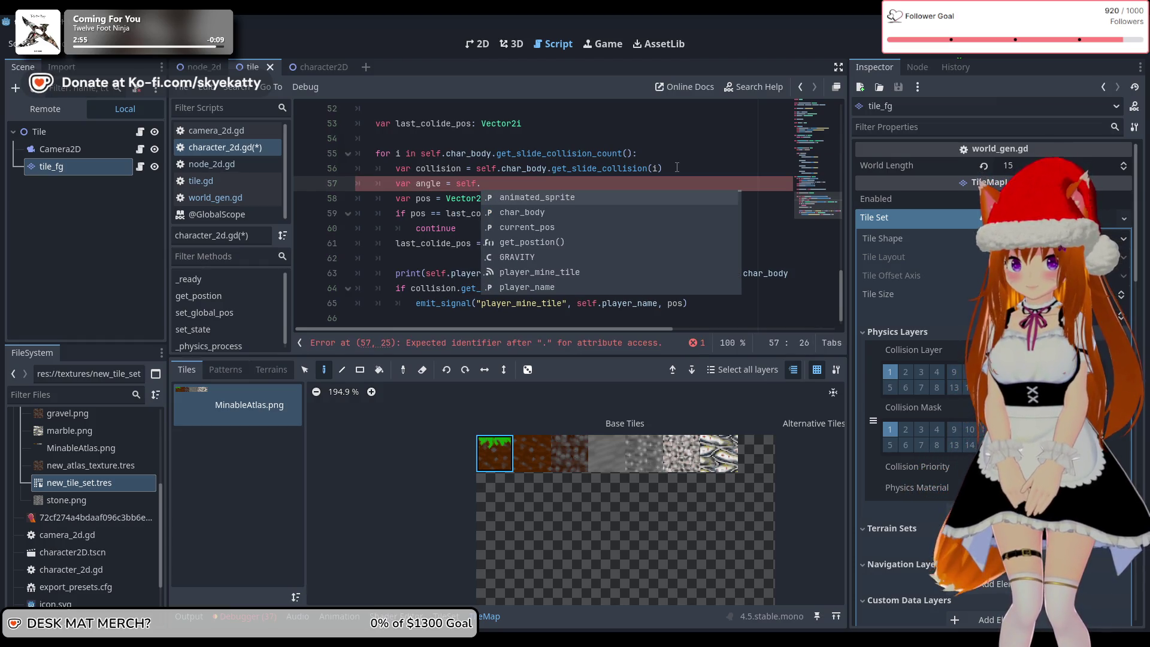
text(c)
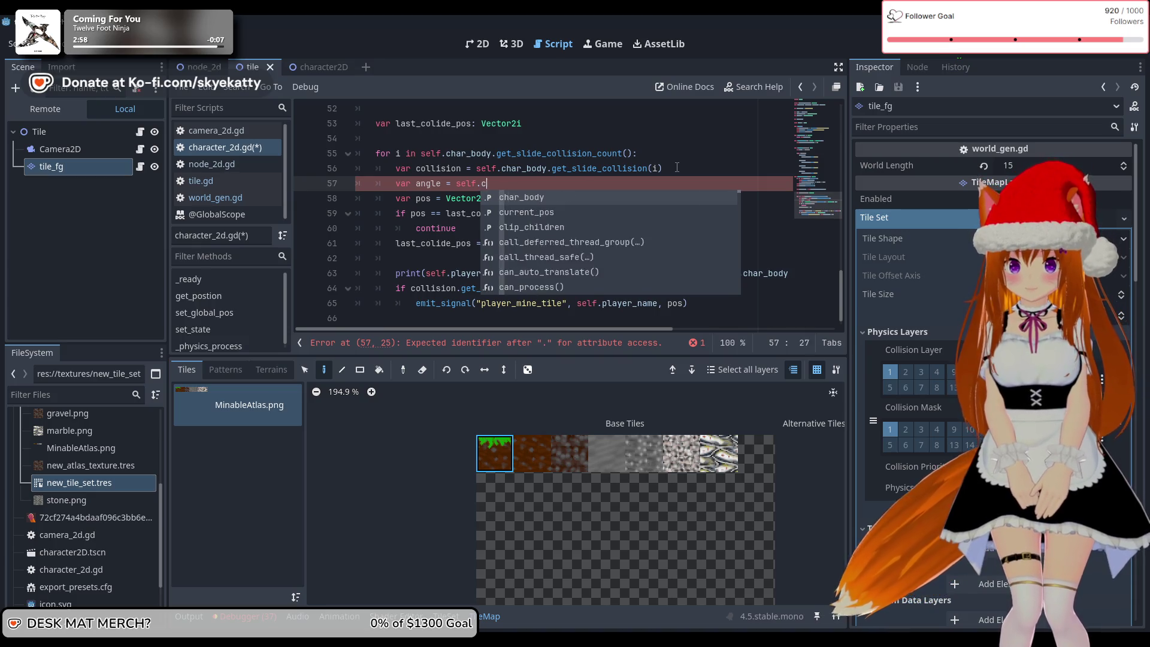
text(har_bo)
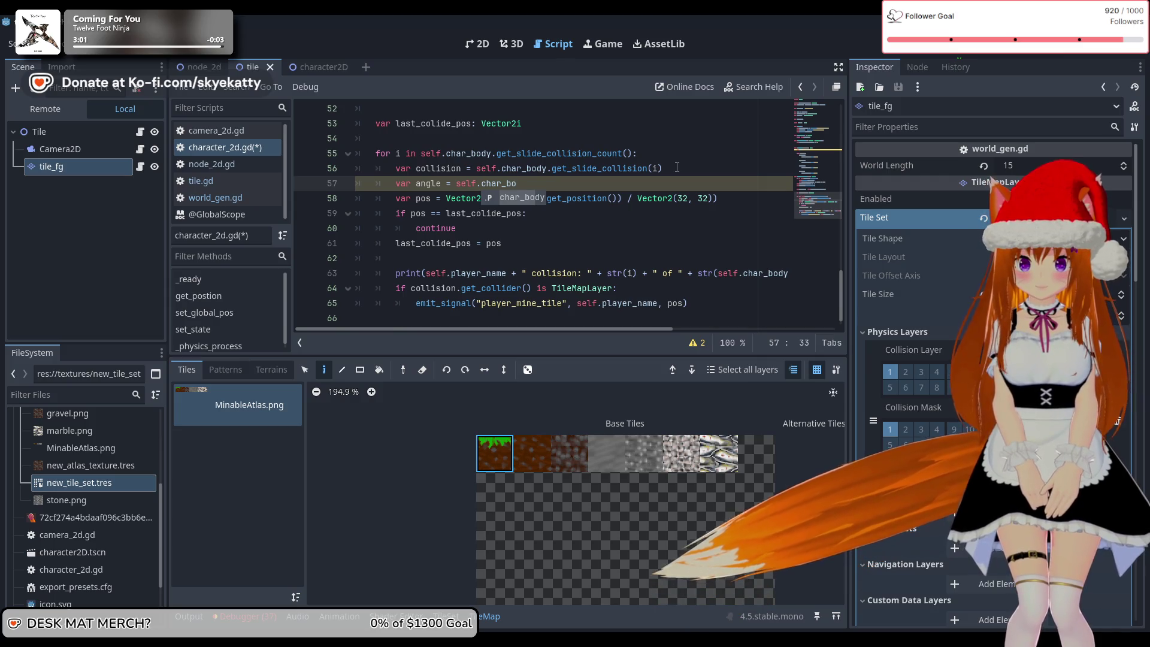
key(BackSpace)
key(BackSpace)
key(BackSpace)
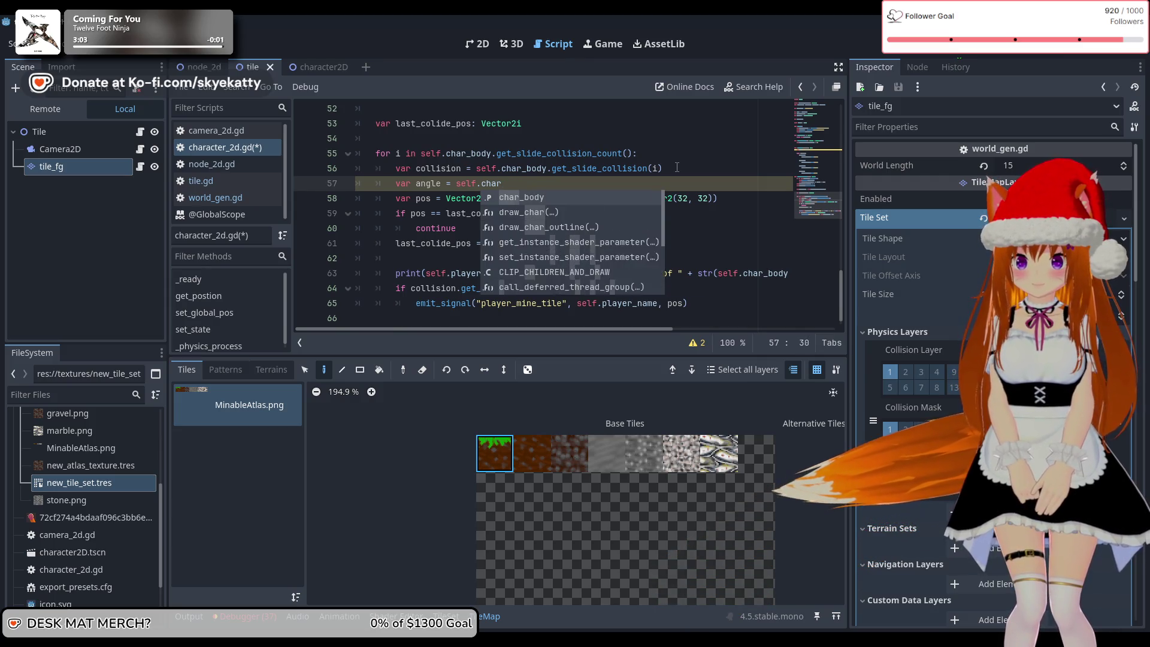
text(ol)
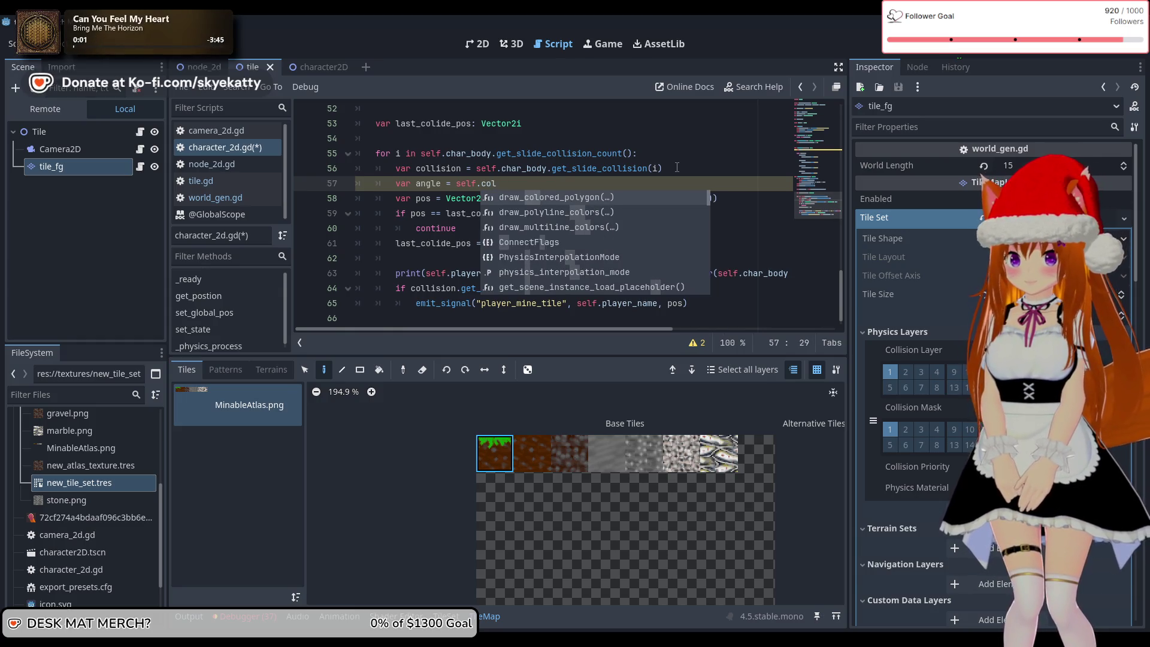
text(lis)
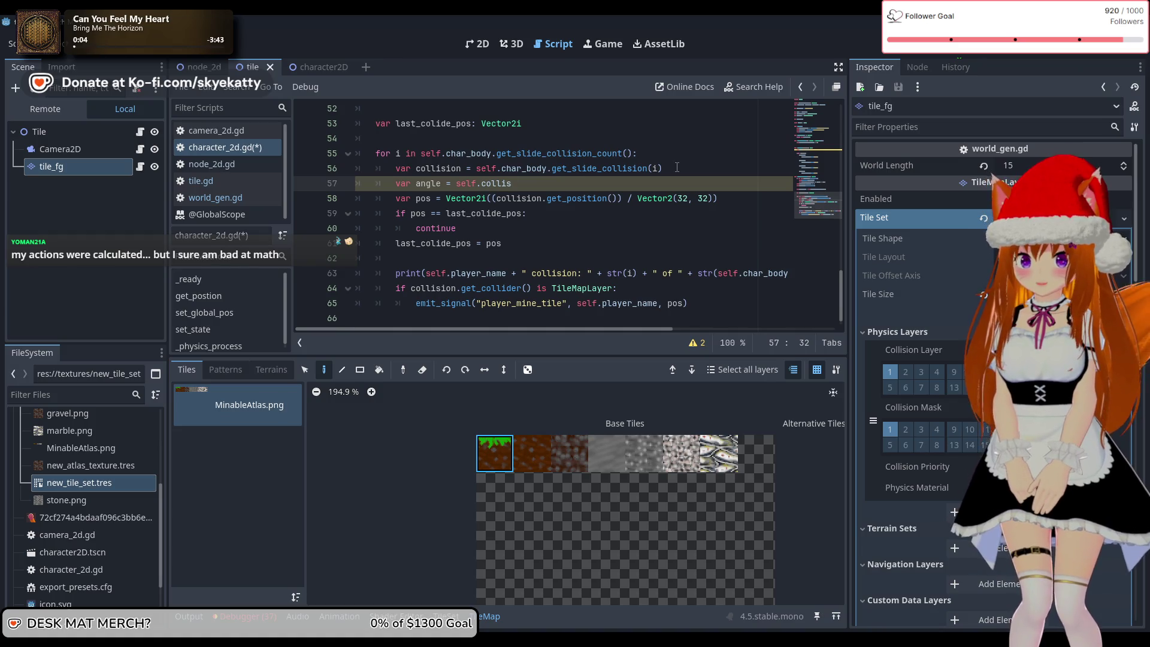
text(.g)
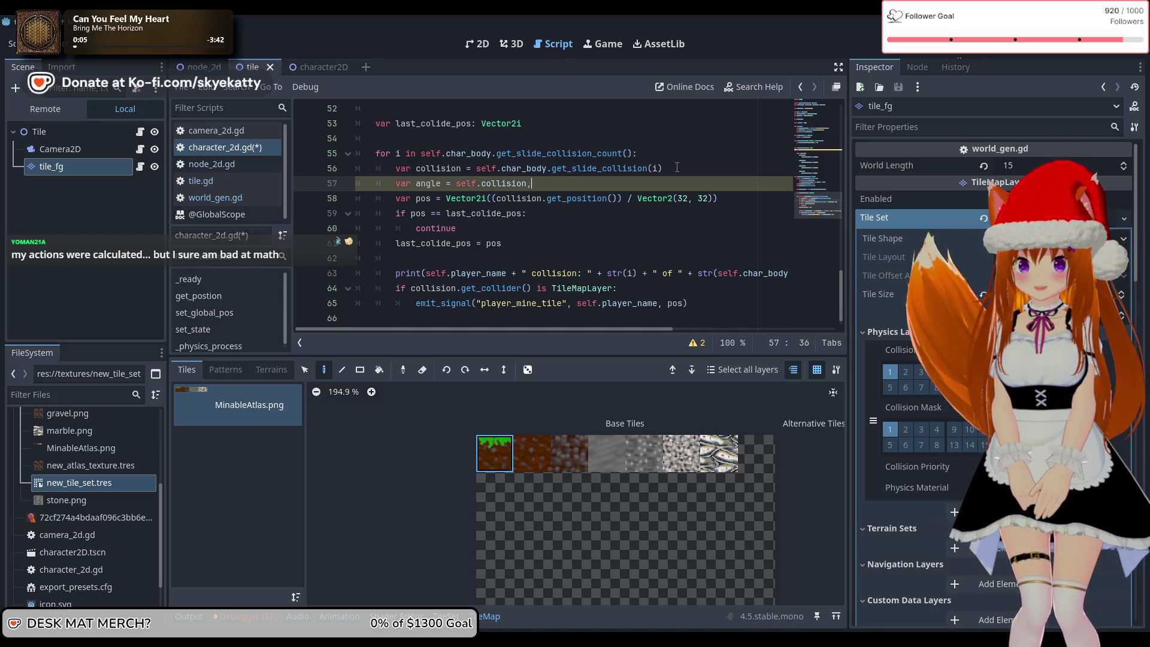
key(BackSpace)
key(BackSpace)
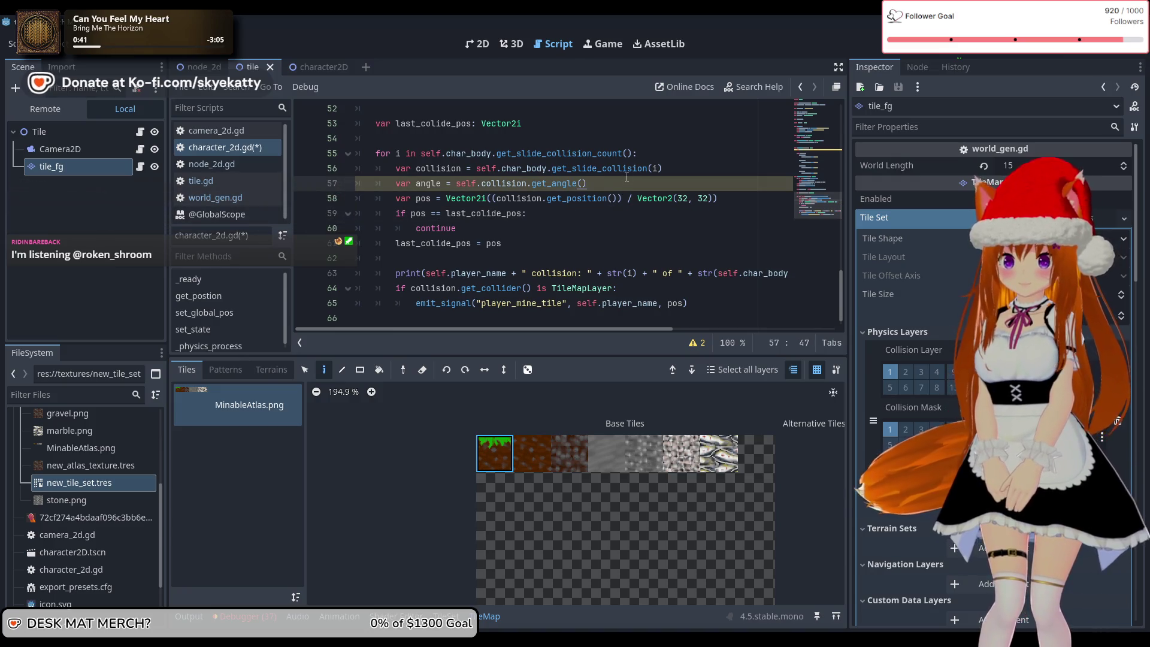
mouse_move(623, 172)
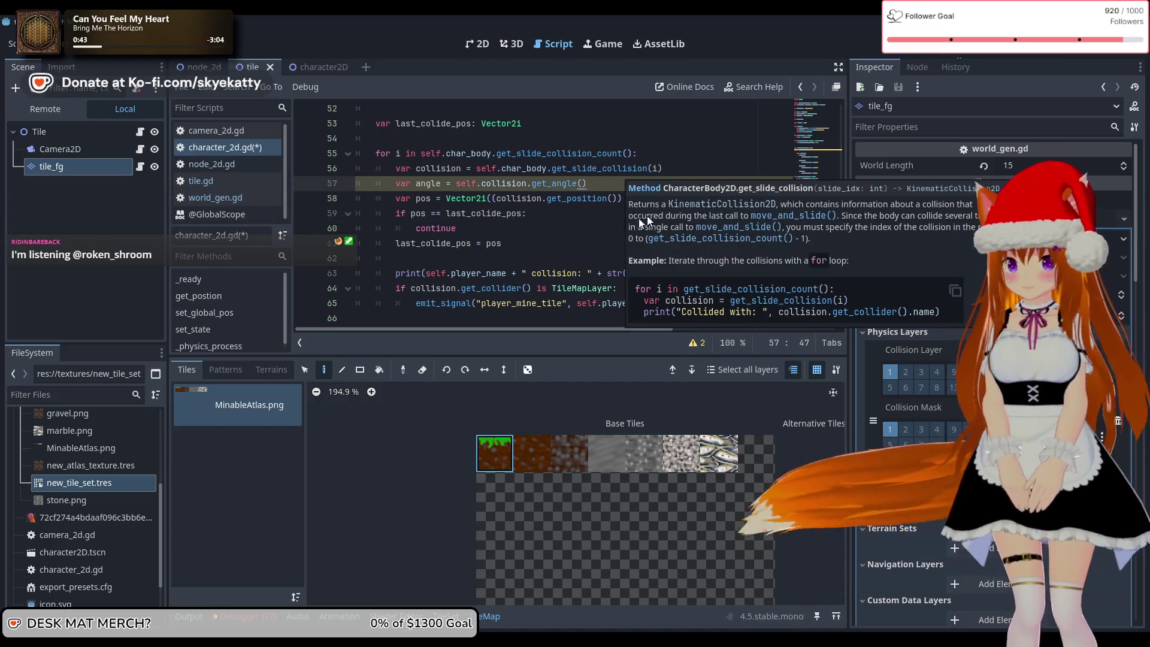
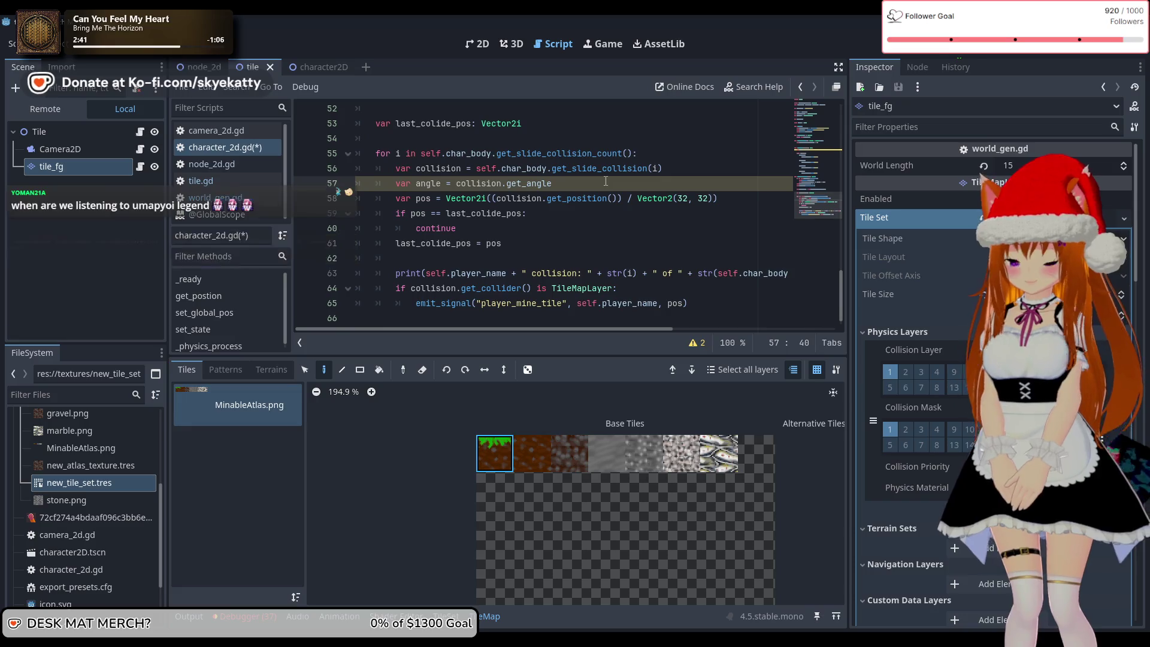
- Close the get_angle call on line 57 with () and begin multiplying it by V
text(()
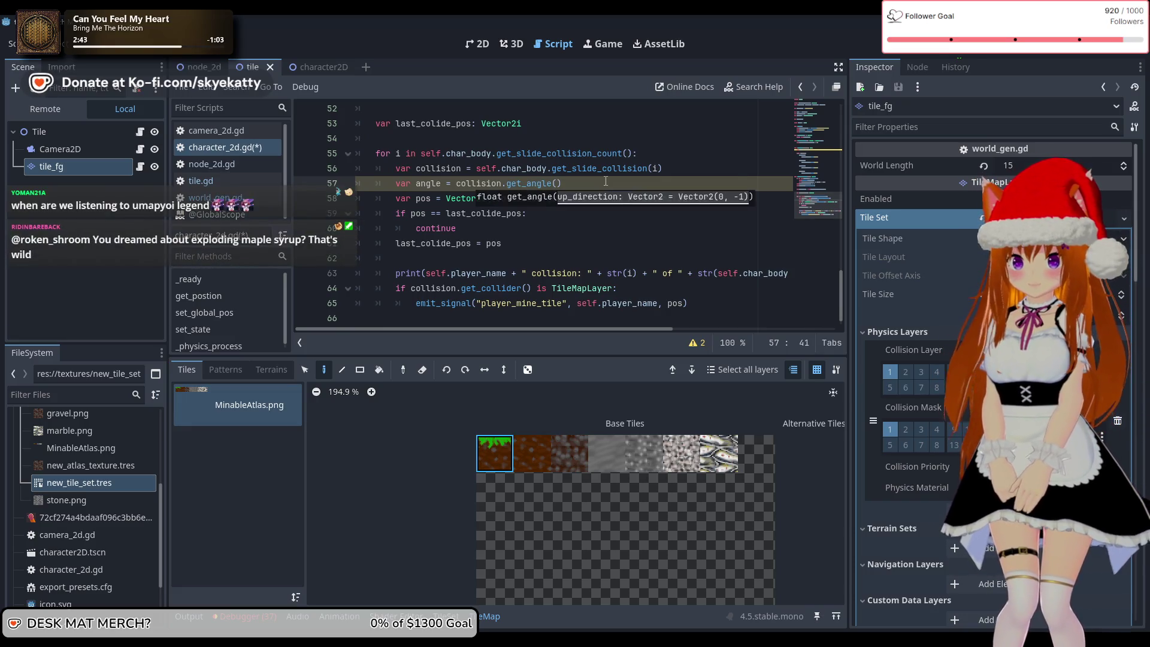
text())
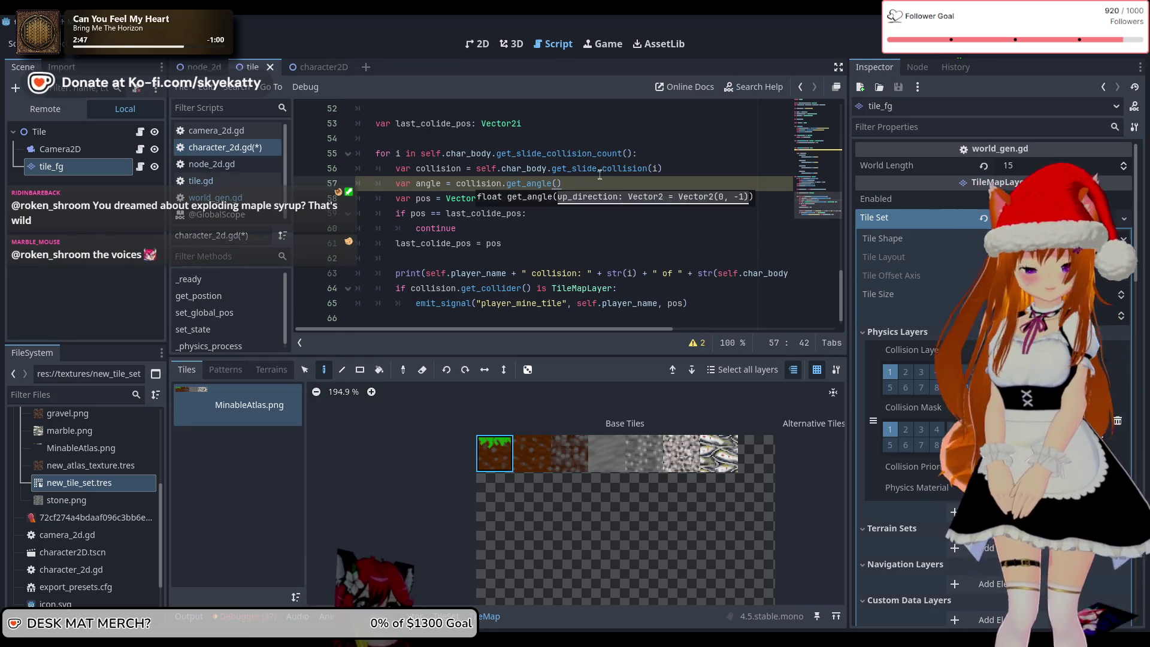
click(662, 170)
click(658, 186)
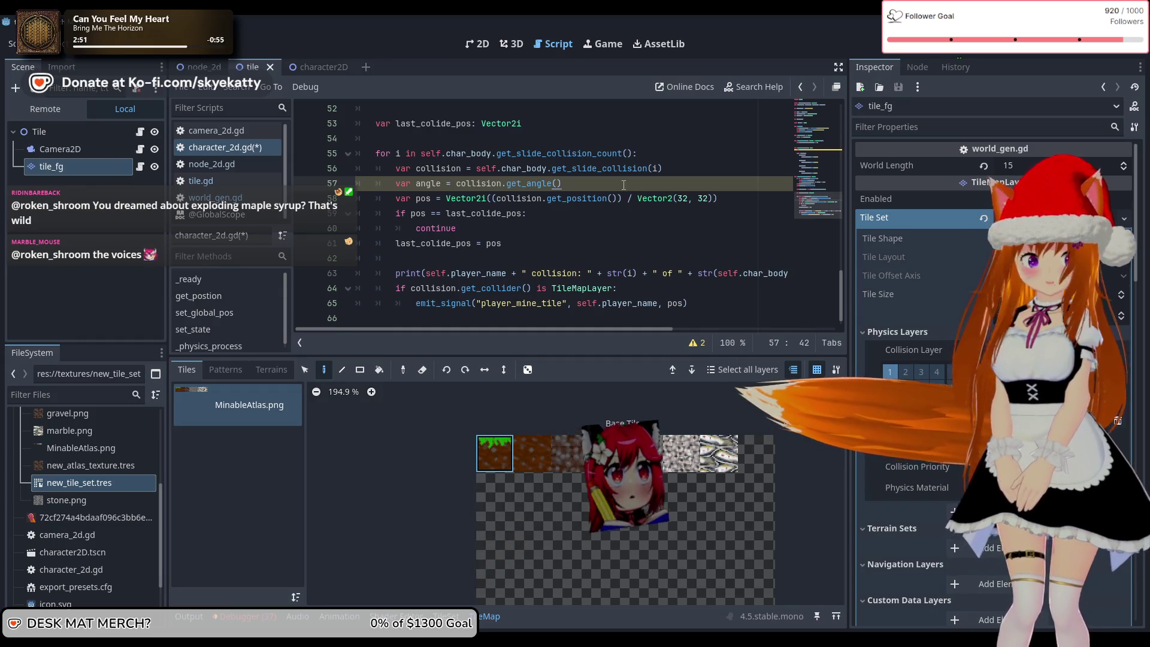
key(Return)
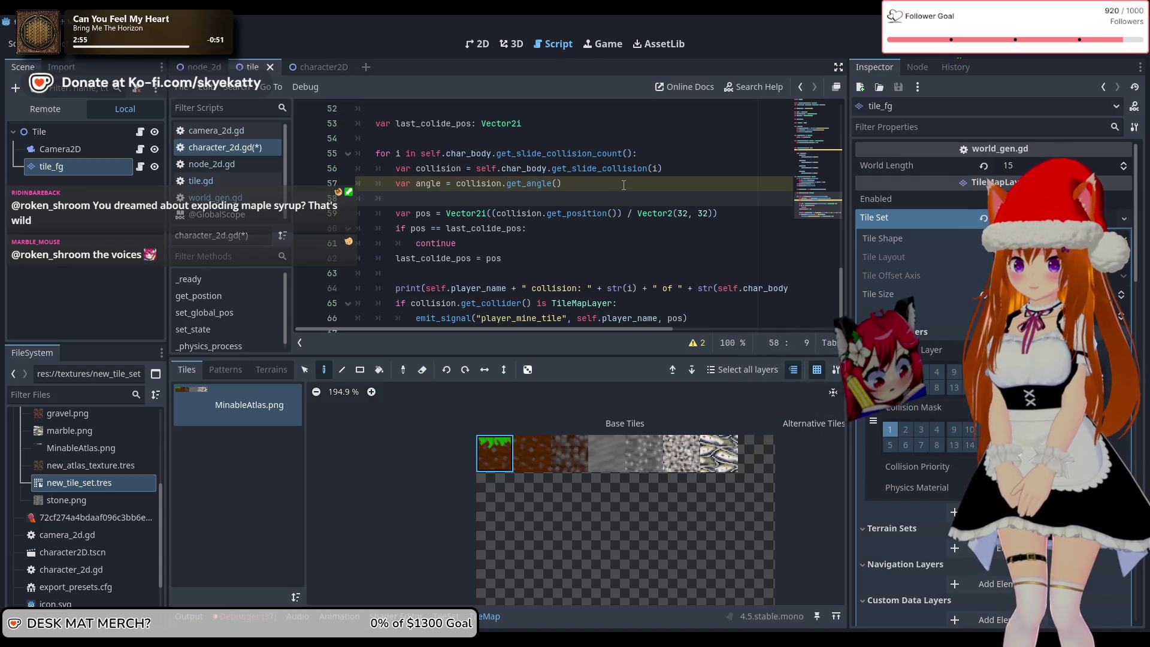
key(BackSpace)
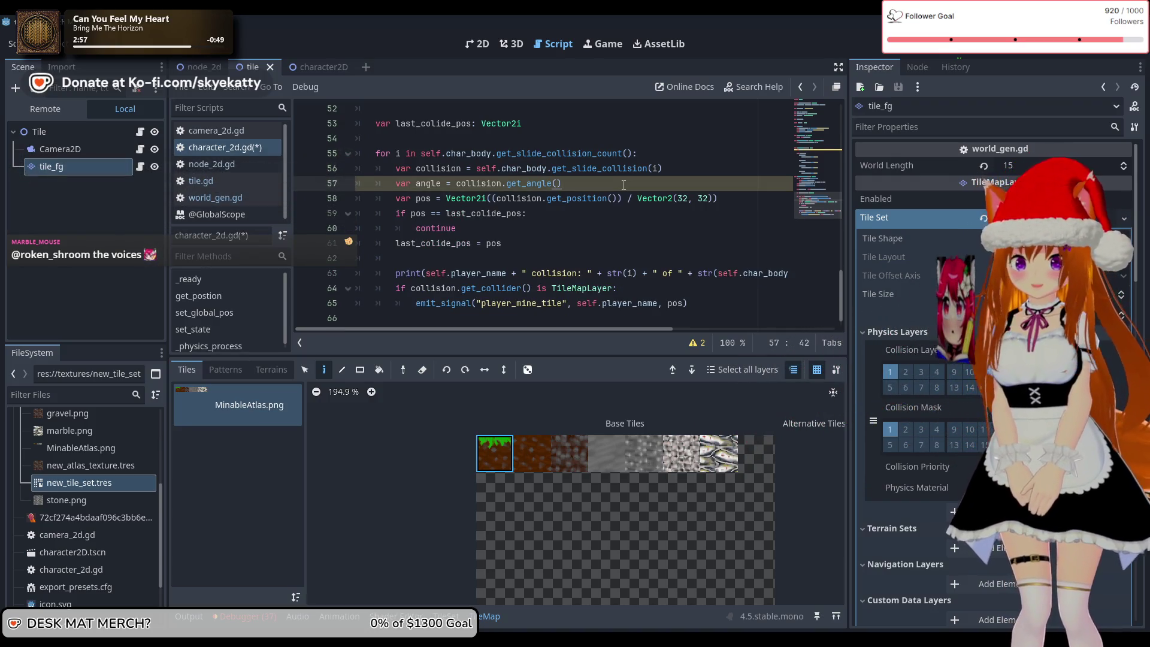
text( * V)
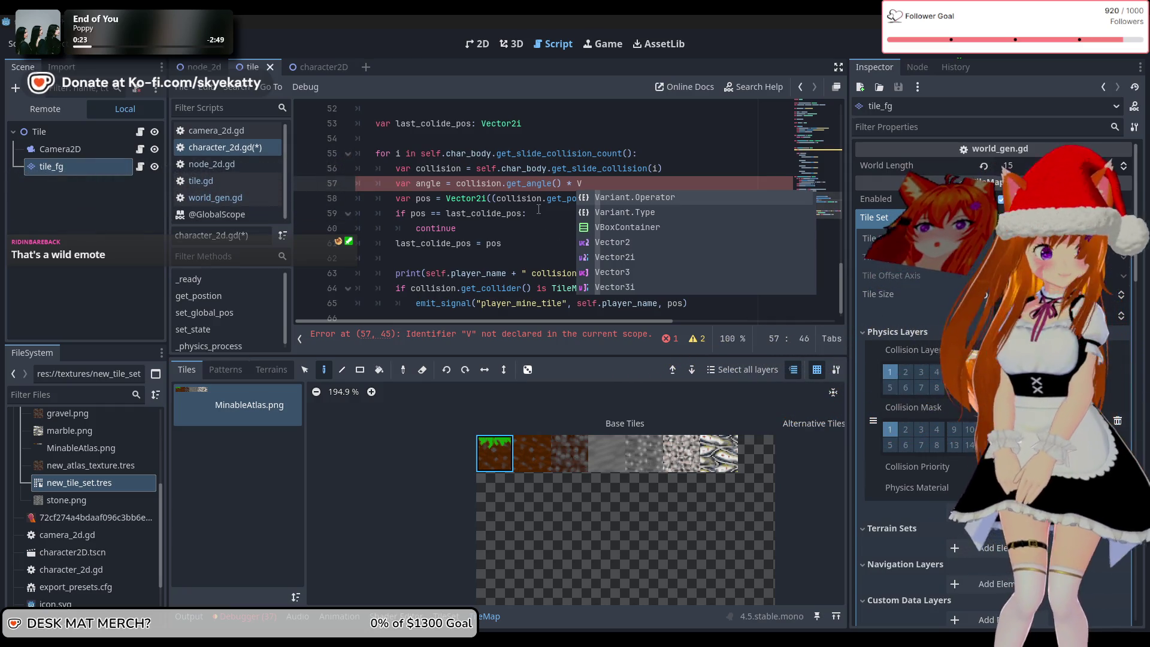
- Delete the unfinished ' V' term from line 57 and start a var declaration on line 58
click(641, 174)
click(616, 186)
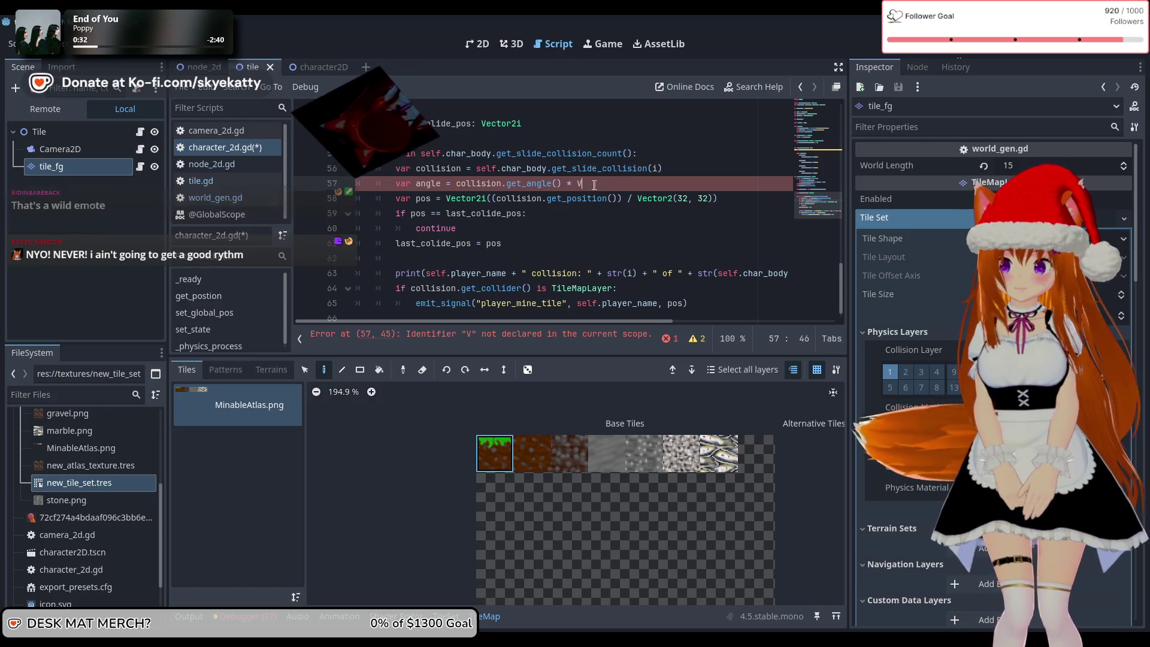
drag(595, 189, 573, 185)
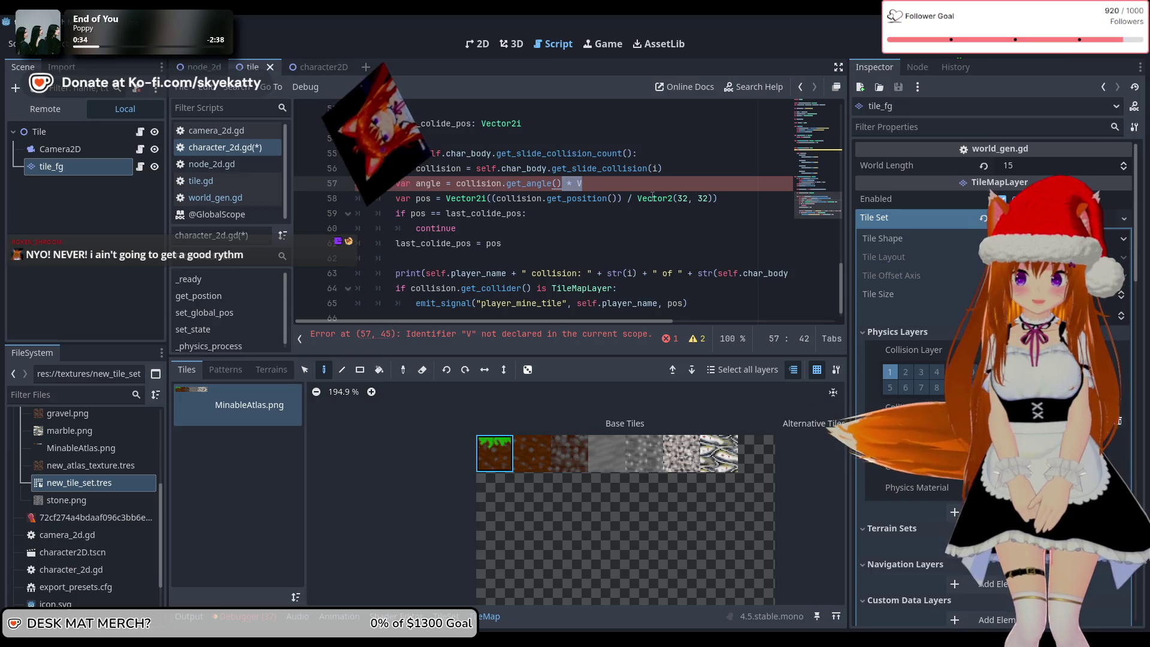
key(BackSpace)
key(Return)
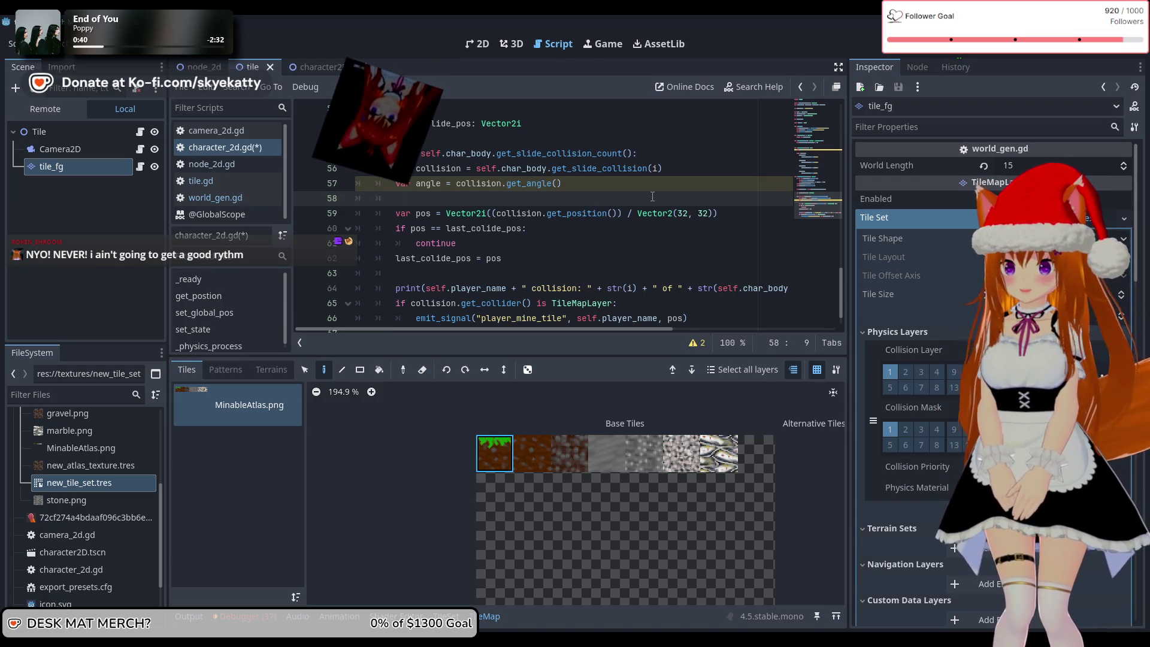
text(vat)
key(BackSpace)
- Declare colvec on line 58 as Vector2(cos(angle), sin(angle))
text(r col)
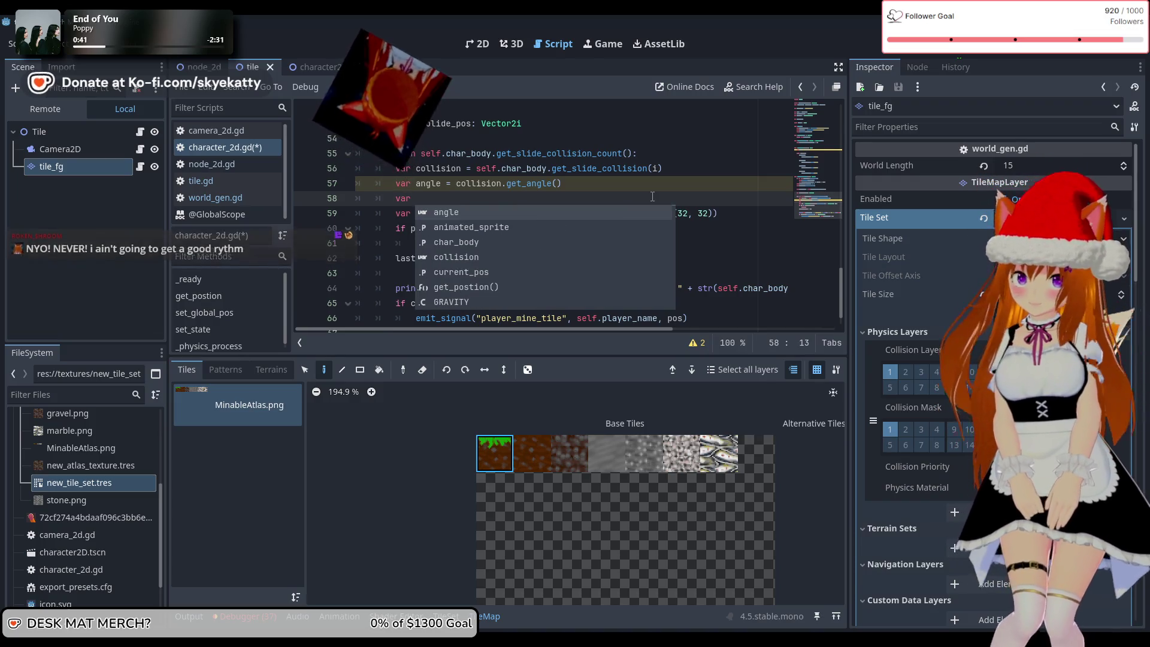
key(Escape)
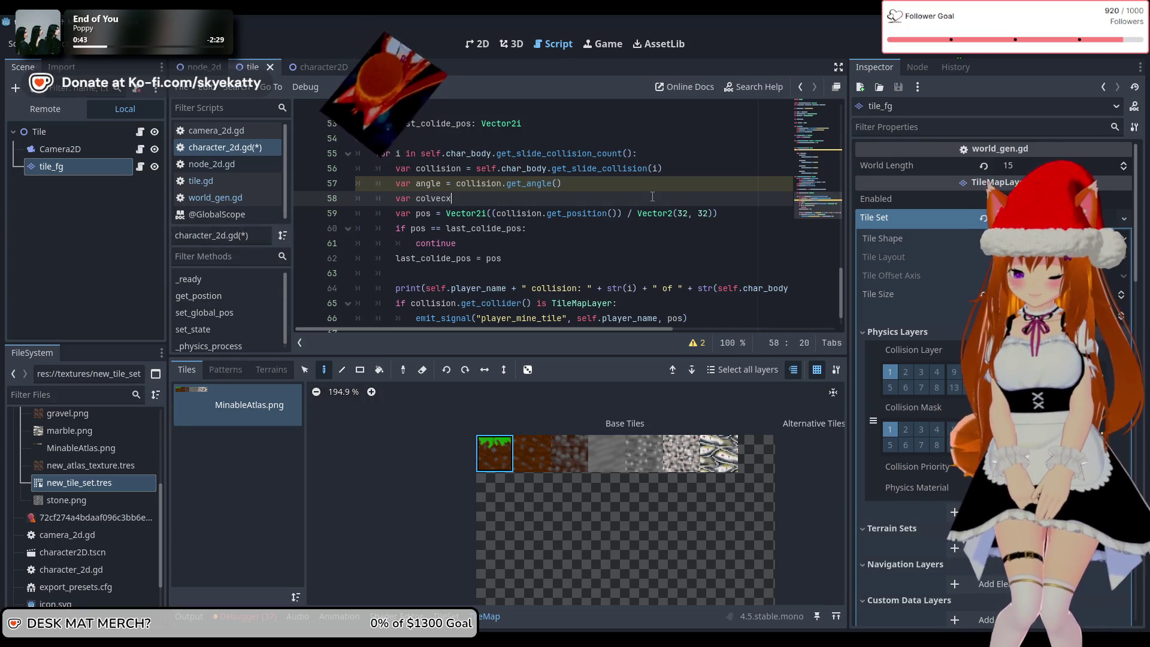
text(= )
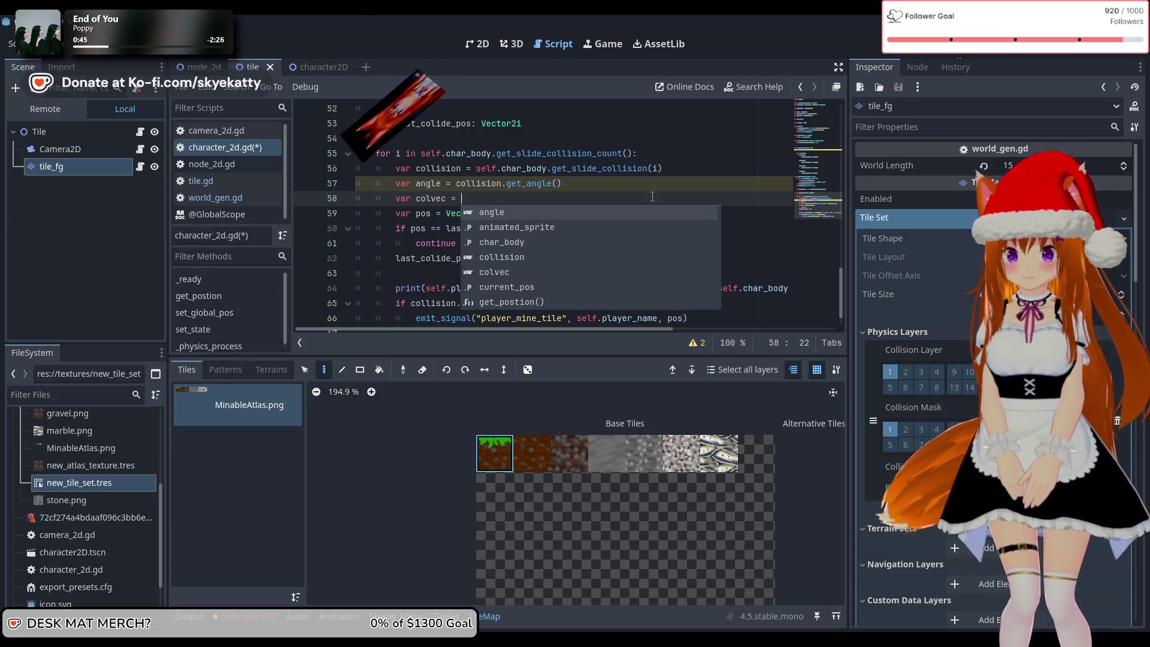
text(cos)
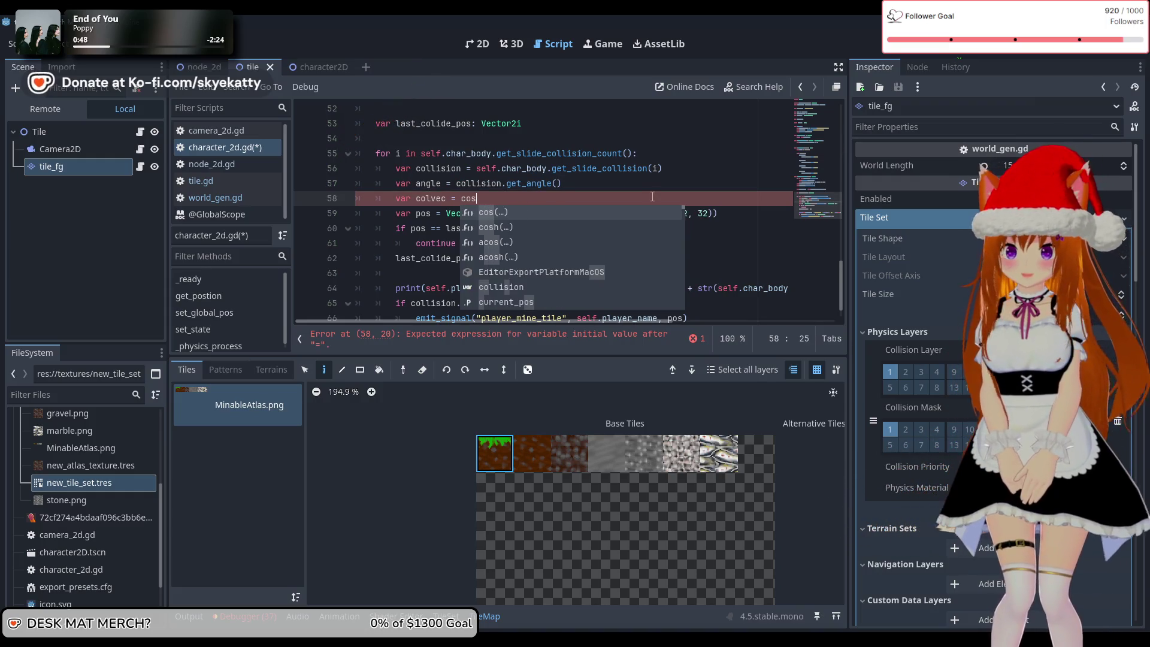
key(BackSpace)
key(BackSpace)
key(BackSpace)
text(V)
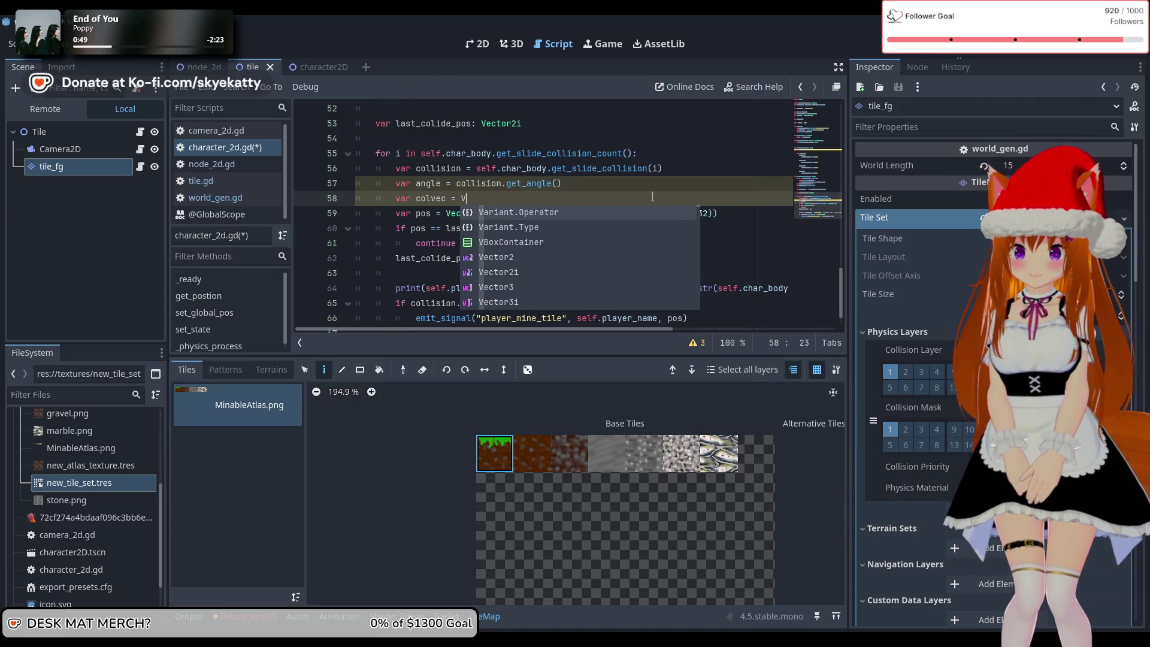
text(ector2()
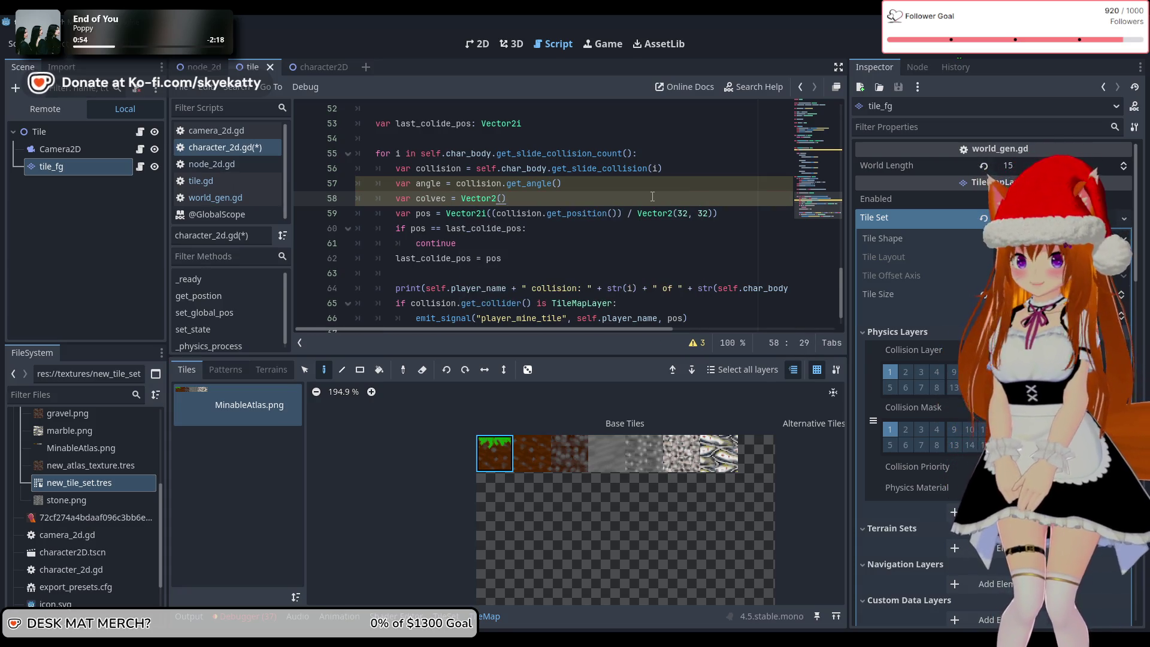
text(cos)
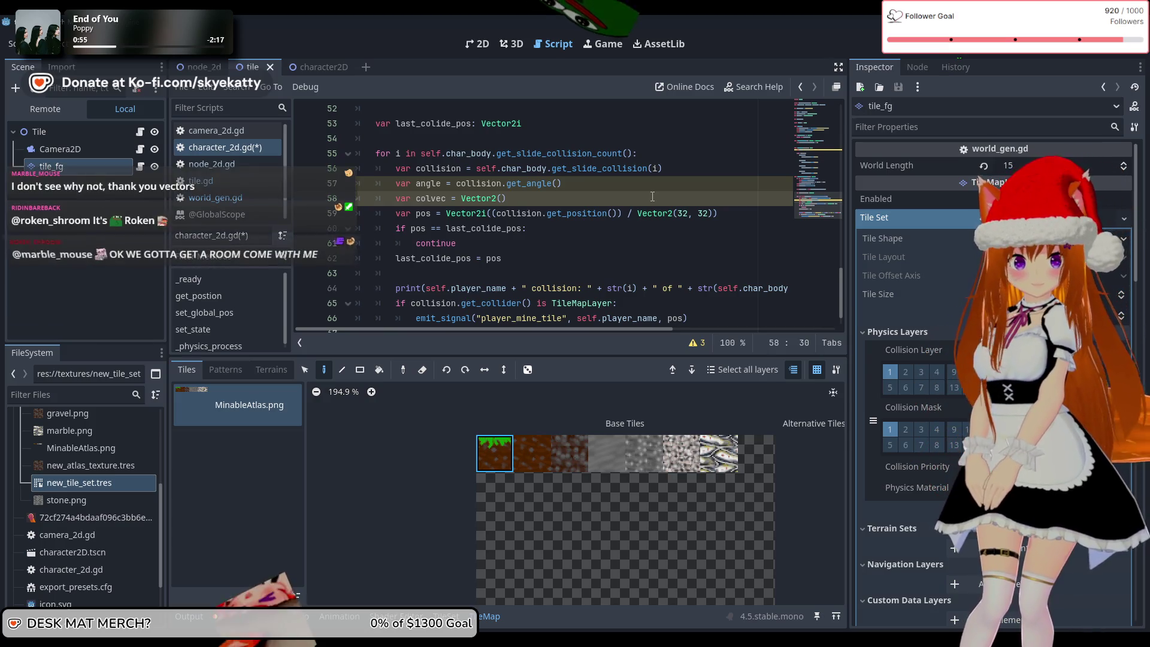
text((angle))
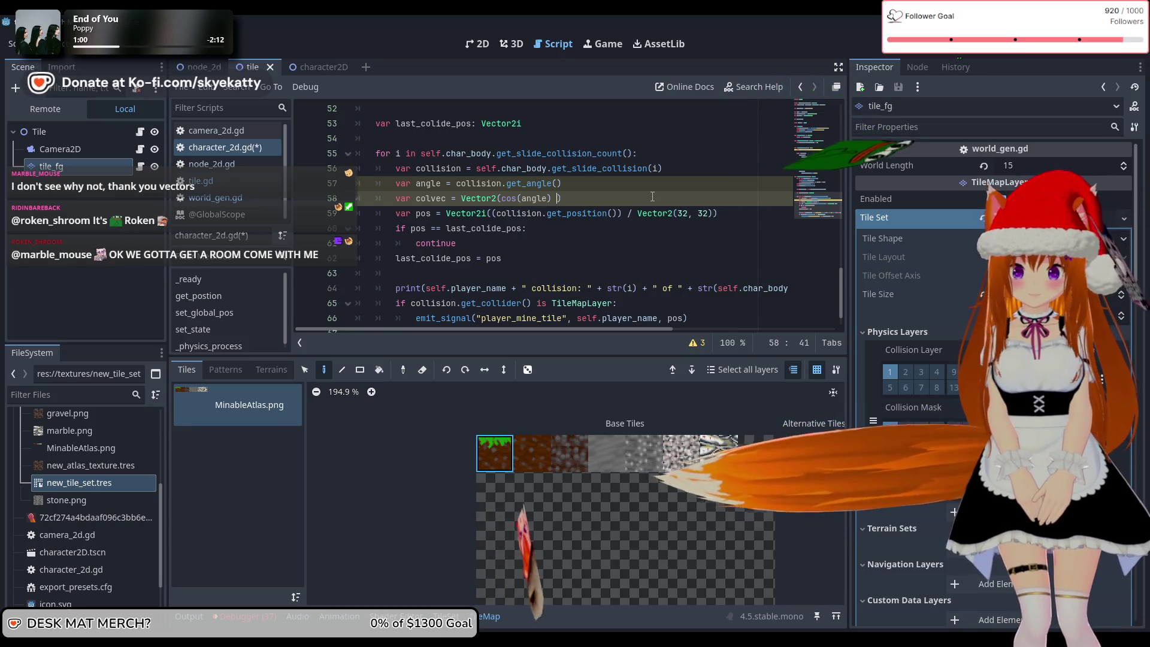
text(m)
key(BackSpace)
text(, si)
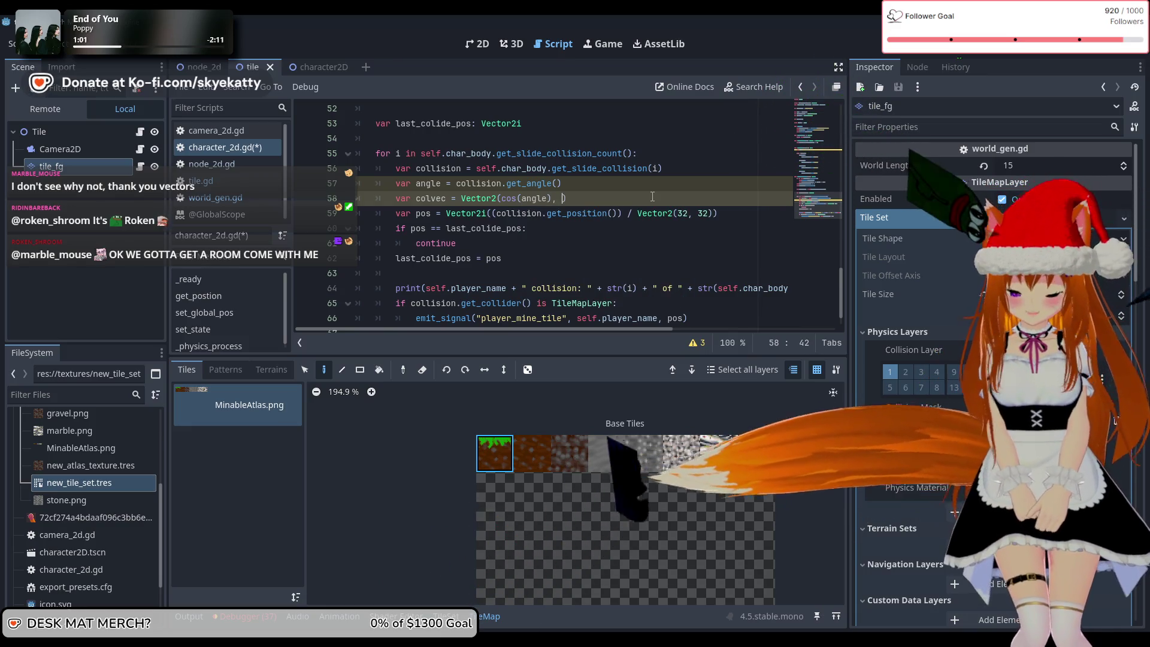
text(n)
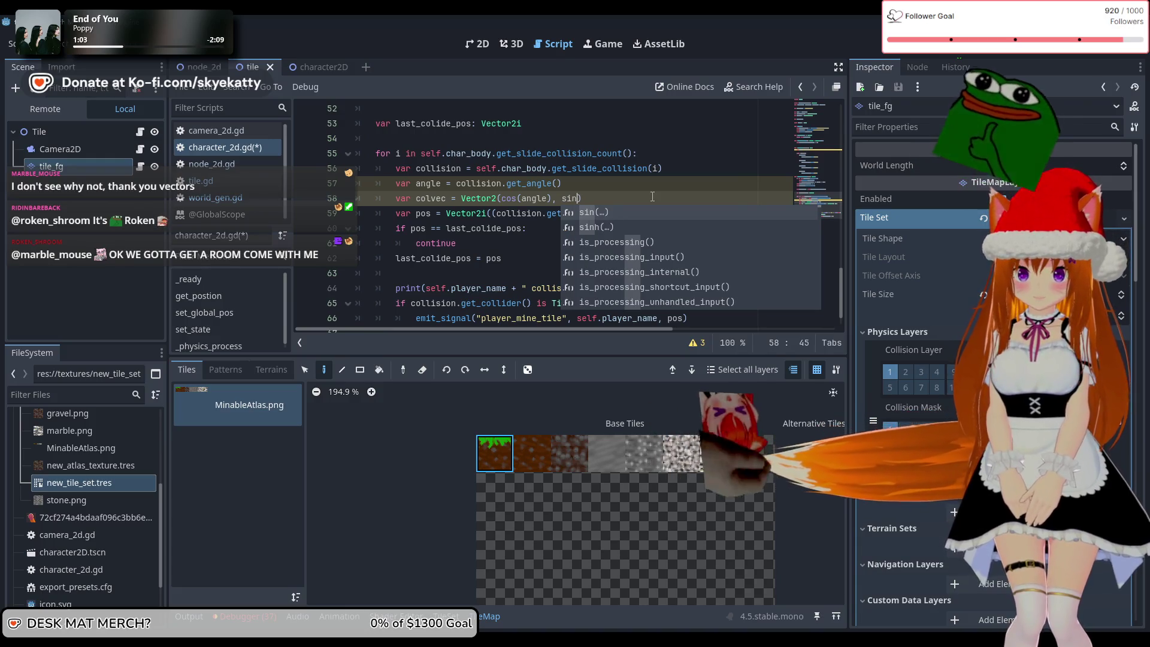
key(Escape)
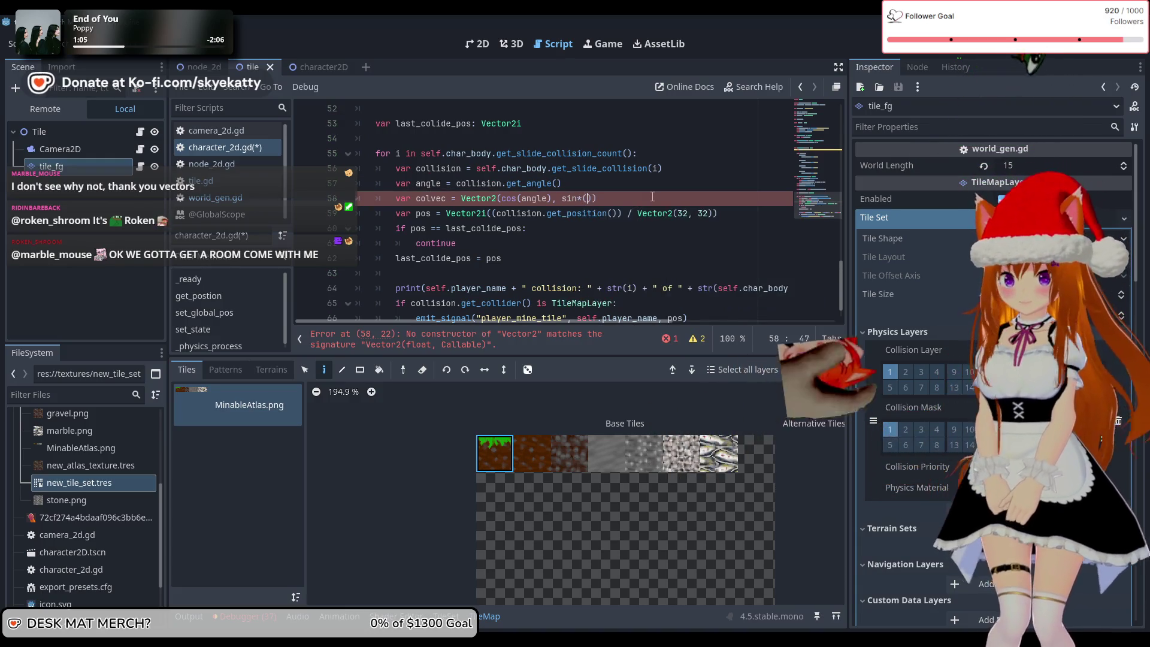
text((an)
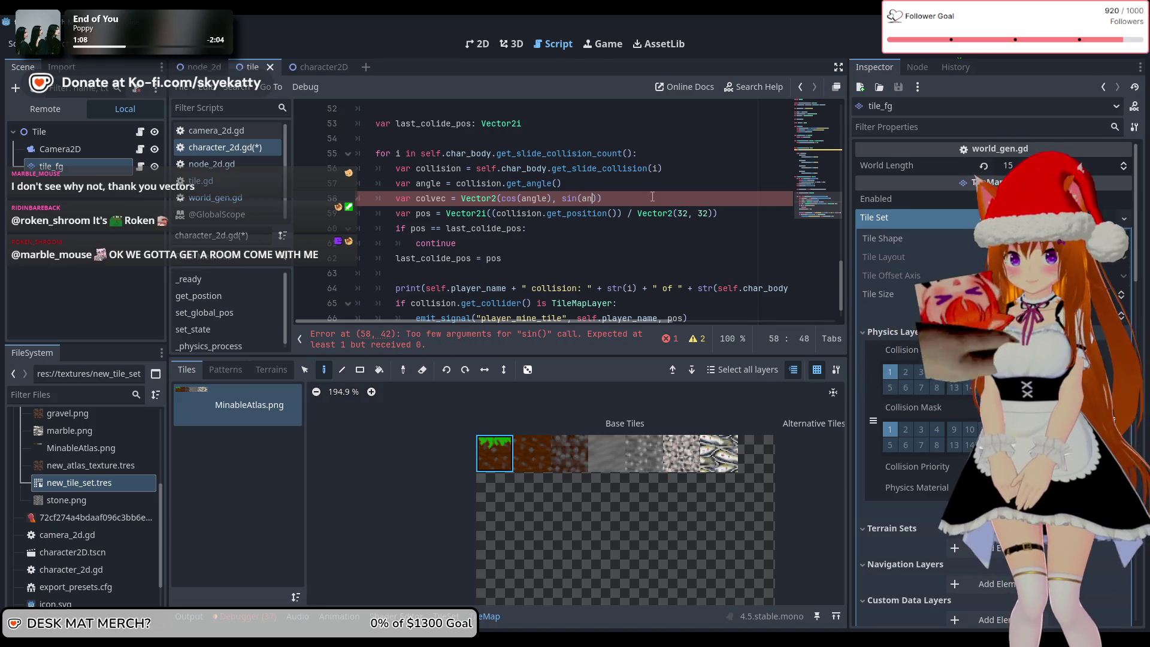
text(gle)
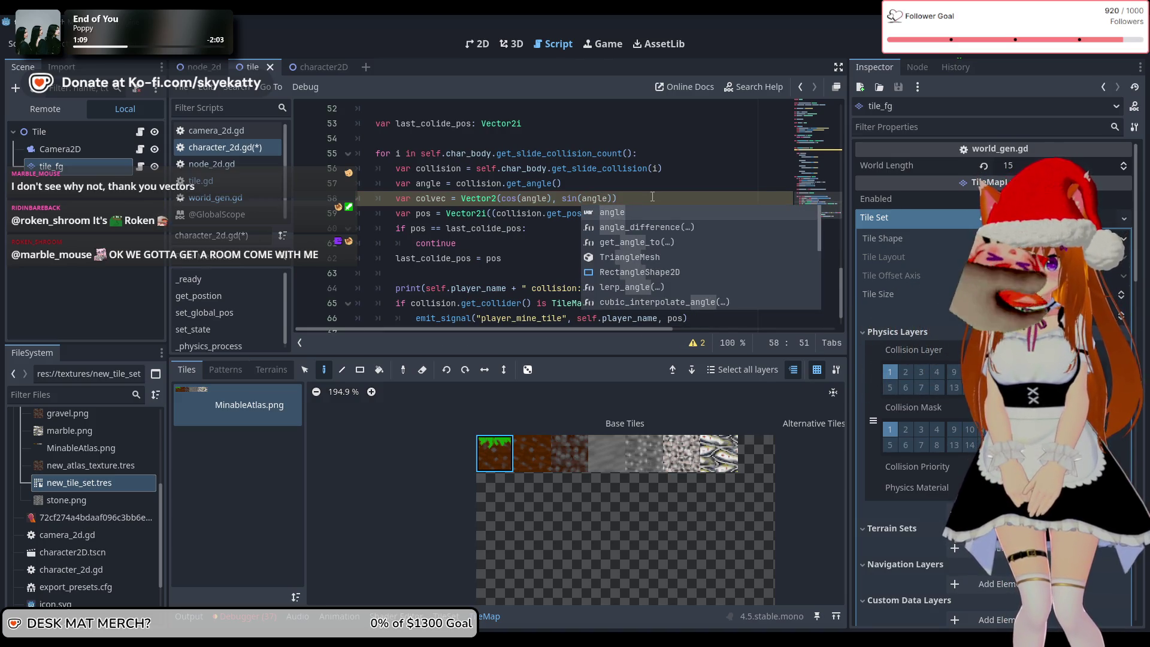
- Scale the colvec vector by Vector2(15,15) at the end of line 58
click(635, 199)
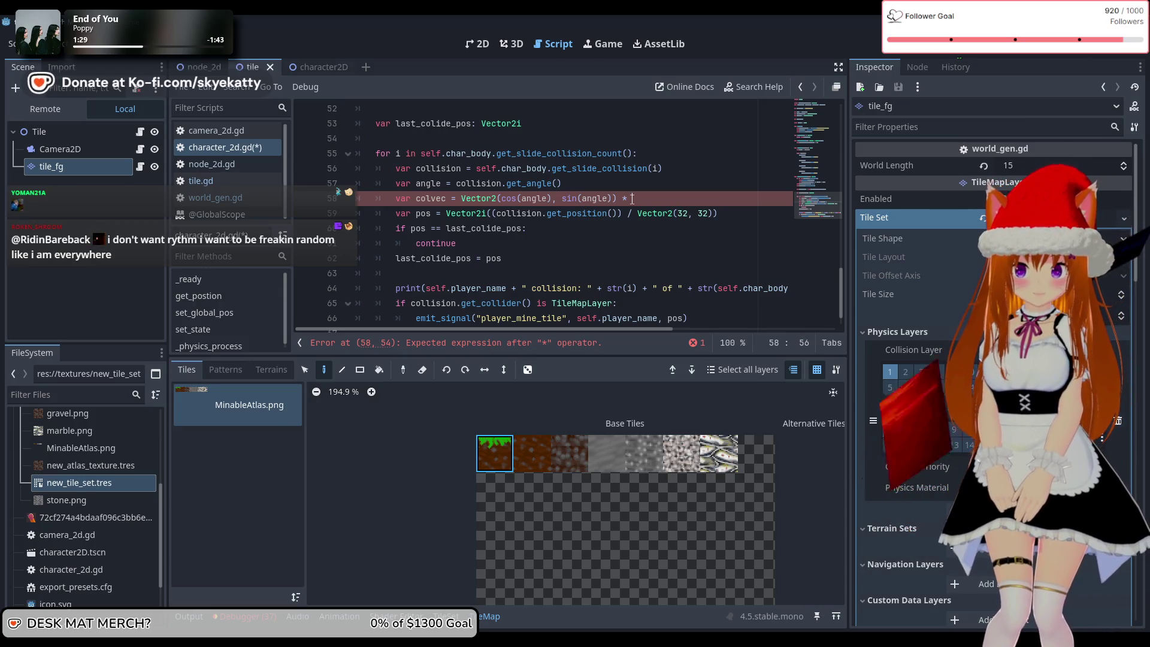
text(Ve)
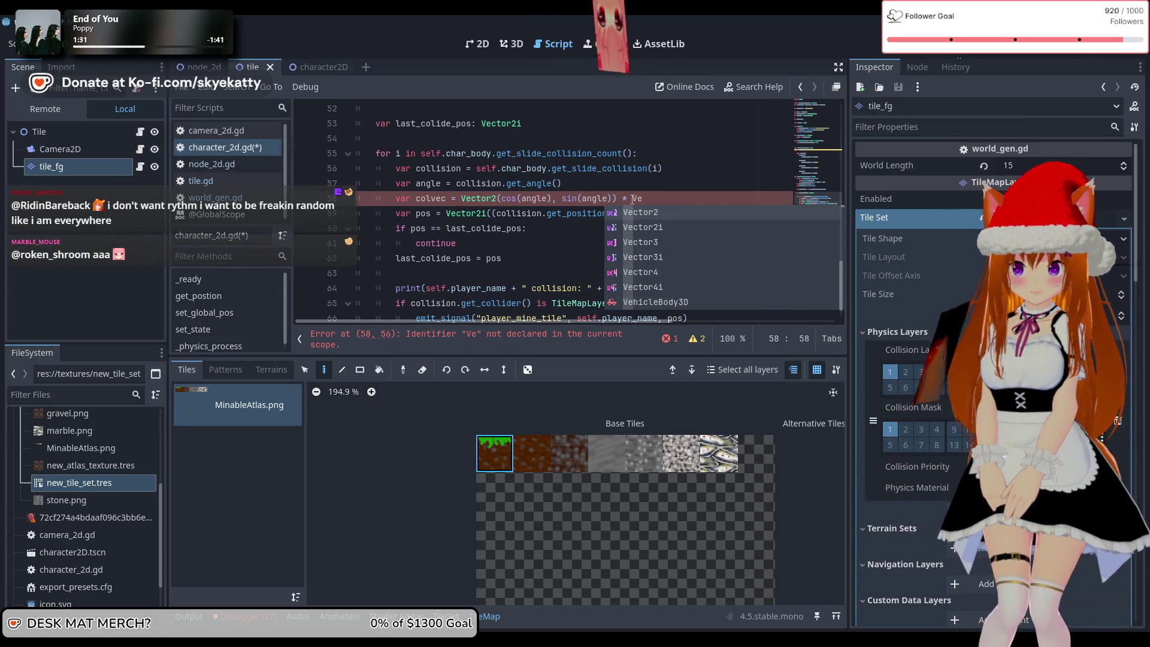
key(Return)
text(())
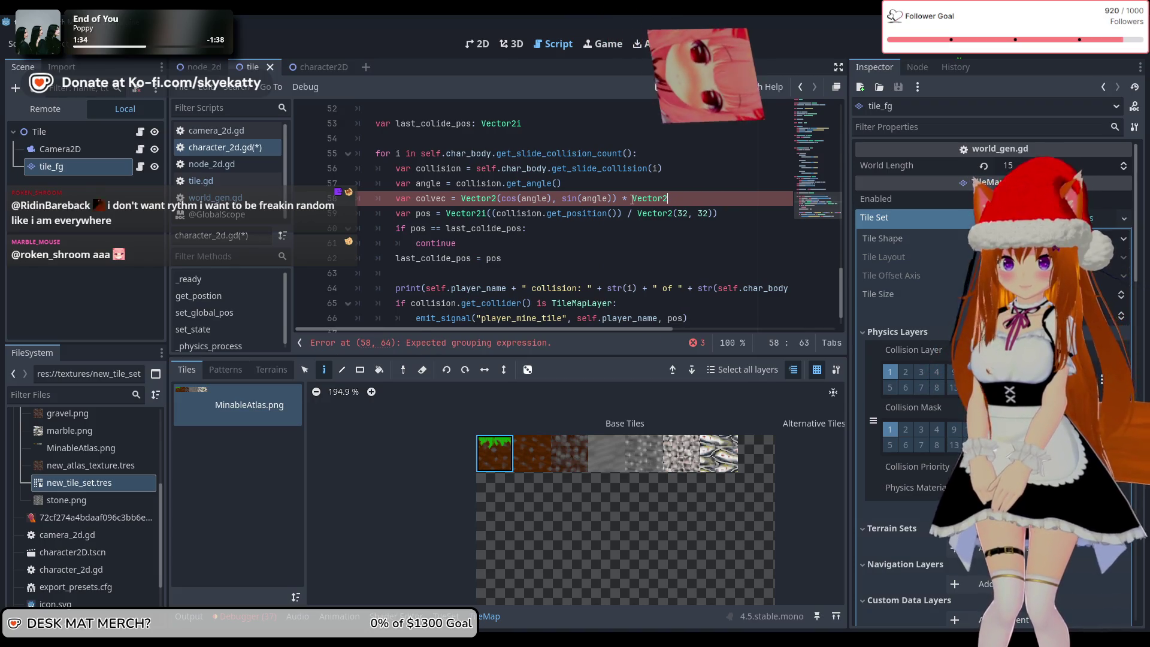
text(16)
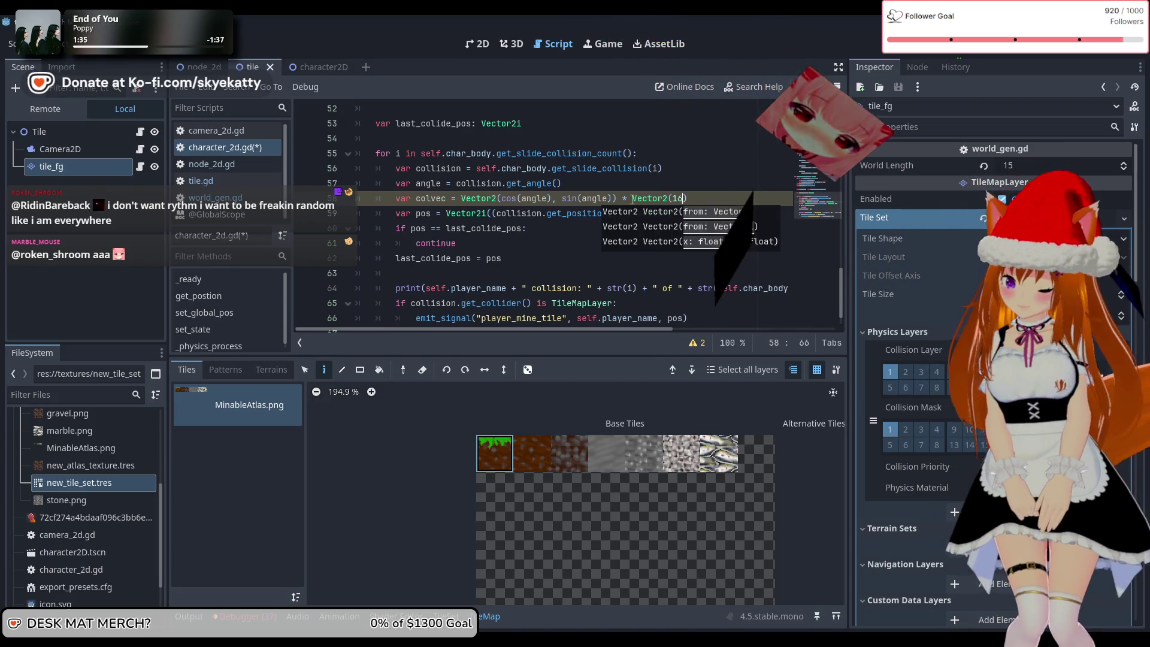
text(5,15)
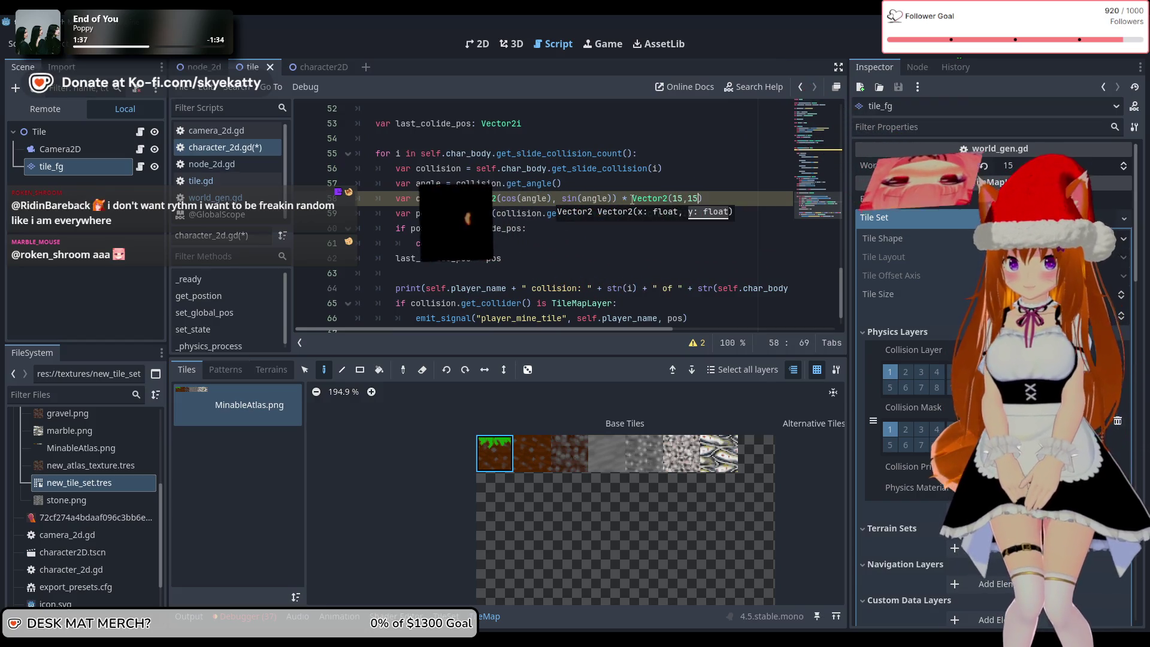
key(Down)
key(Down)
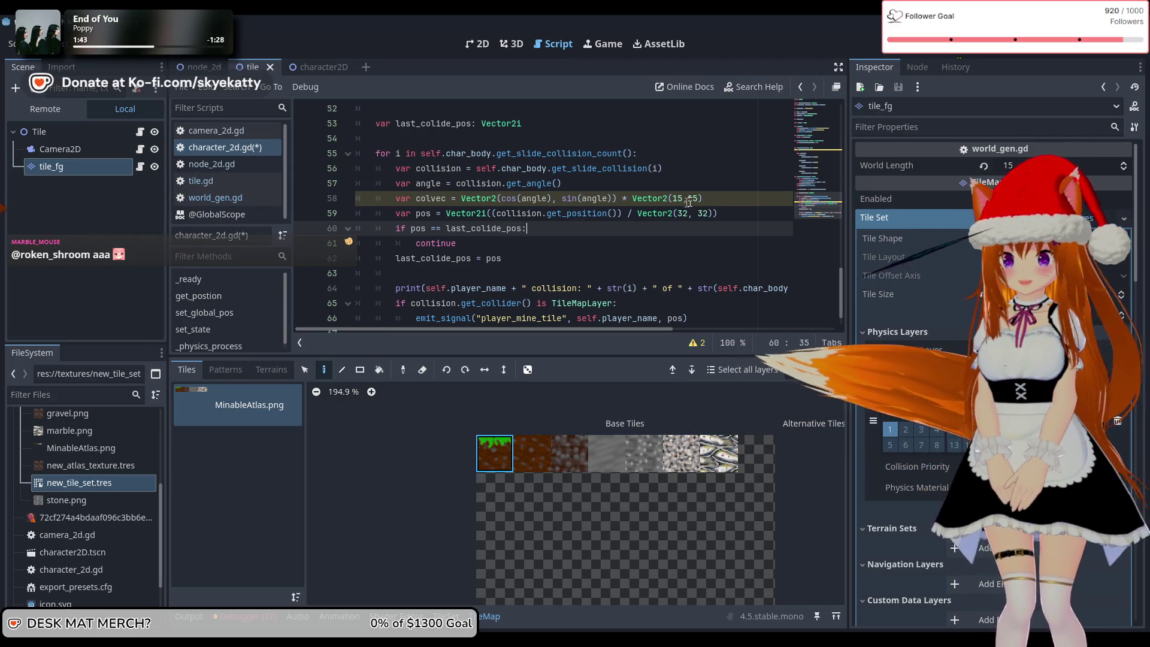
click(716, 205)
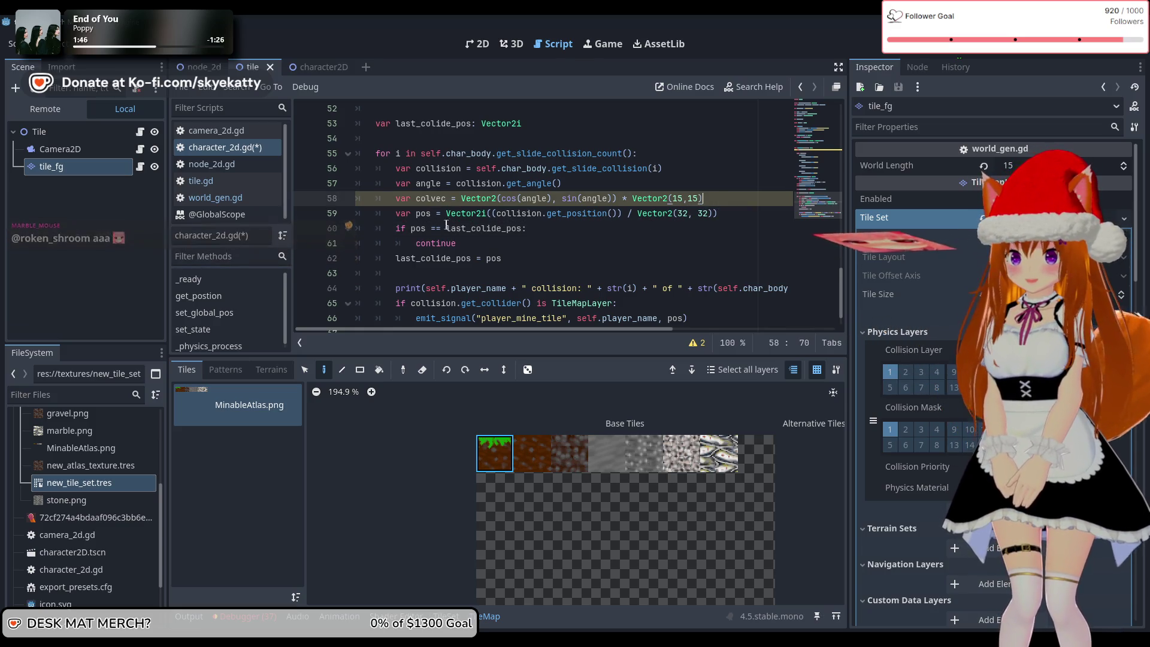
- Append + colvec inside line 59's Vector2i tile position, then stop and relaunch the game
click(736, 213)
text(+)
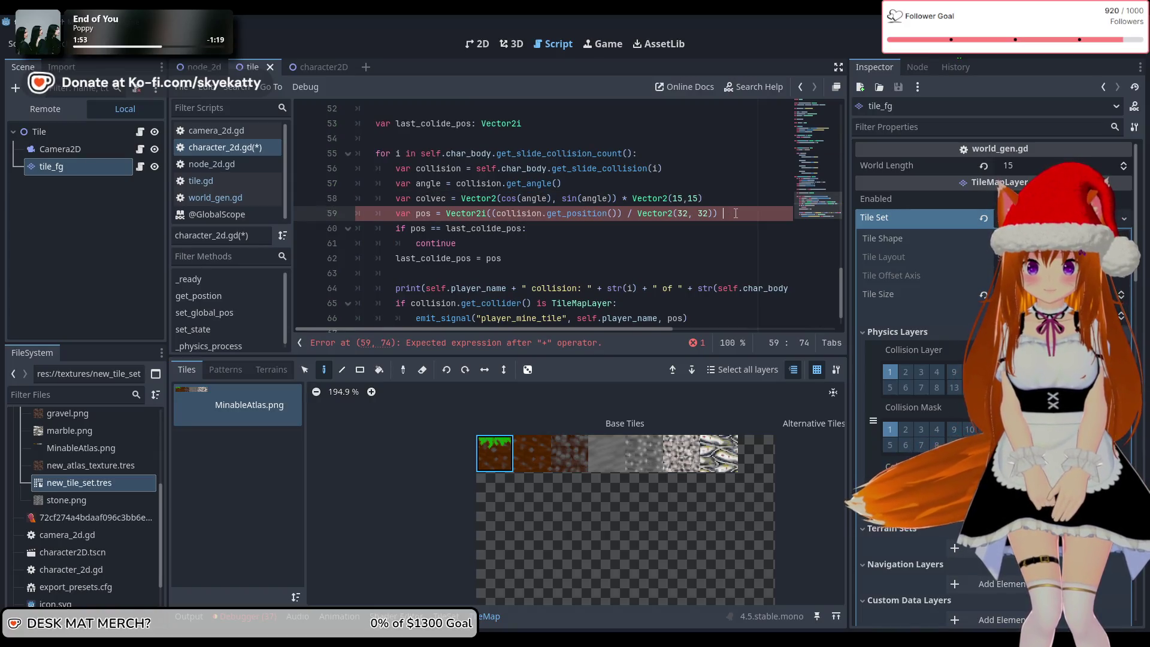
key(BackSpace)
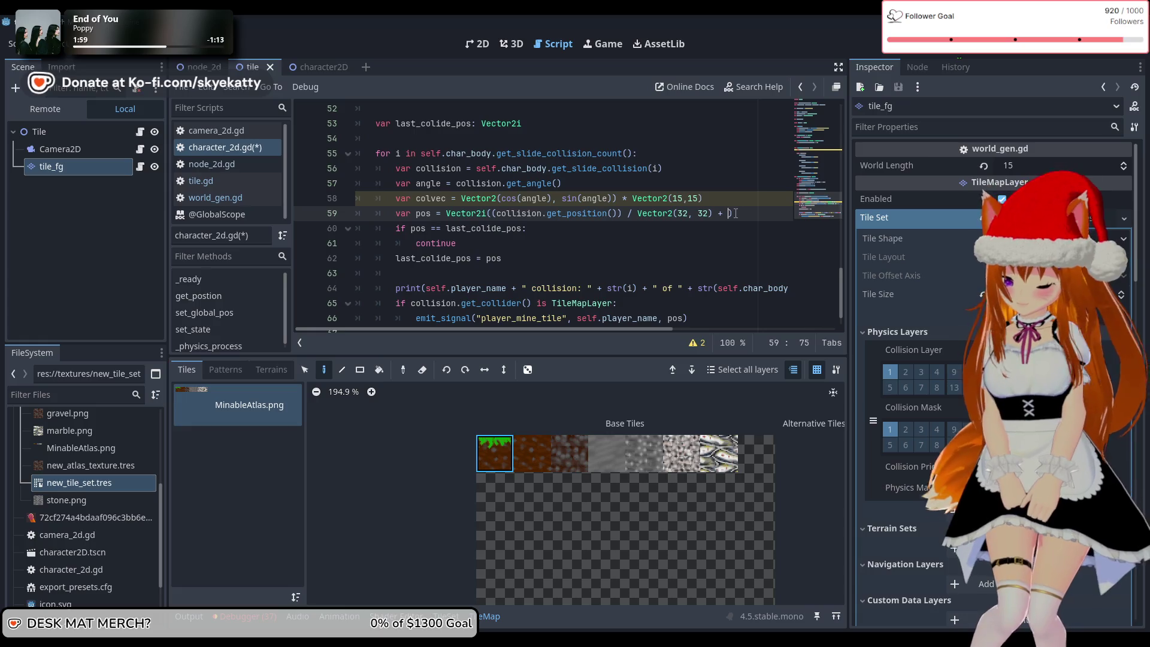
text(colvec)
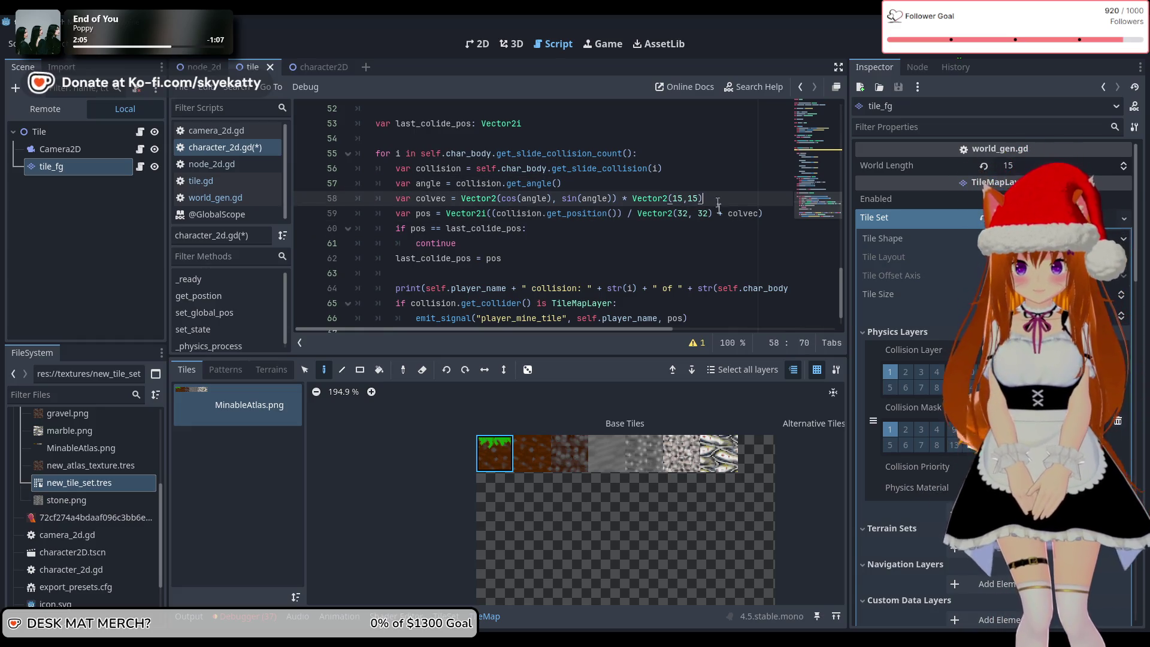
click(725, 255)
click(748, 243)
click(725, 234)
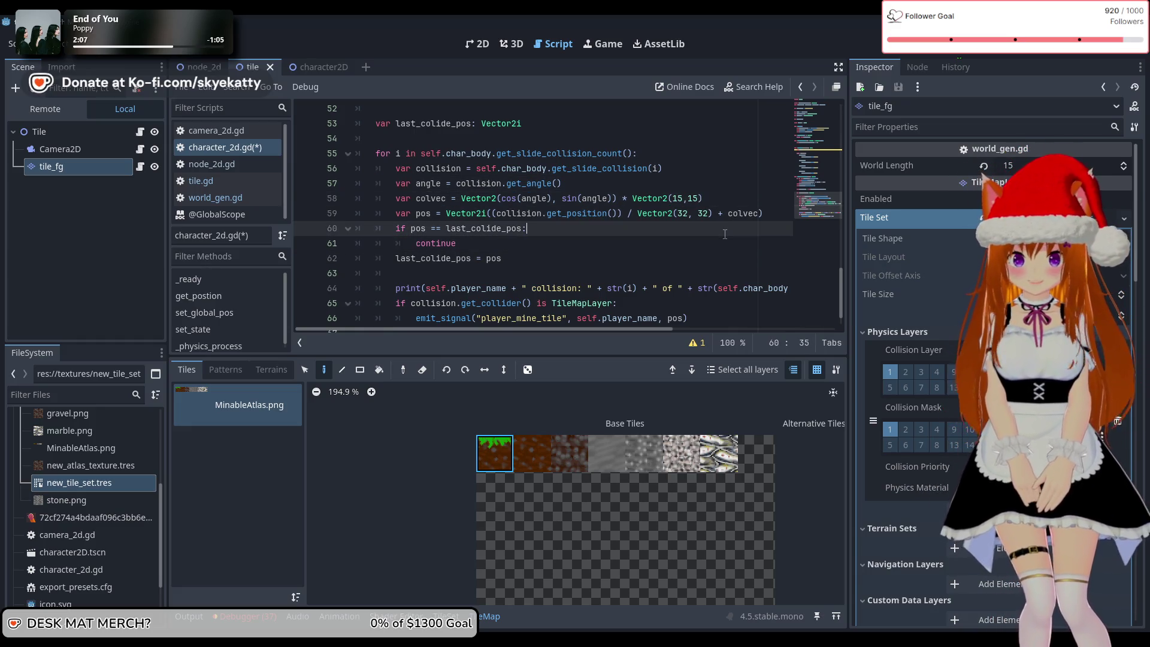
scroll(725, 234, down, 1)
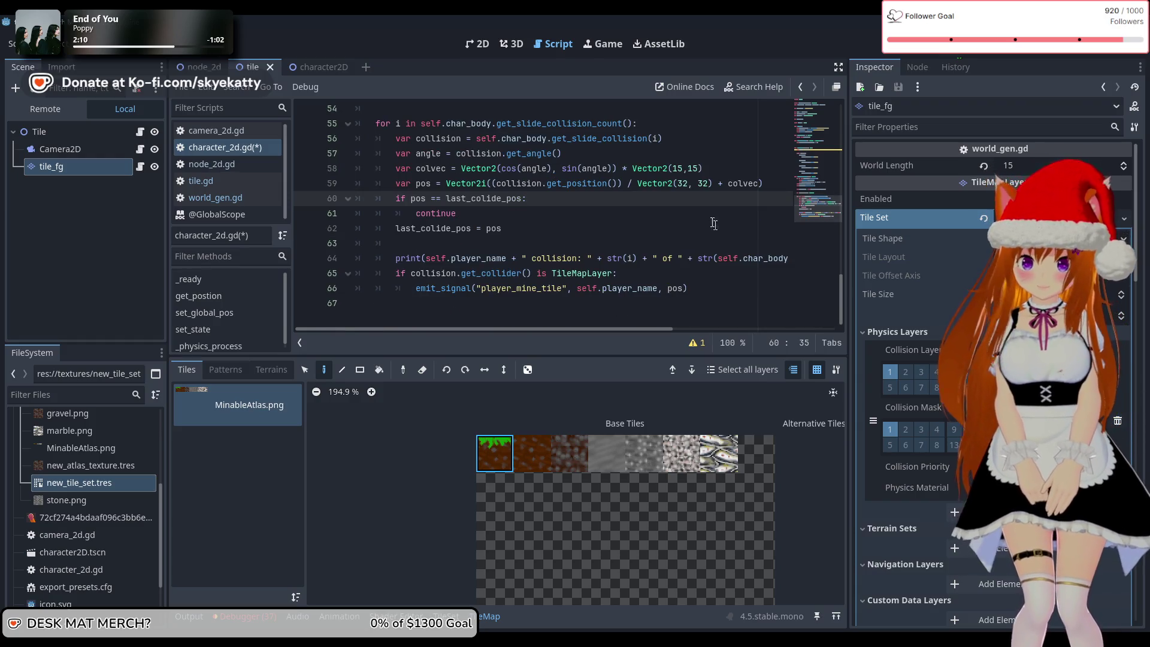
click(717, 173)
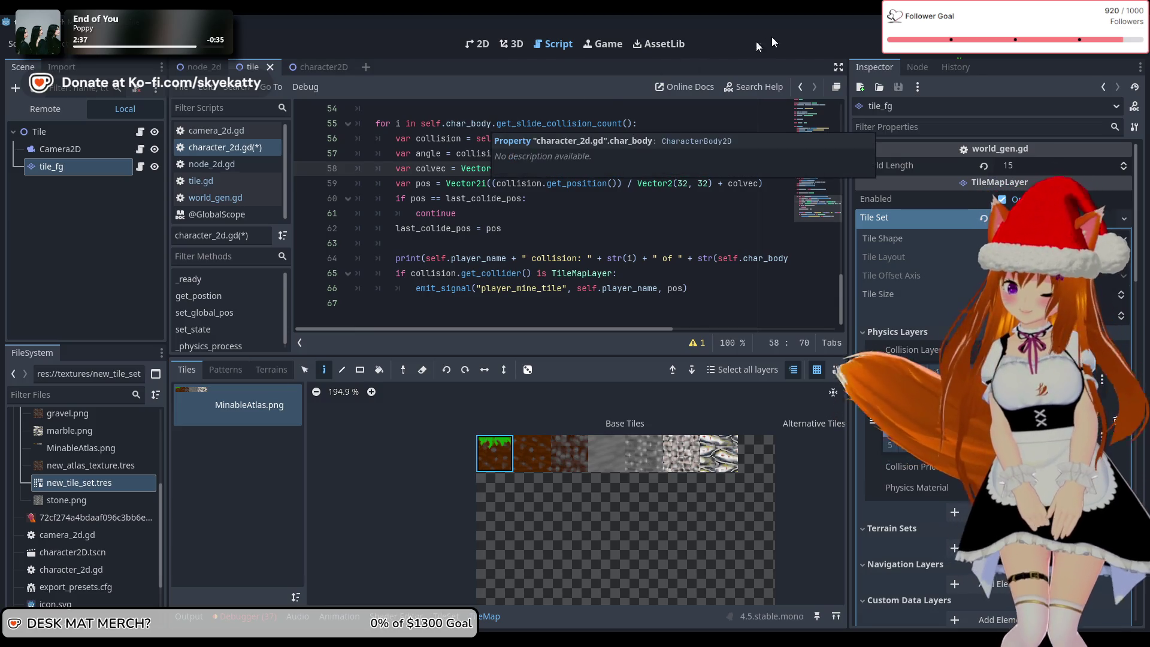
click(952, 54)
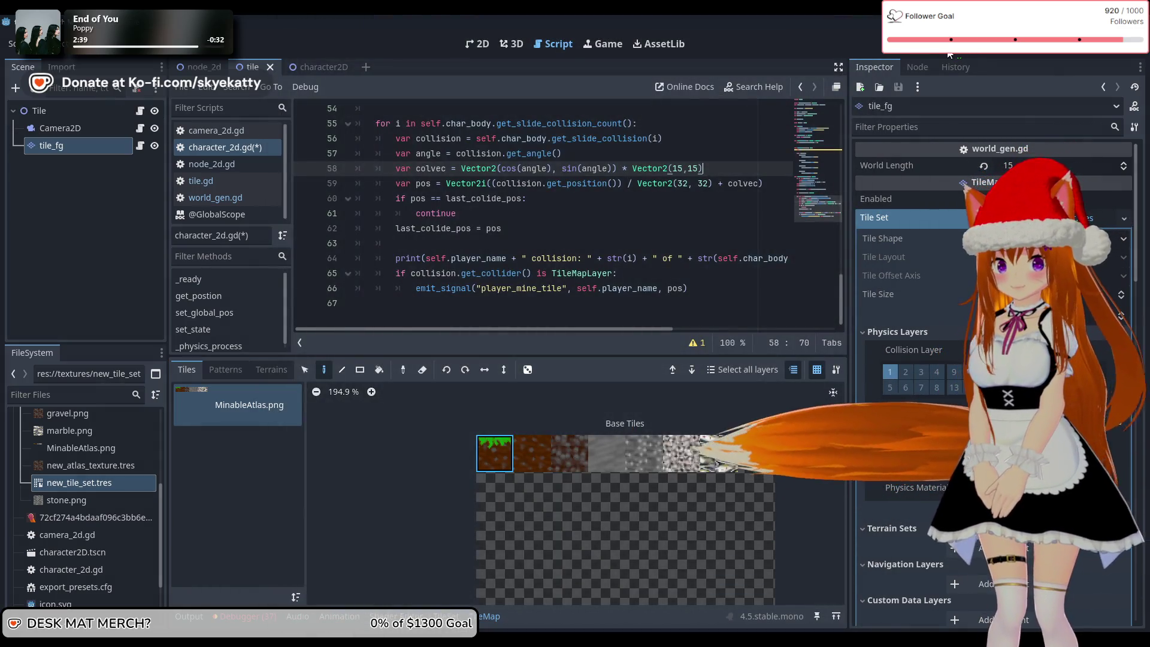
click(950, 54)
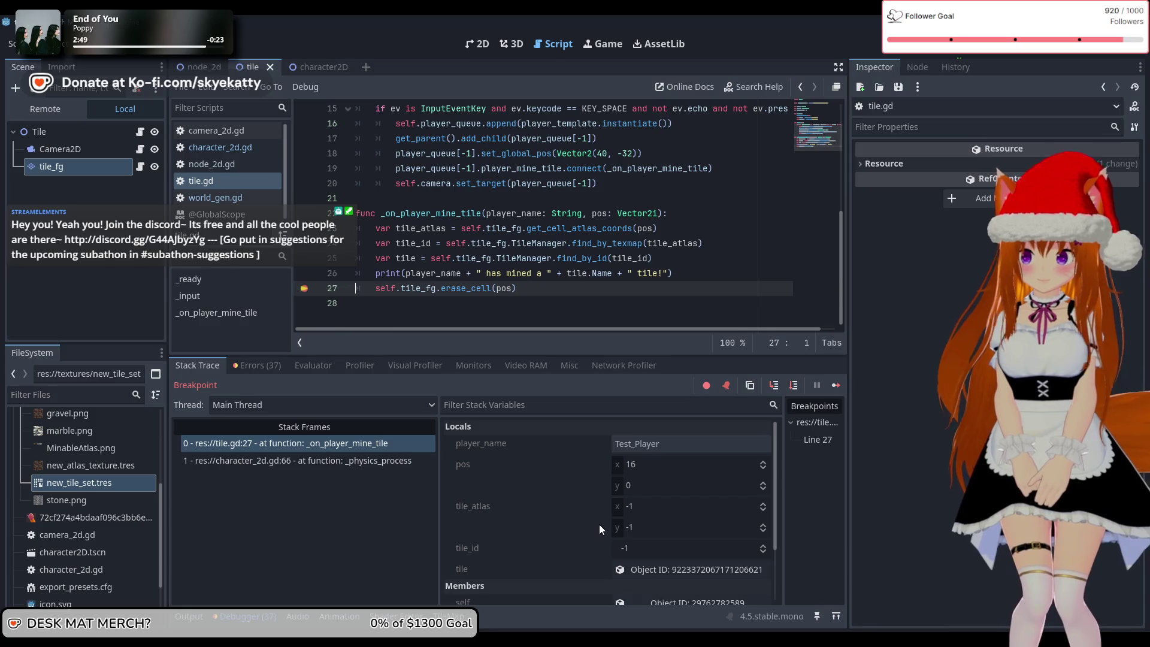
- Inspect the paused tile object's ID, Name and Texmap, then bring the game window forward
scroll(600, 525, down, 1)
scroll(612, 543, up, 1)
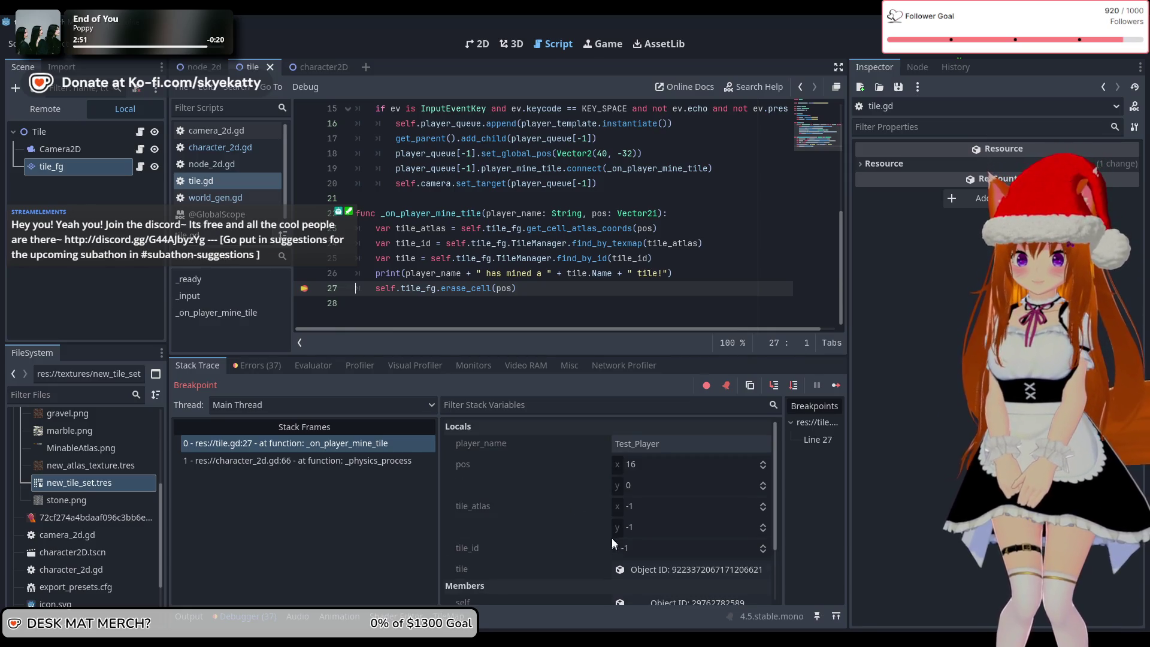
scroll(659, 449, down, 2)
click(653, 524)
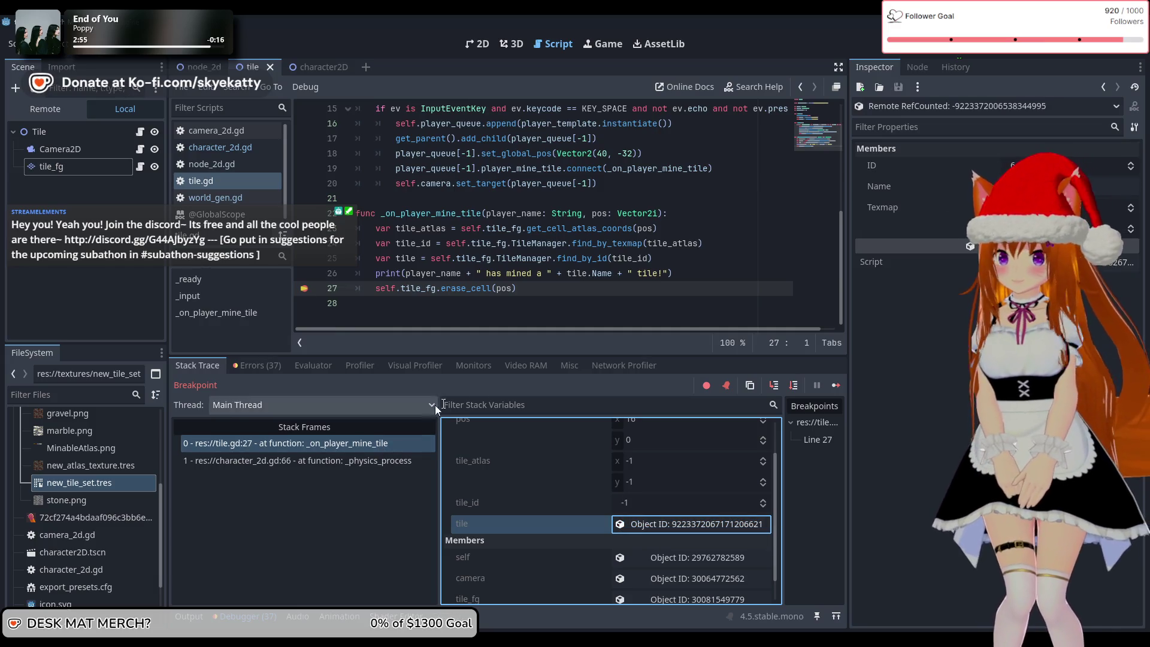
click(836, 387)
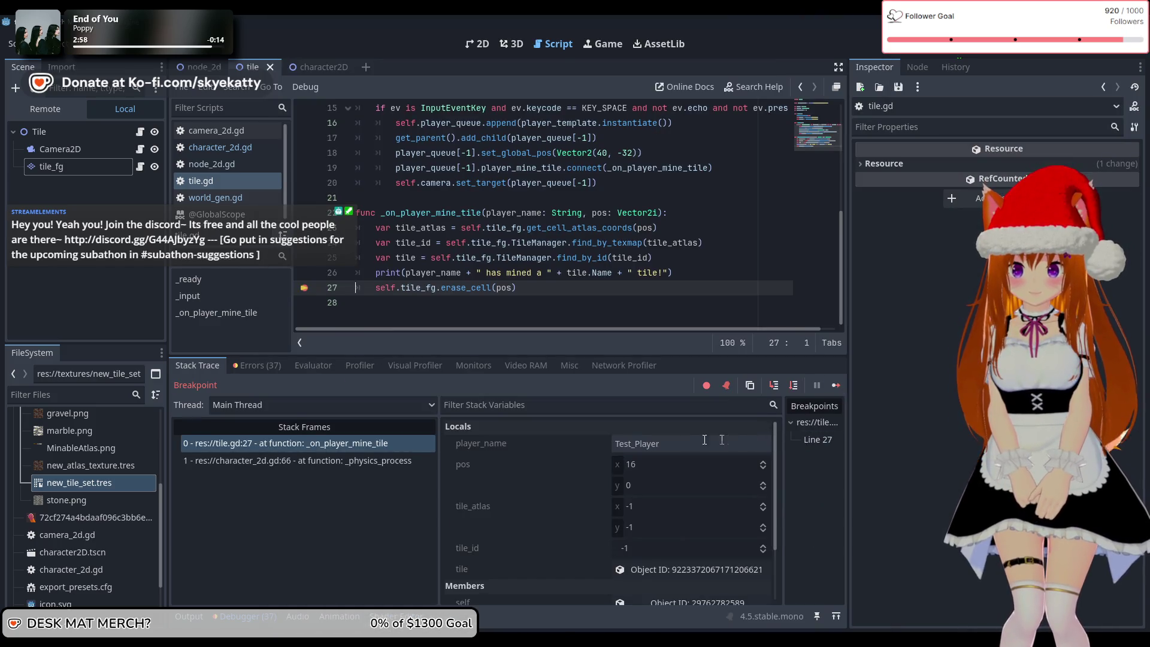
click(673, 568)
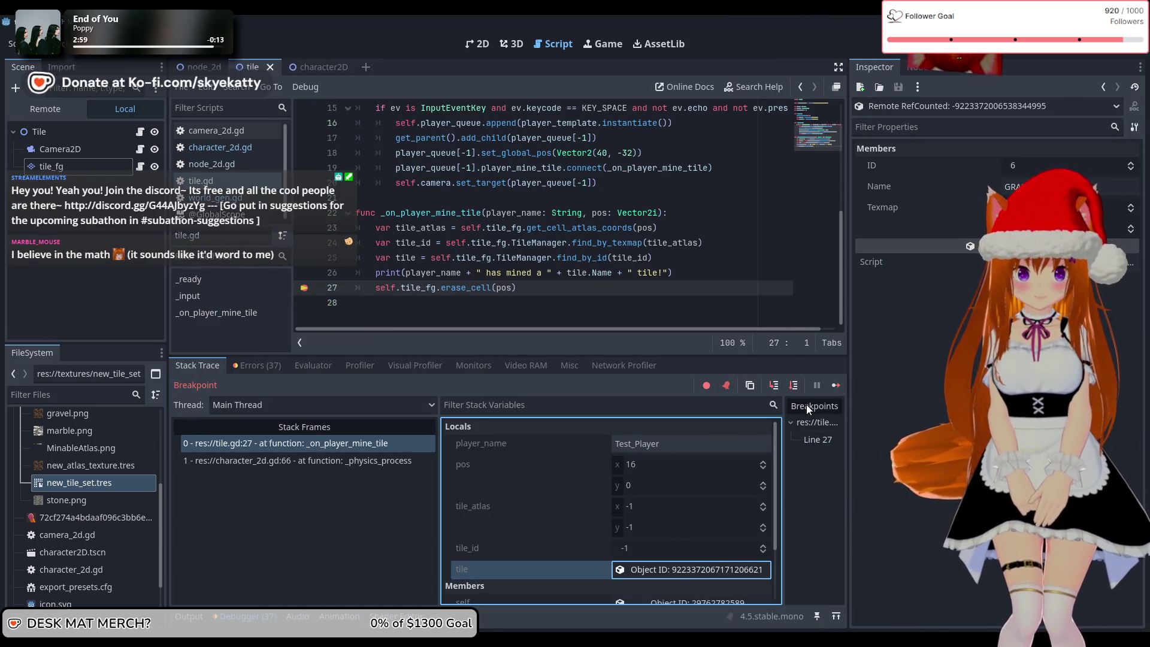
key(F12)
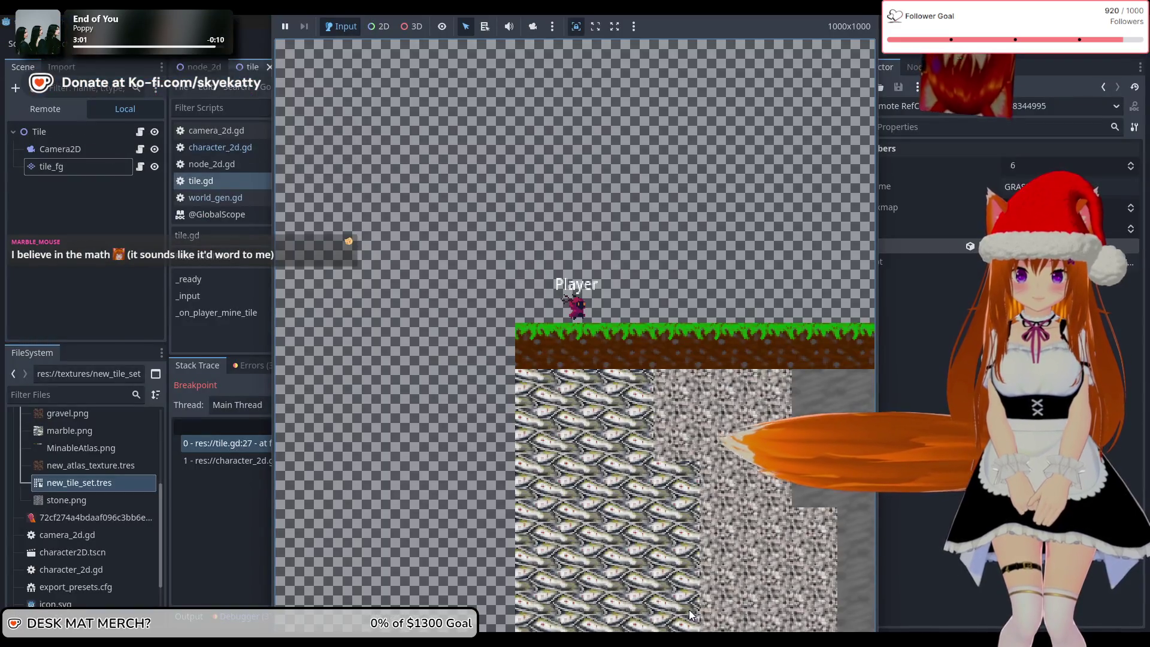
- Compare the game with the debugger's pos local, examining its x and y values
mouse_move(635, 638)
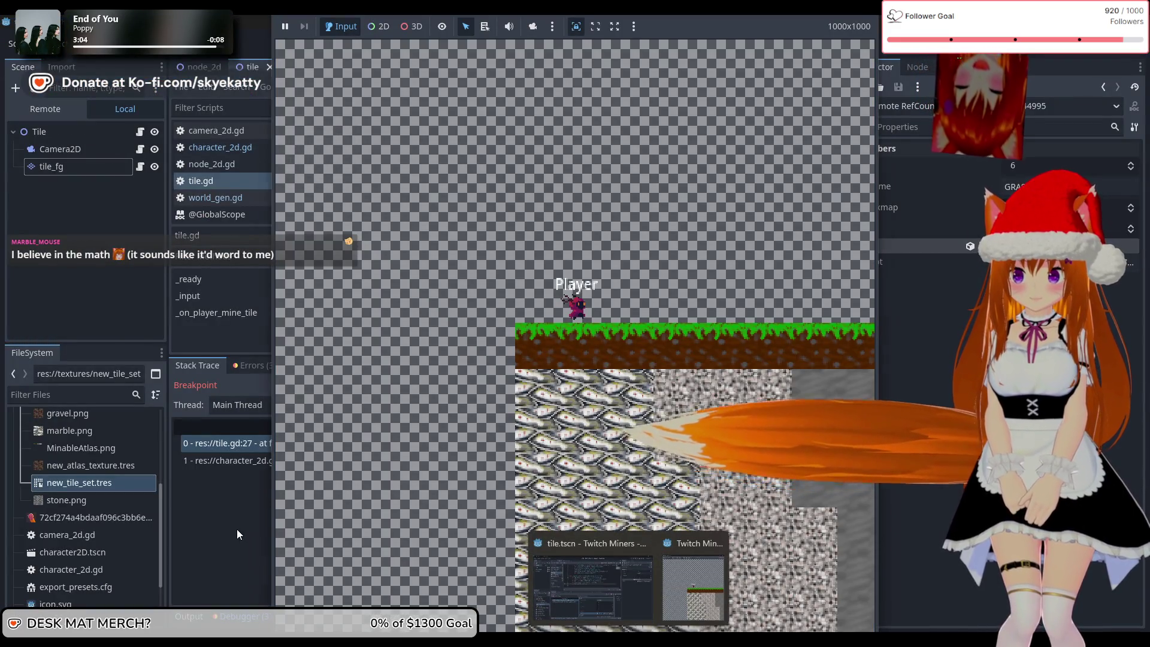
click(590, 590)
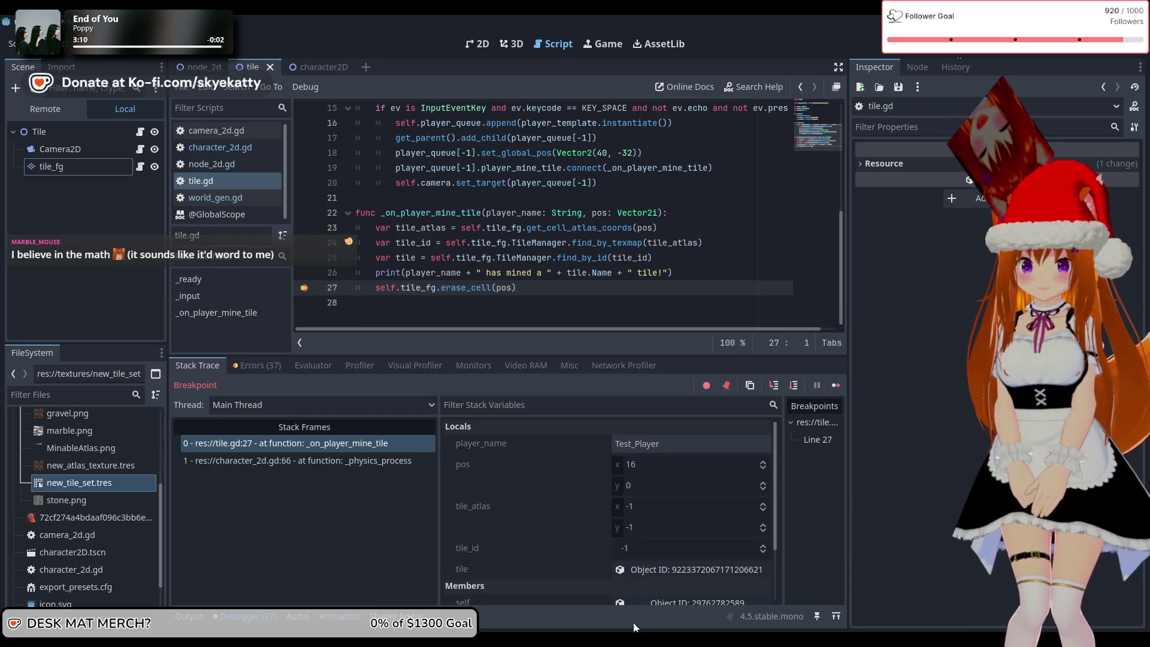
mouse_move(629, 640)
click(662, 578)
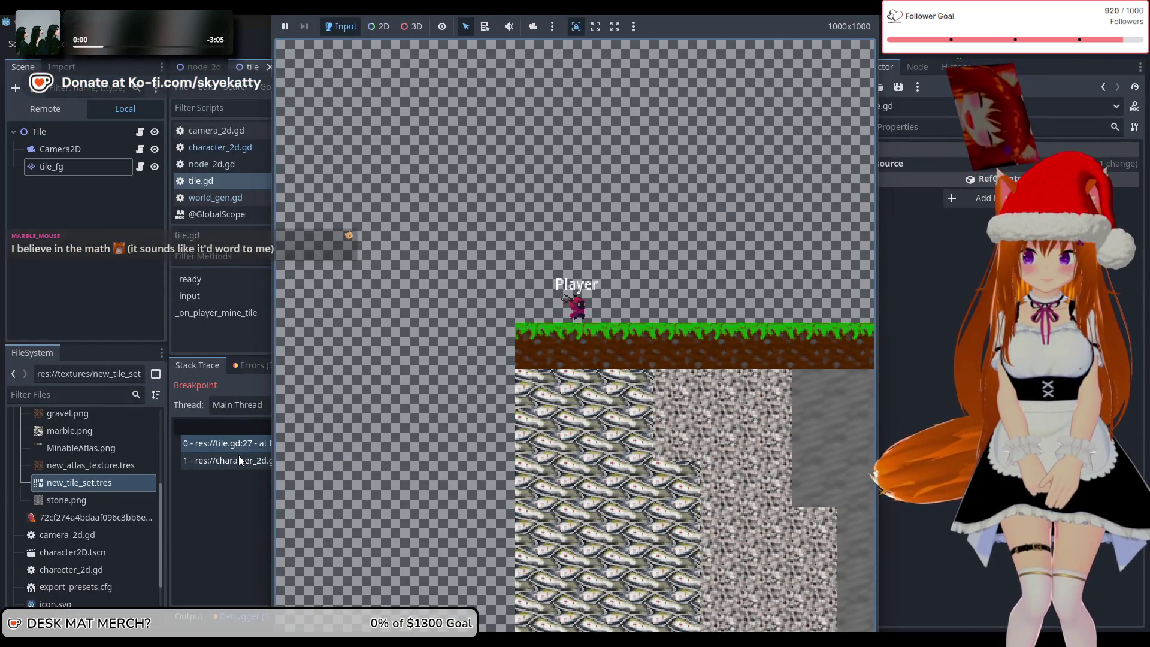
click(185, 524)
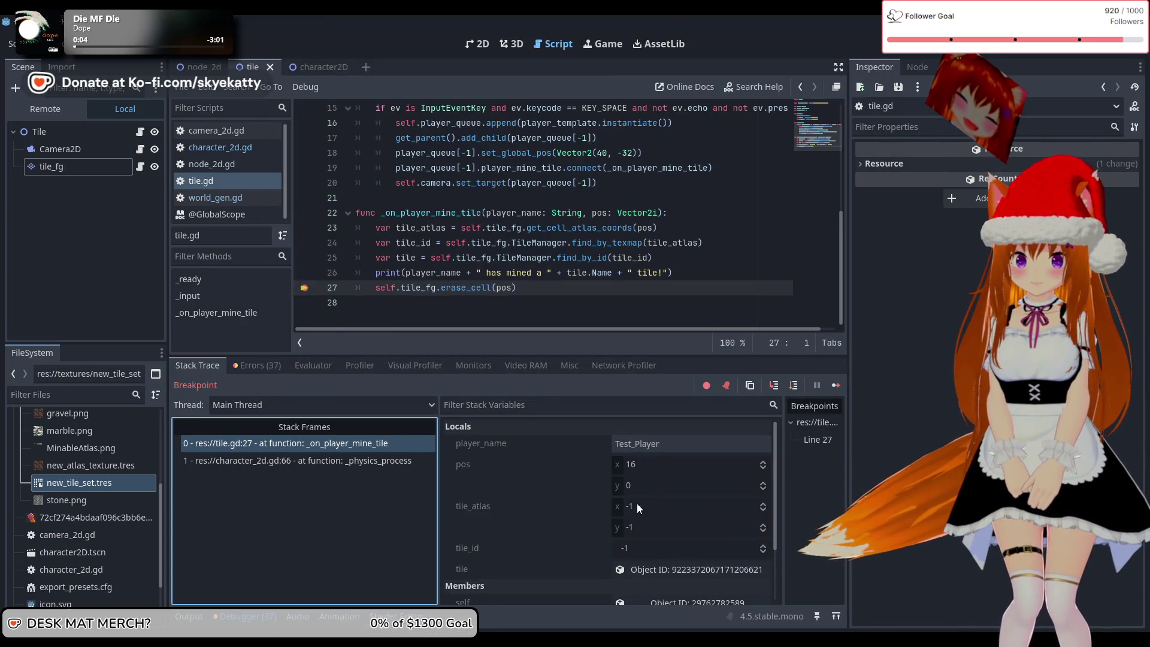
click(490, 463)
click(654, 467)
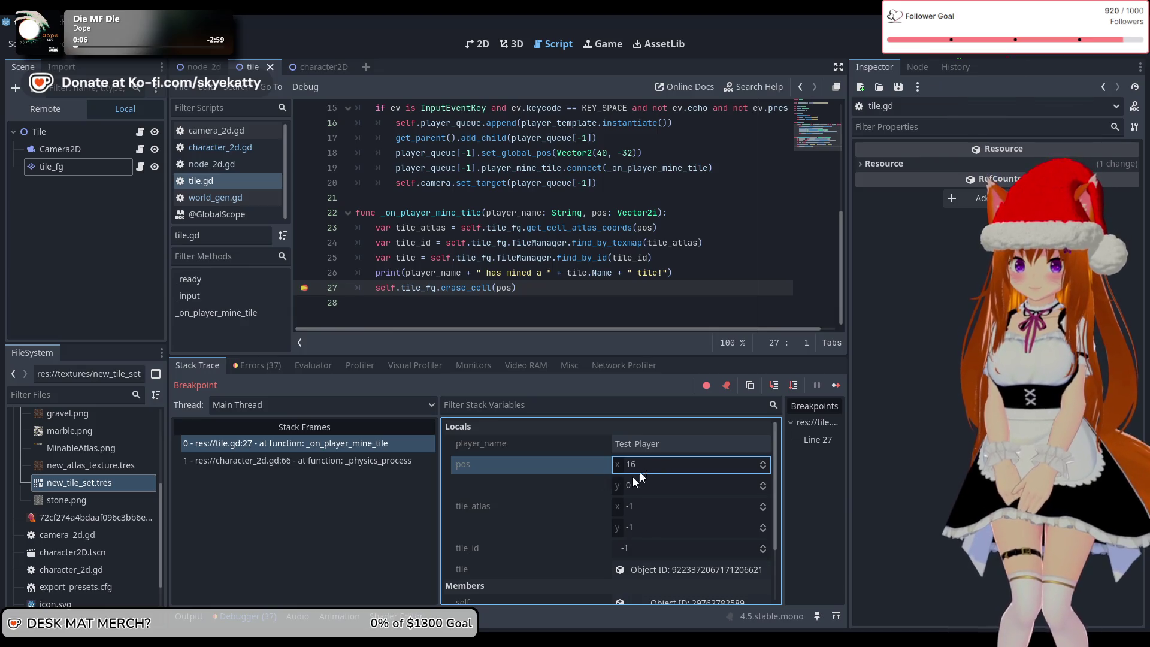
click(655, 486)
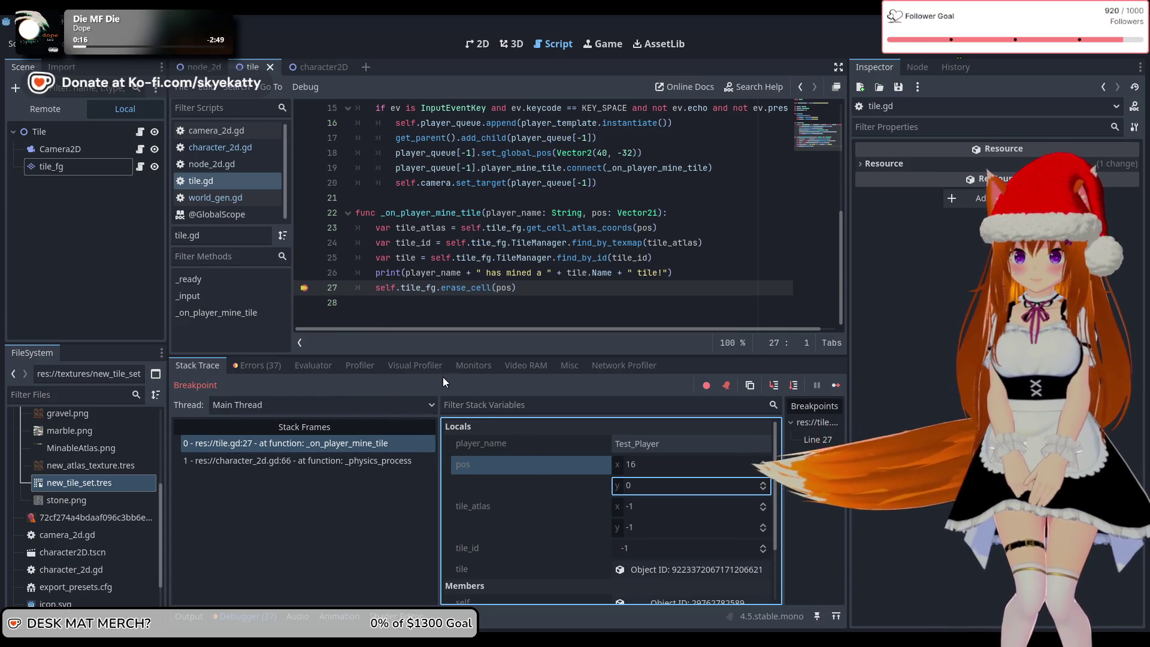
- Recheck the tile and pos values, widen the game window, then stop debugging with F8
click(669, 570)
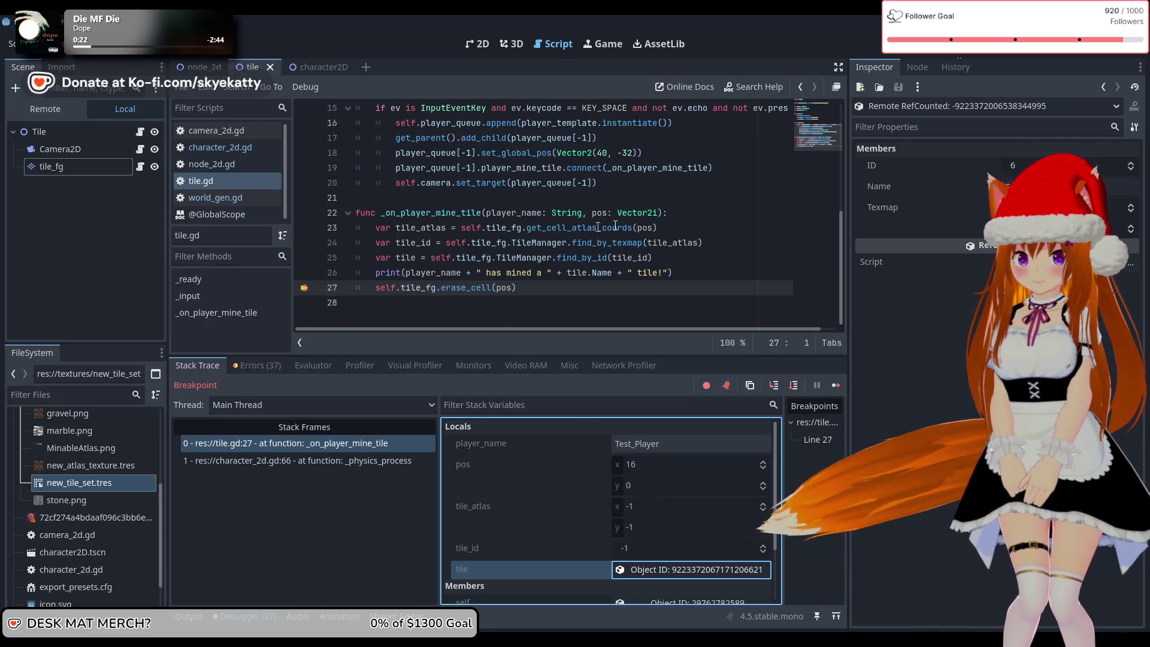
click(641, 472)
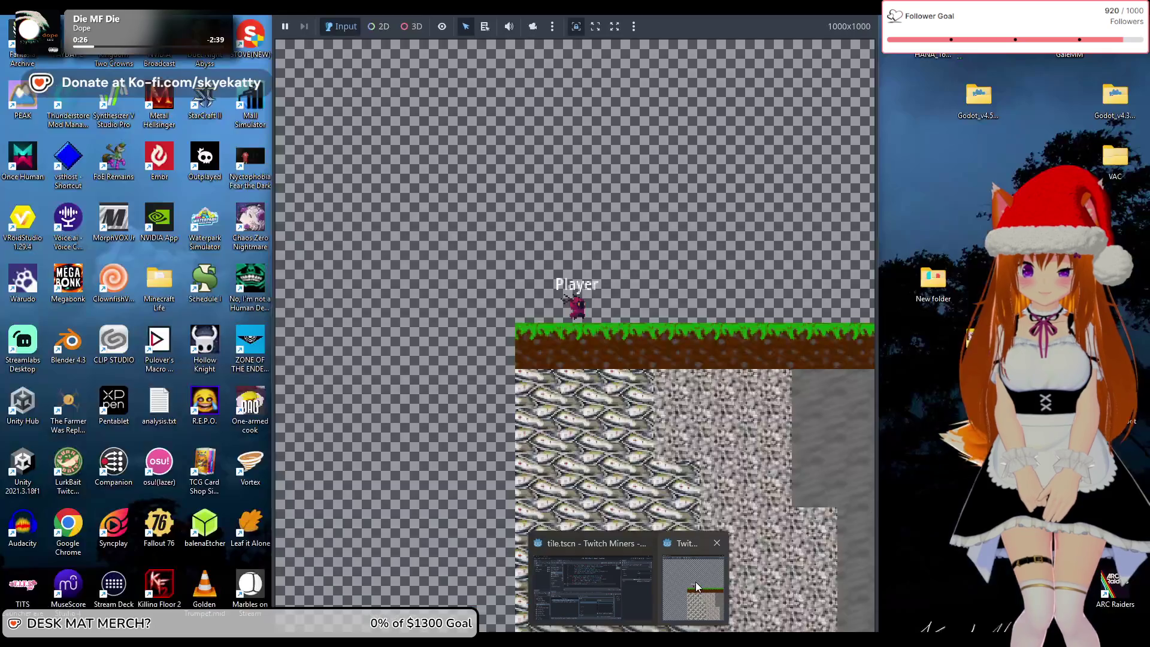
click(696, 587)
drag(879, 402, 1043, 402)
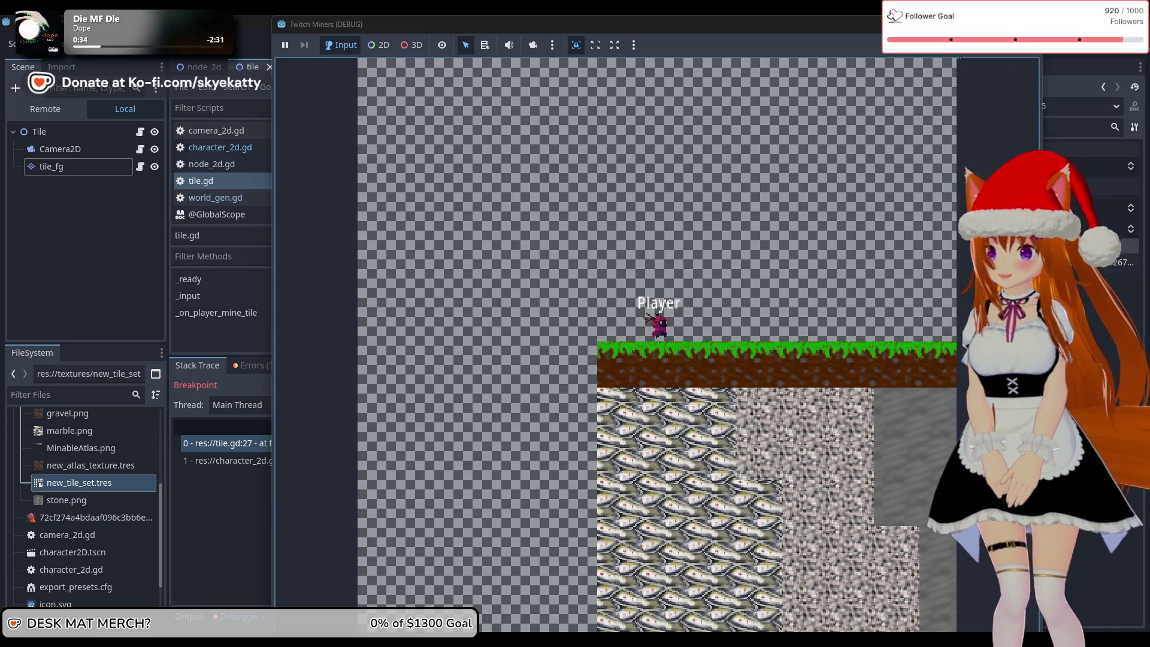
key(F8)
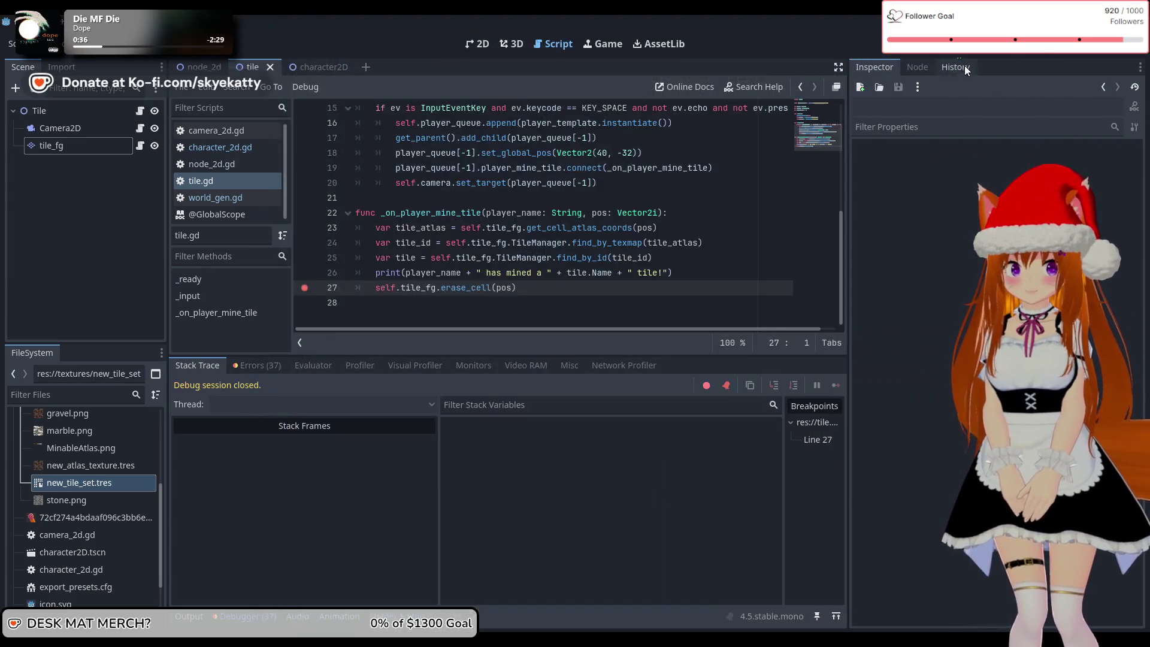
- Open the character_2d.gd script from the script list
click(218, 197)
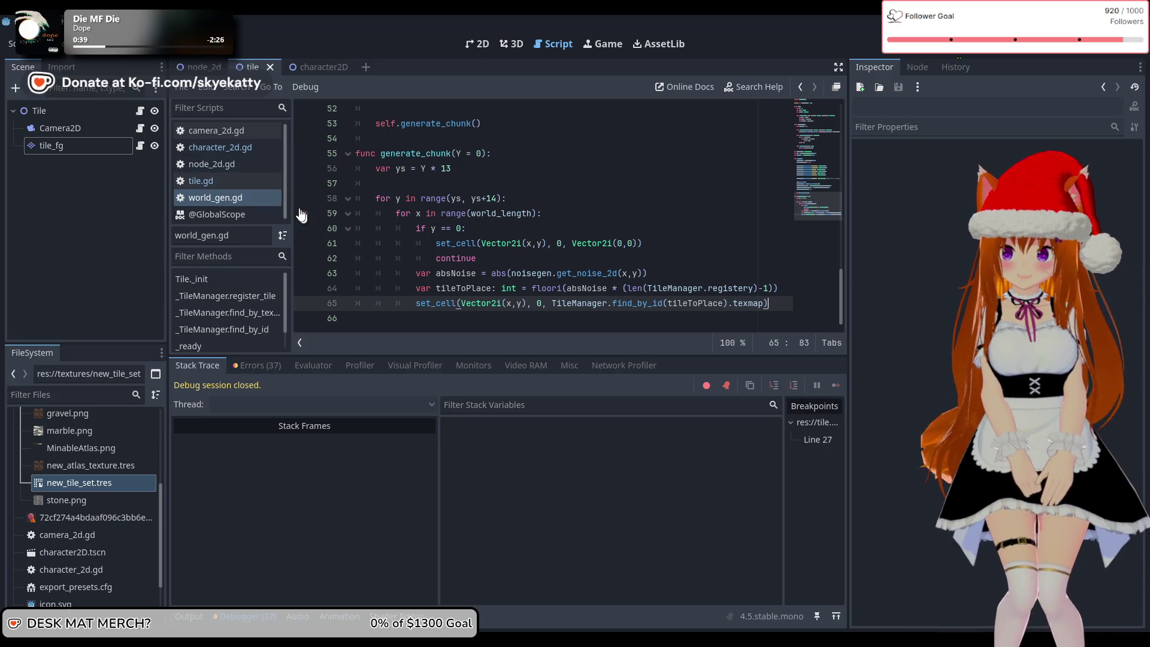
click(240, 180)
click(246, 163)
click(252, 137)
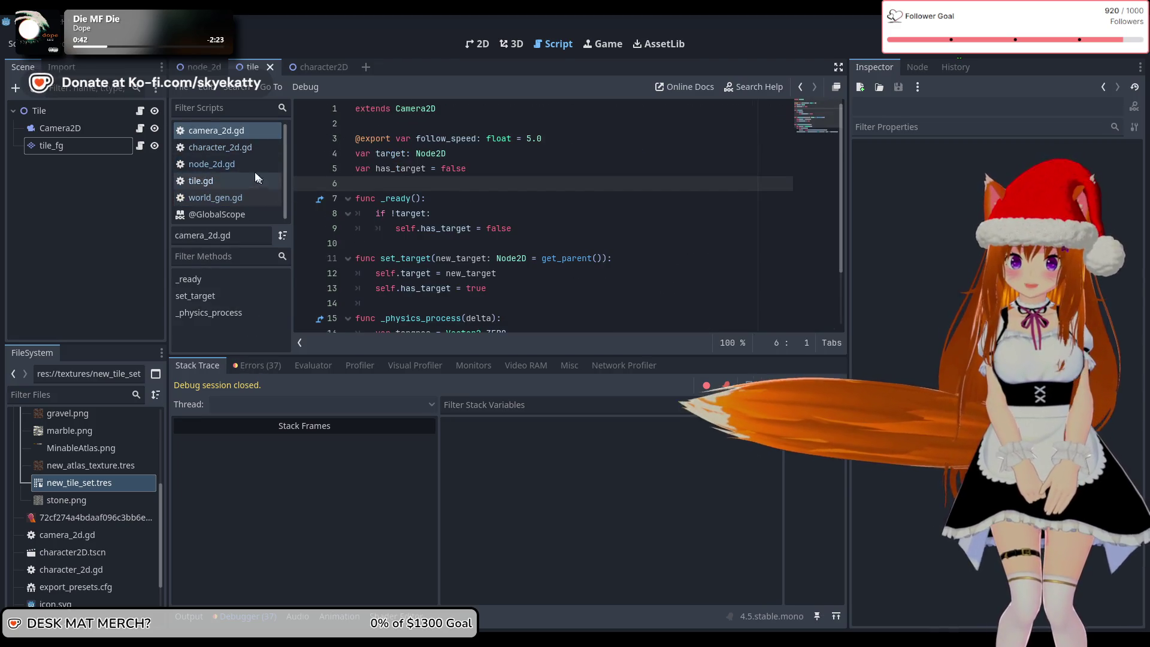
click(240, 147)
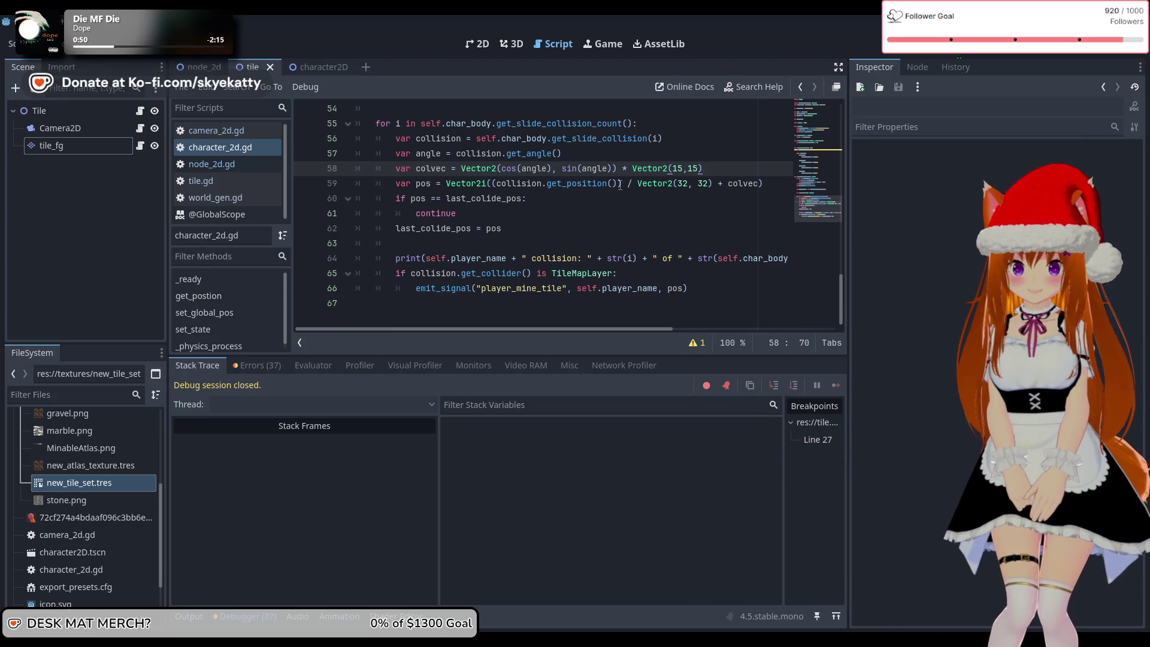
- Rewrite line 59 as Vector2i((collision.get_position() + colvec) / Vector2(32, 32)) and run with F5
scroll(719, 206, up, 1)
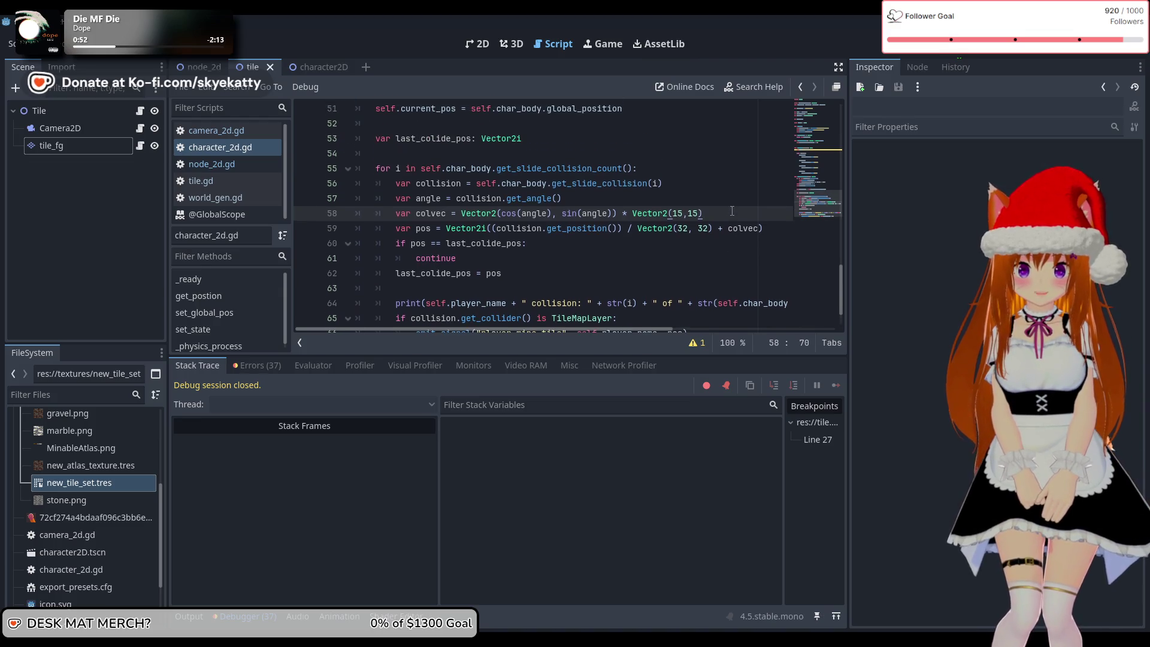
drag(760, 229, 704, 229)
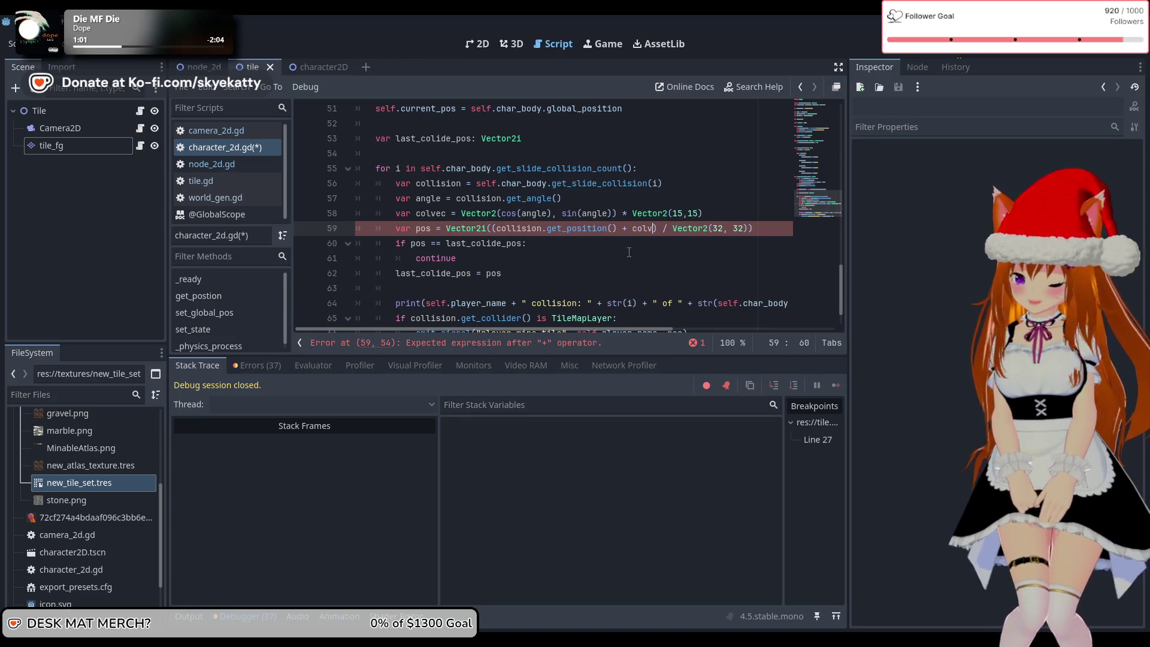
key(BackSpace)
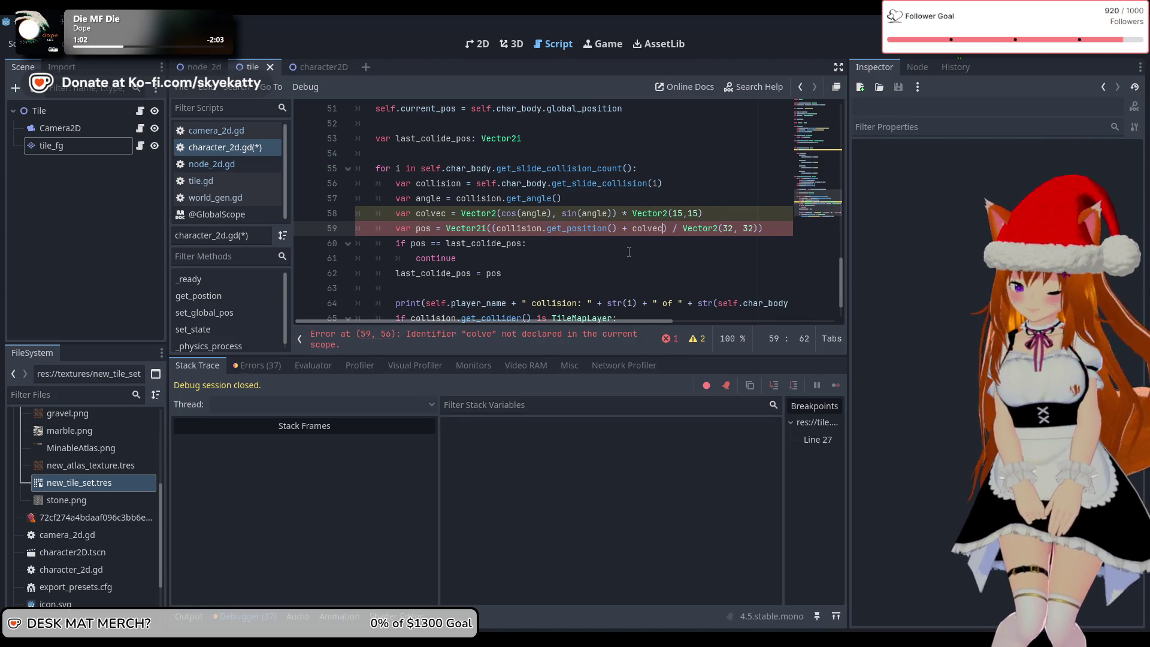
click(643, 239)
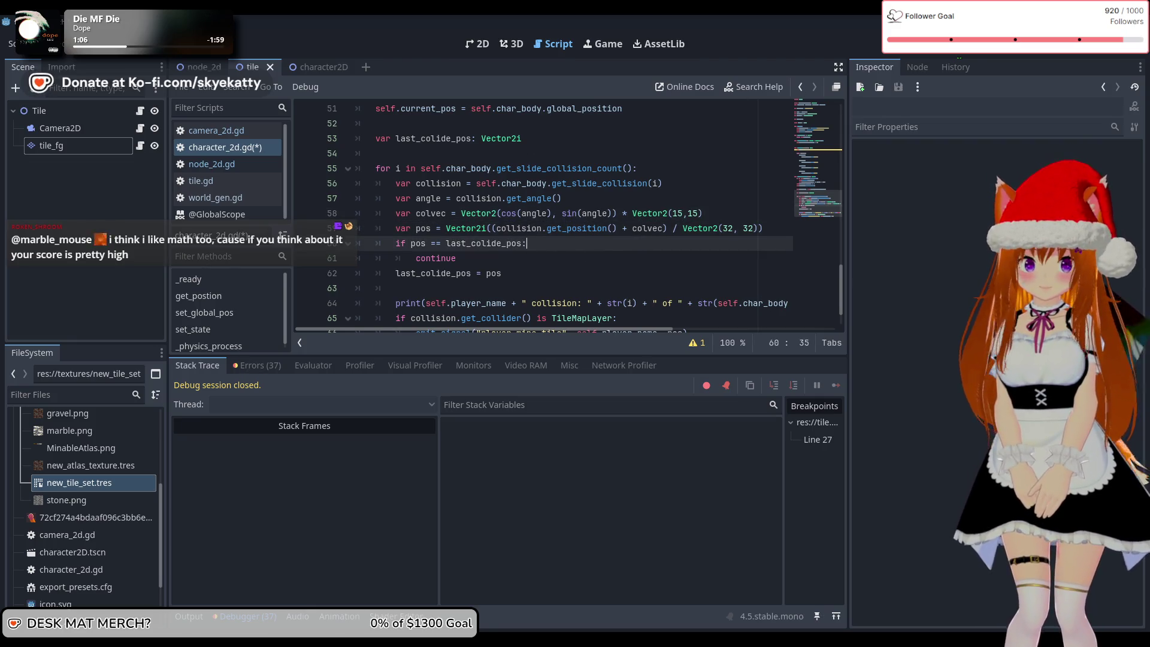
key(F5)
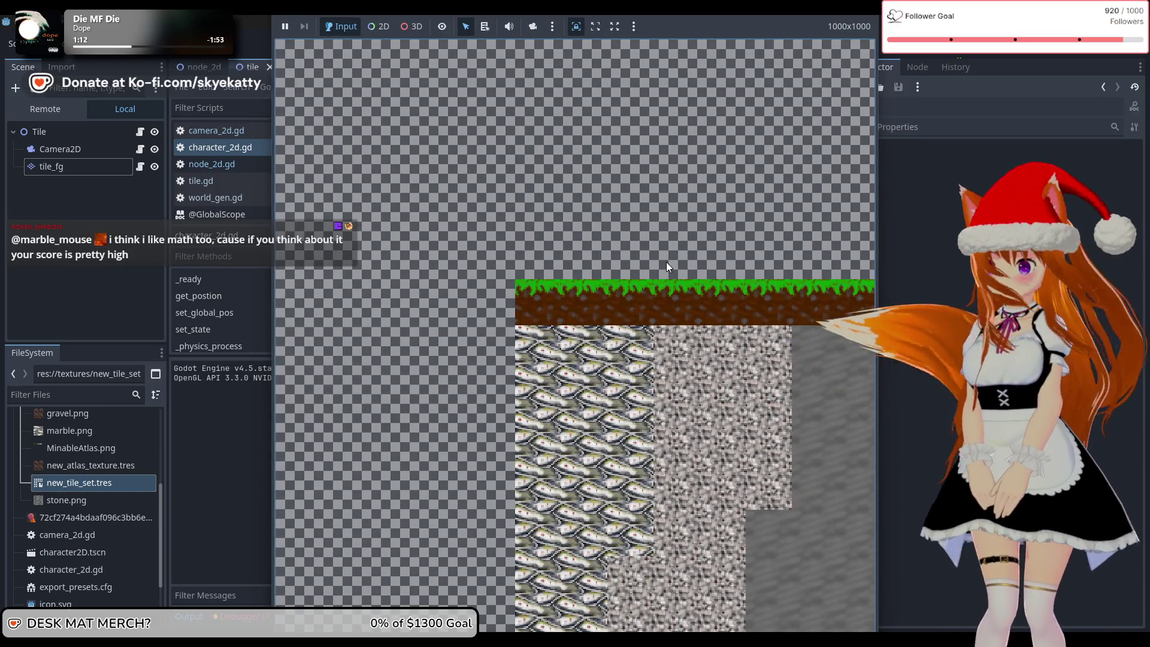
- Trigger mining with Space and continue past the tile.gd line 27 breakpoint until the tile is erased
key(space)
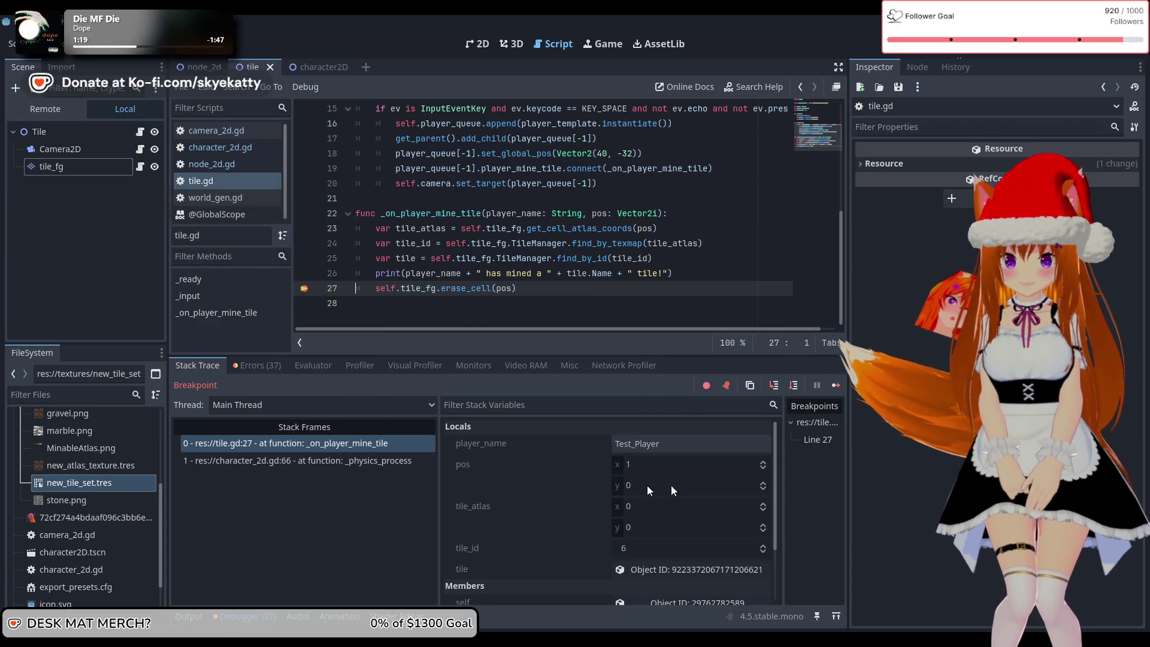
click(837, 386)
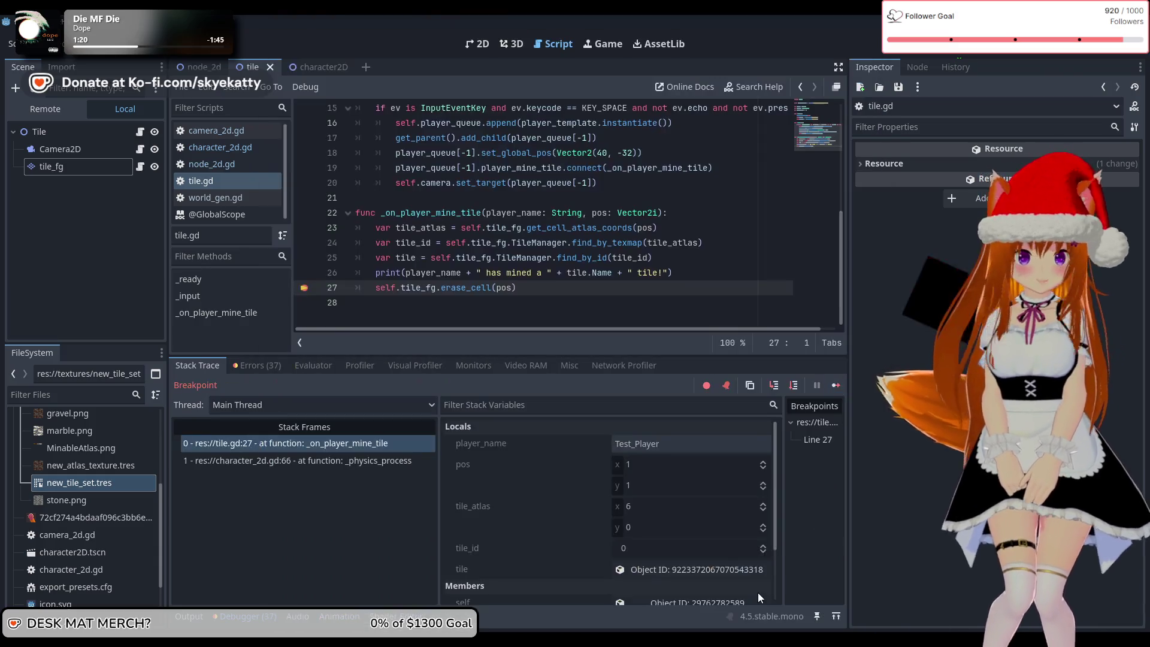
key(alt+Tab)
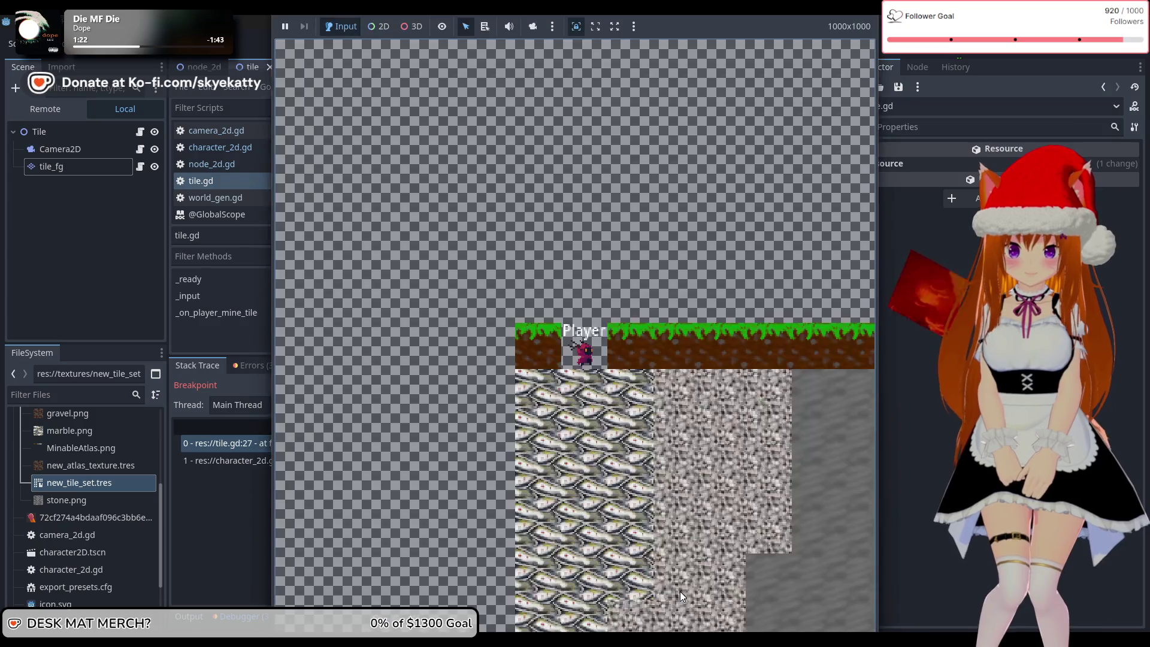
mouse_move(643, 620)
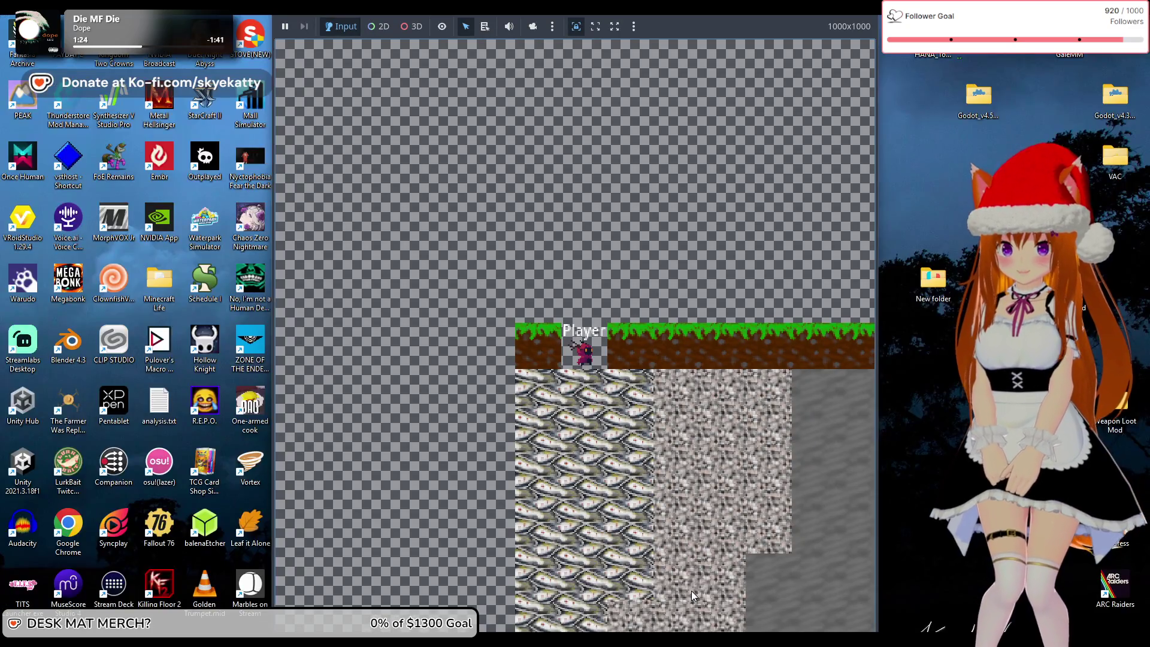
click(590, 587)
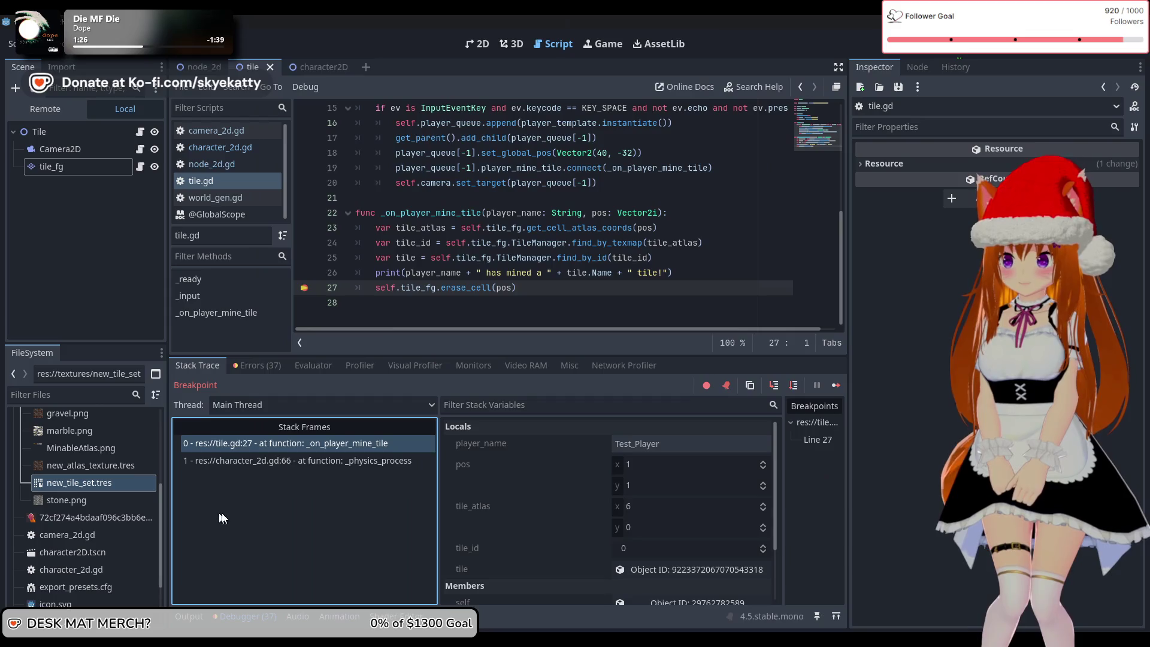
click(836, 385)
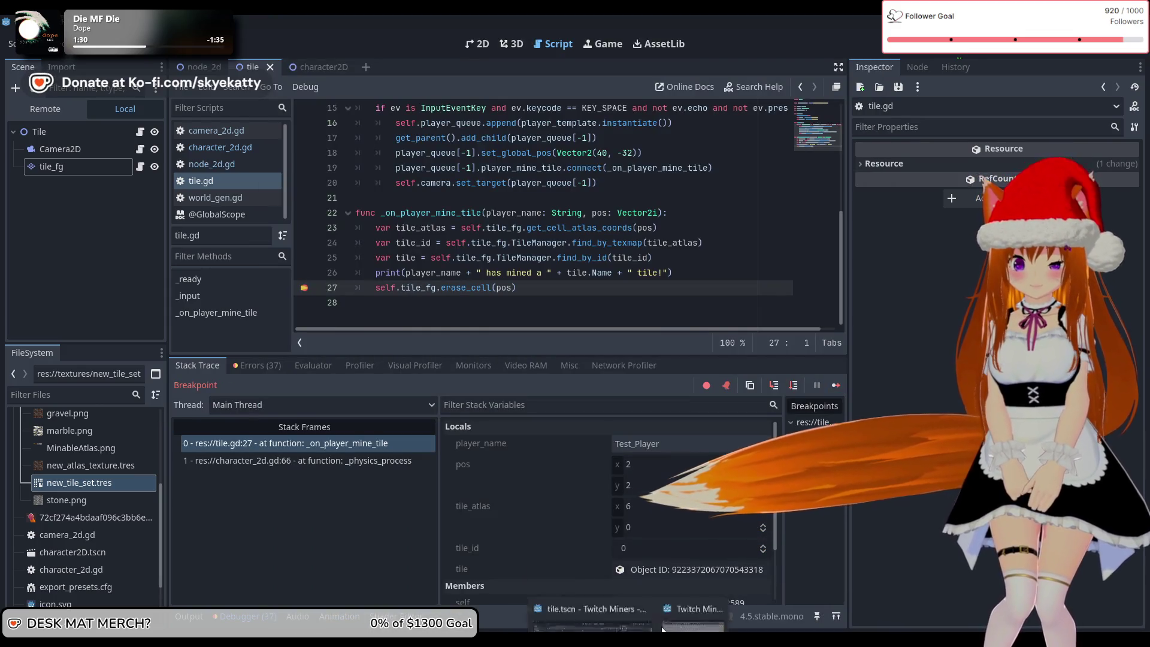
click(685, 600)
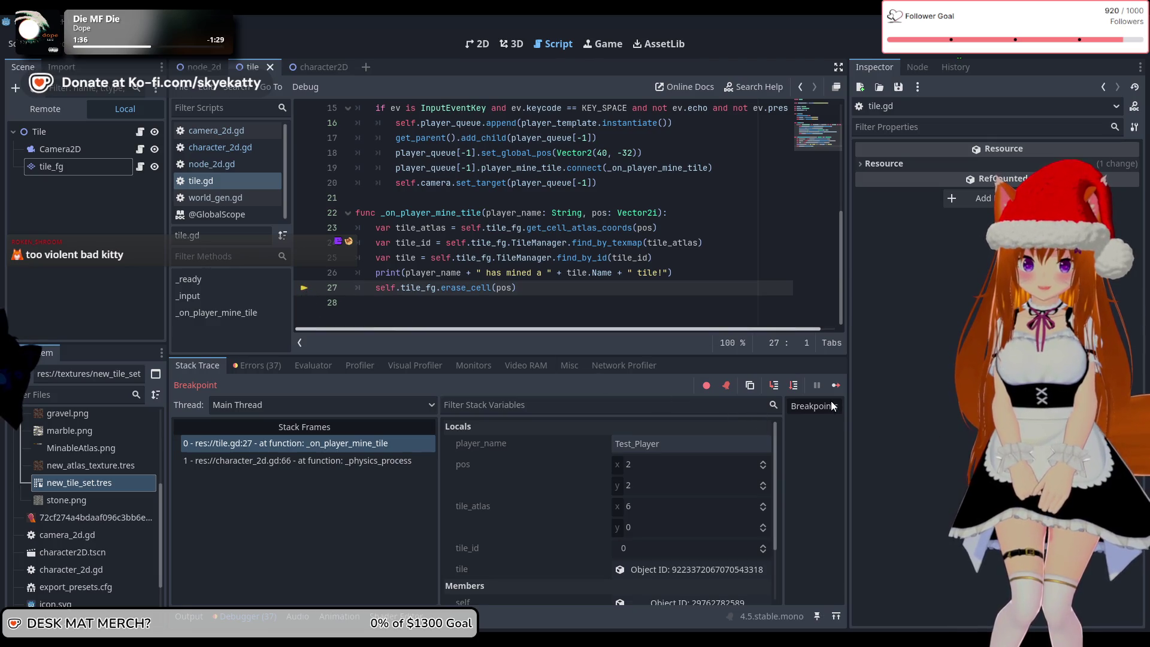
key(F12)
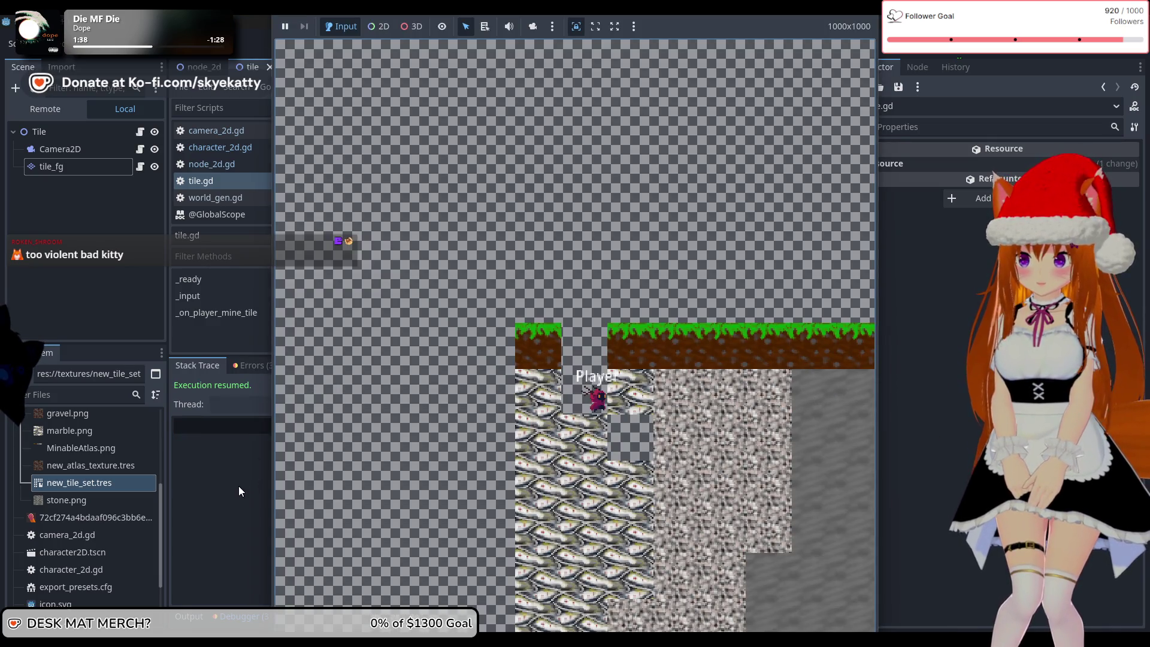
- Review the debugger's Errors list and the Output log's GRASS and CLAY mining messages
click(238, 486)
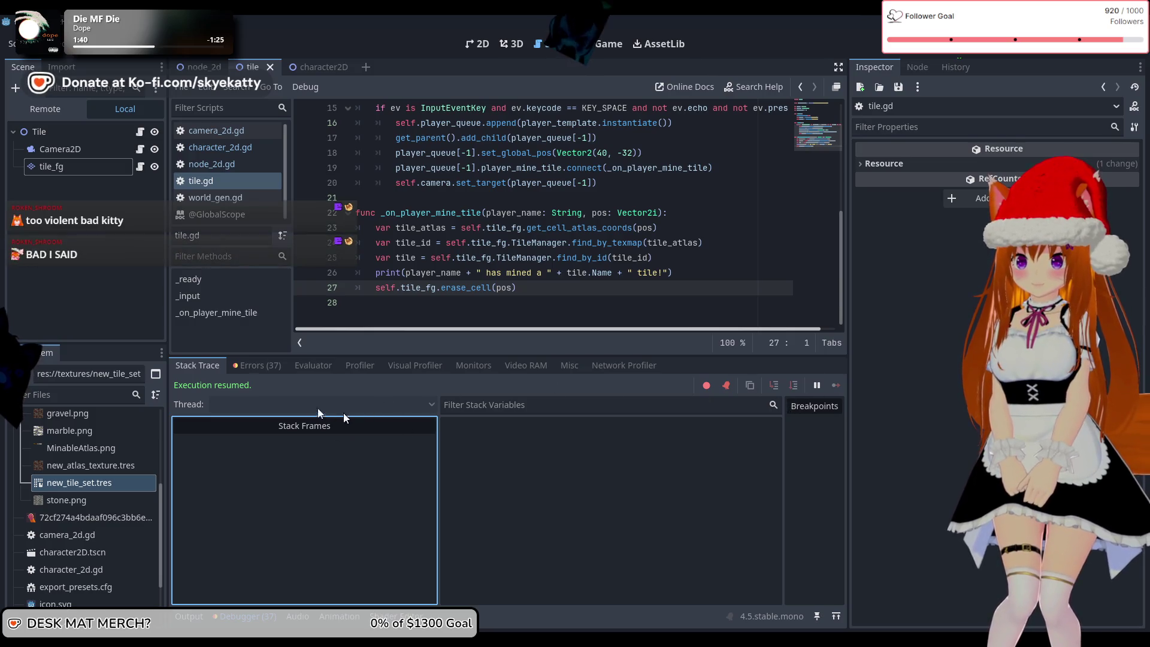
click(261, 364)
scroll(358, 445, down, 5)
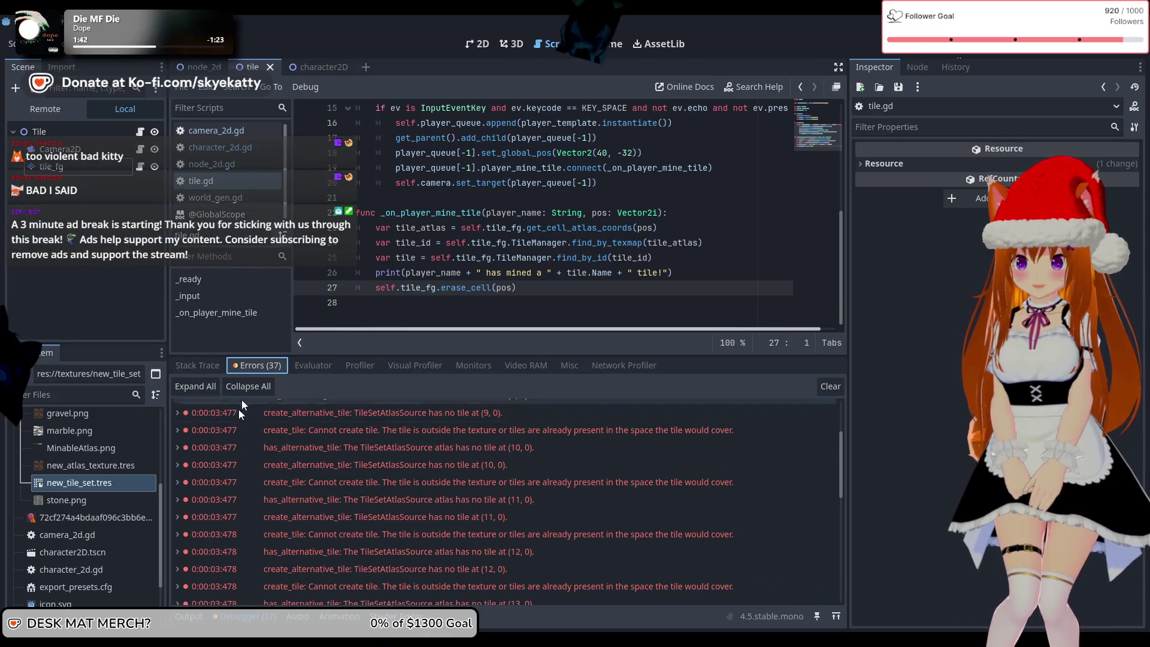
click(189, 616)
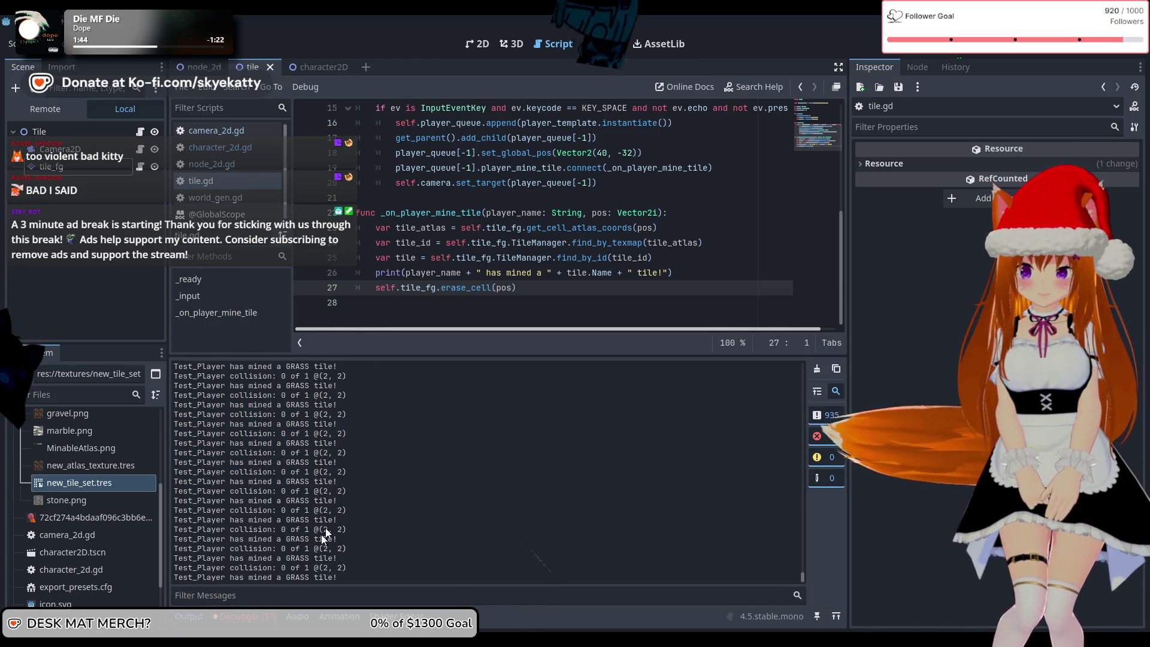
click(681, 596)
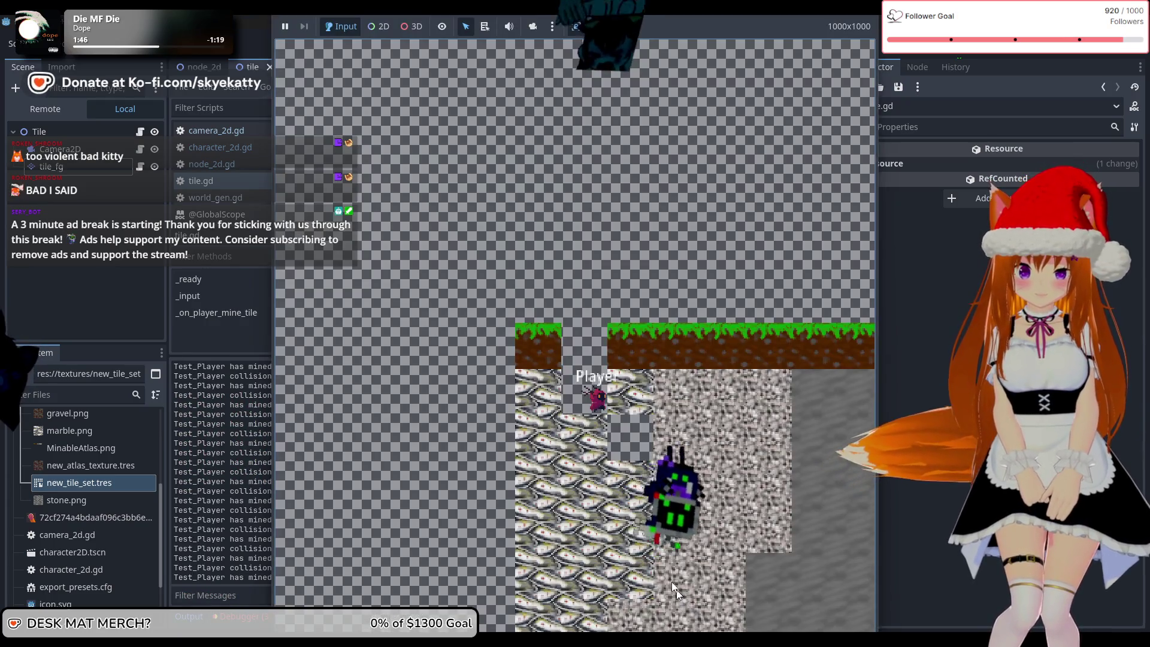
key(F8)
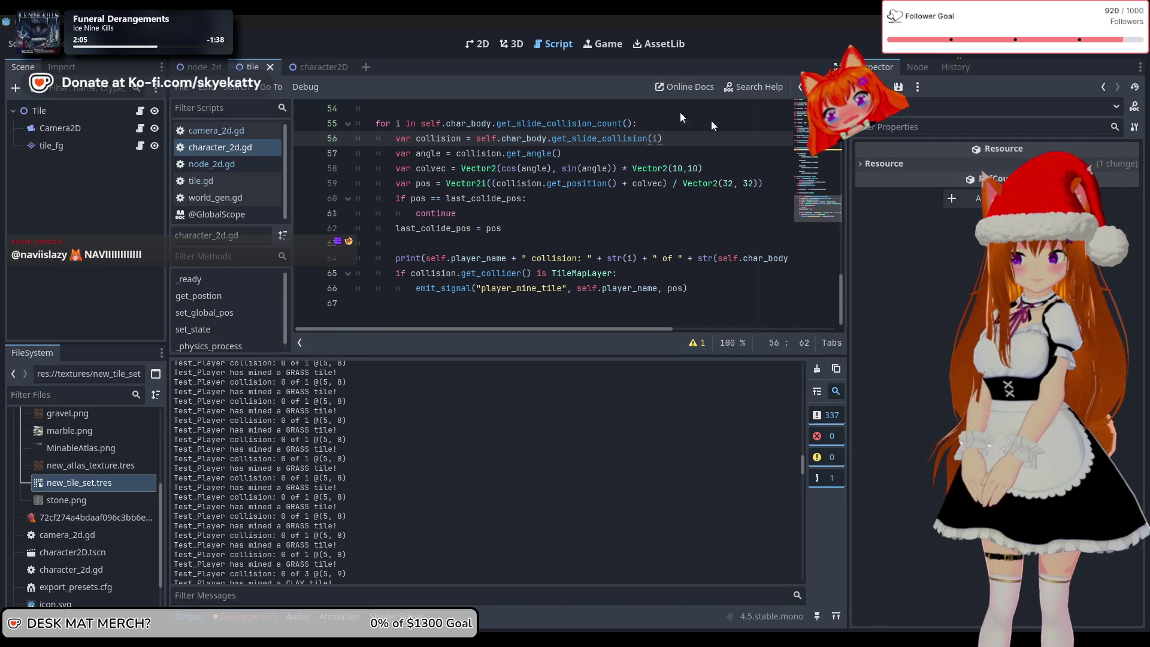
- Add line 57 'var colider = collision.get_collider()', breakpoint line 58, and run the project
scroll(650, 151, up, 3)
scroll(666, 163, down, 3)
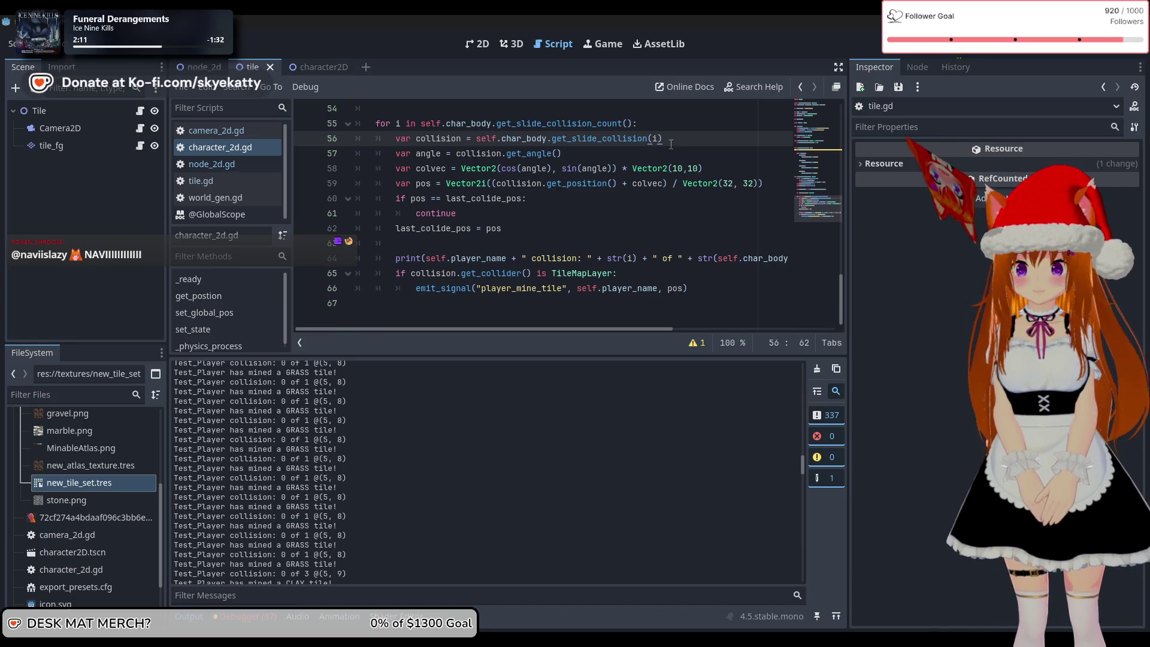
key(Return)
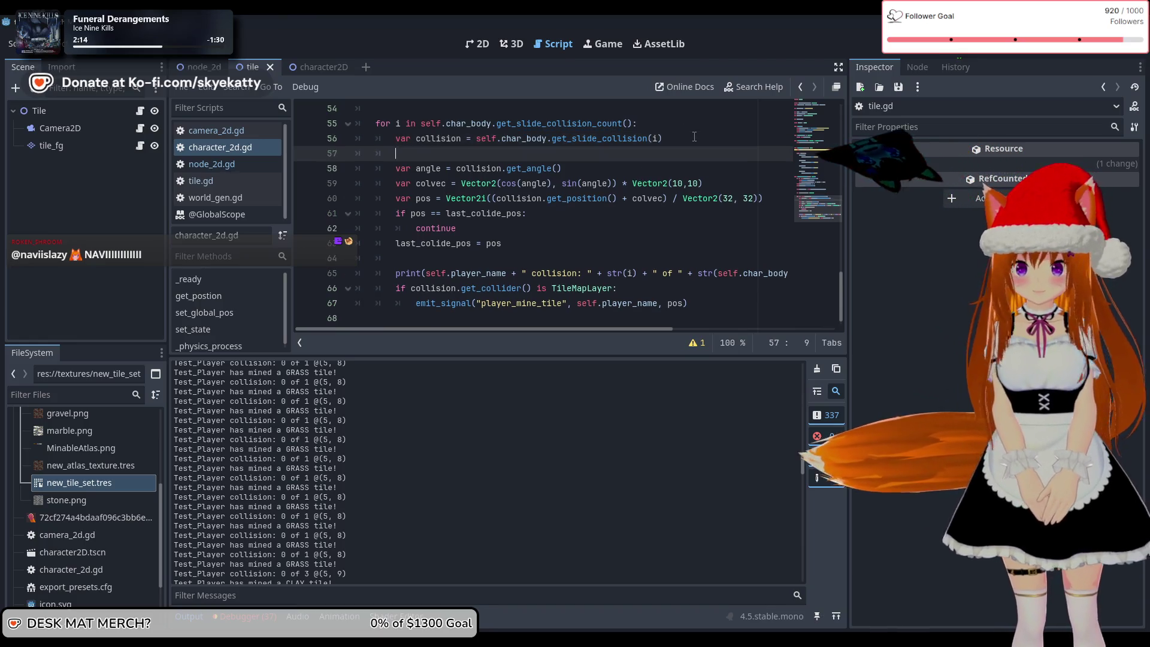
text(var col)
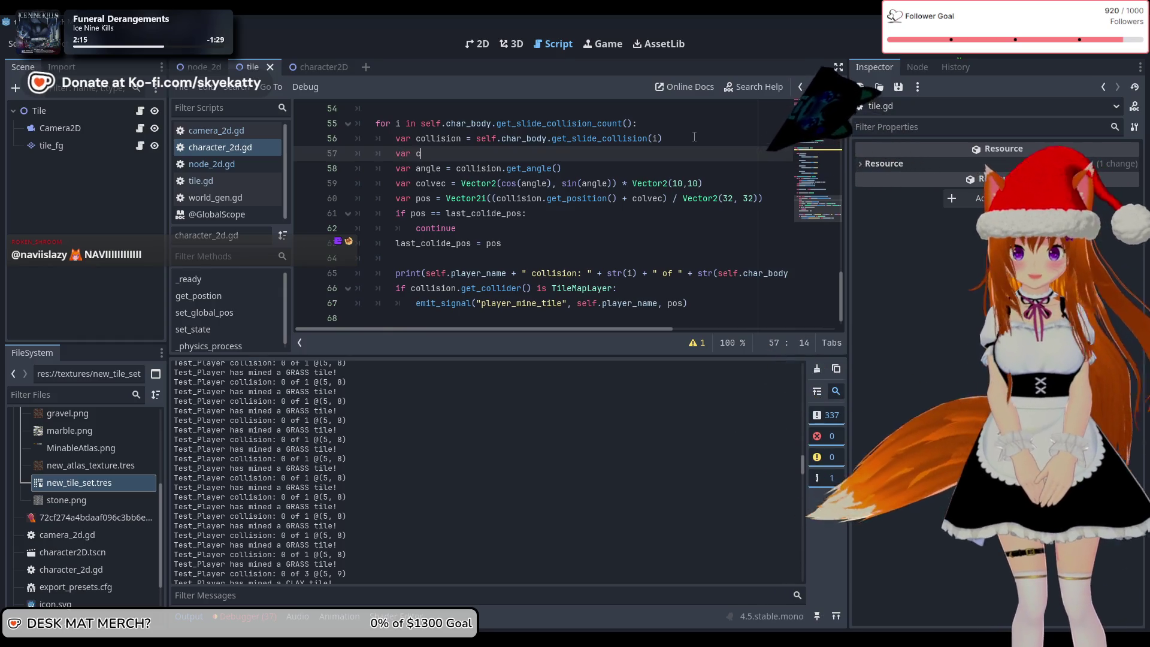
text(uder - )
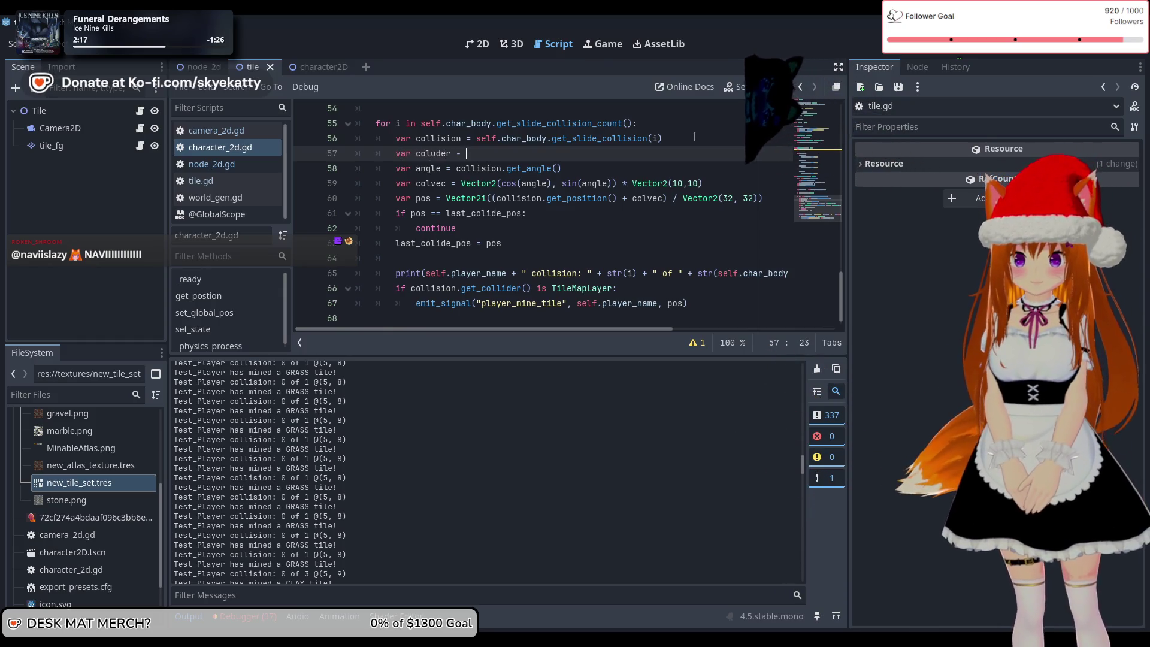
key(BackSpace)
key(BackSpace)
text(= self.)
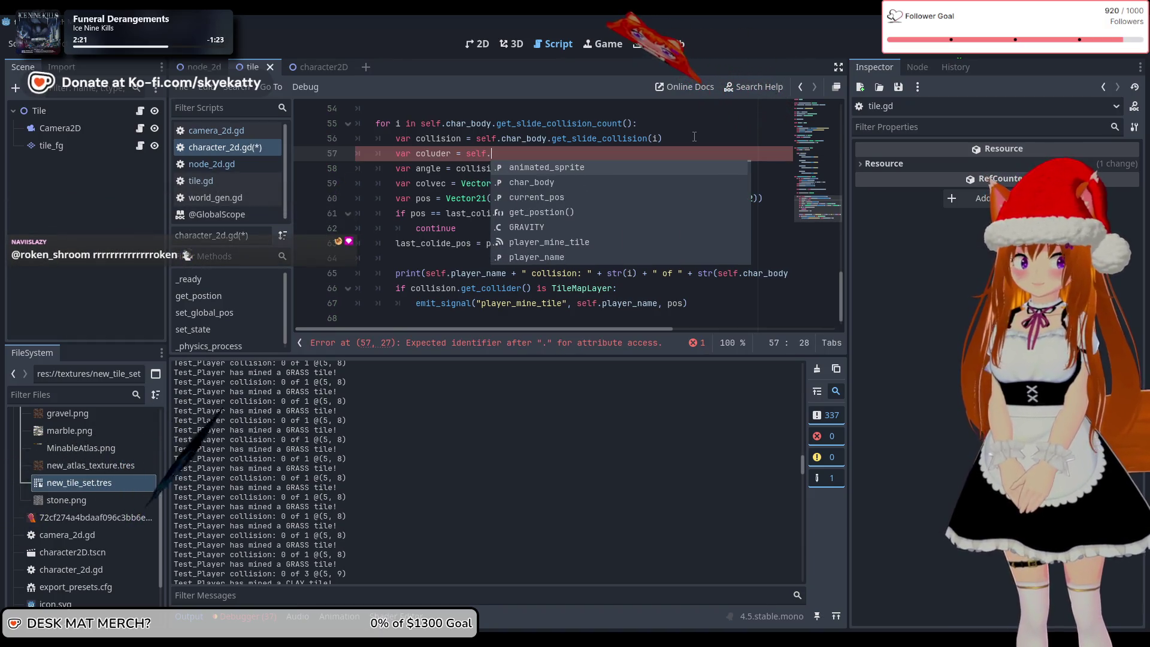
key(BackSpace)
key(BackSpace)
key(BackSpace)
key(BackSpace)
key(BackSpace)
text(c)
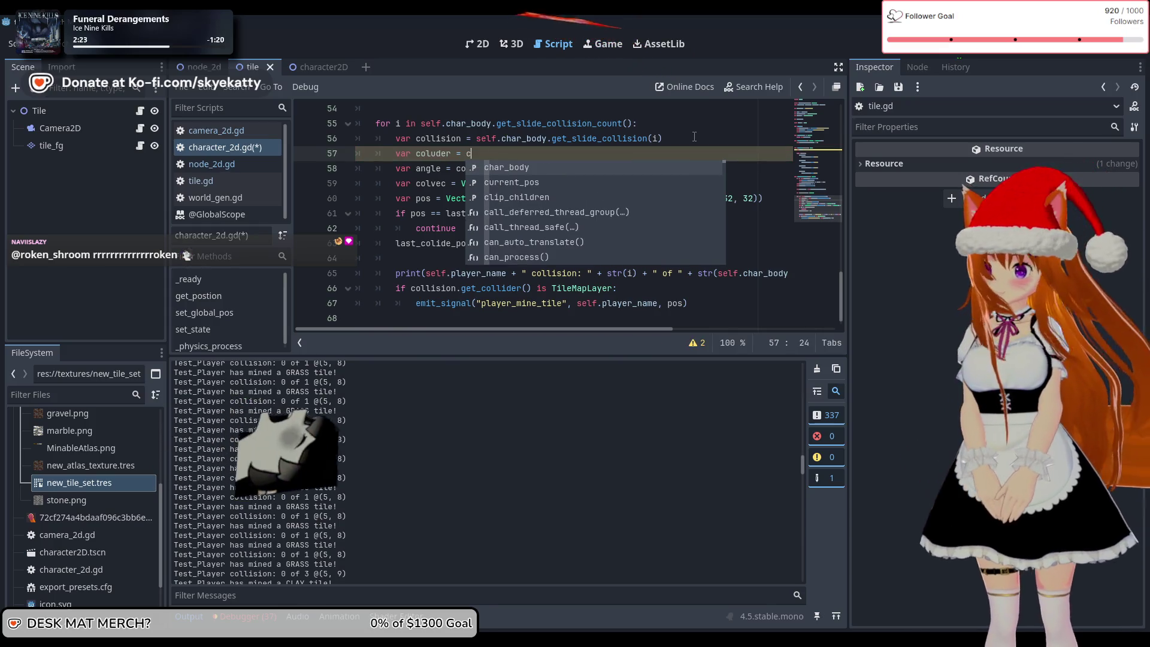
text(ollision.)
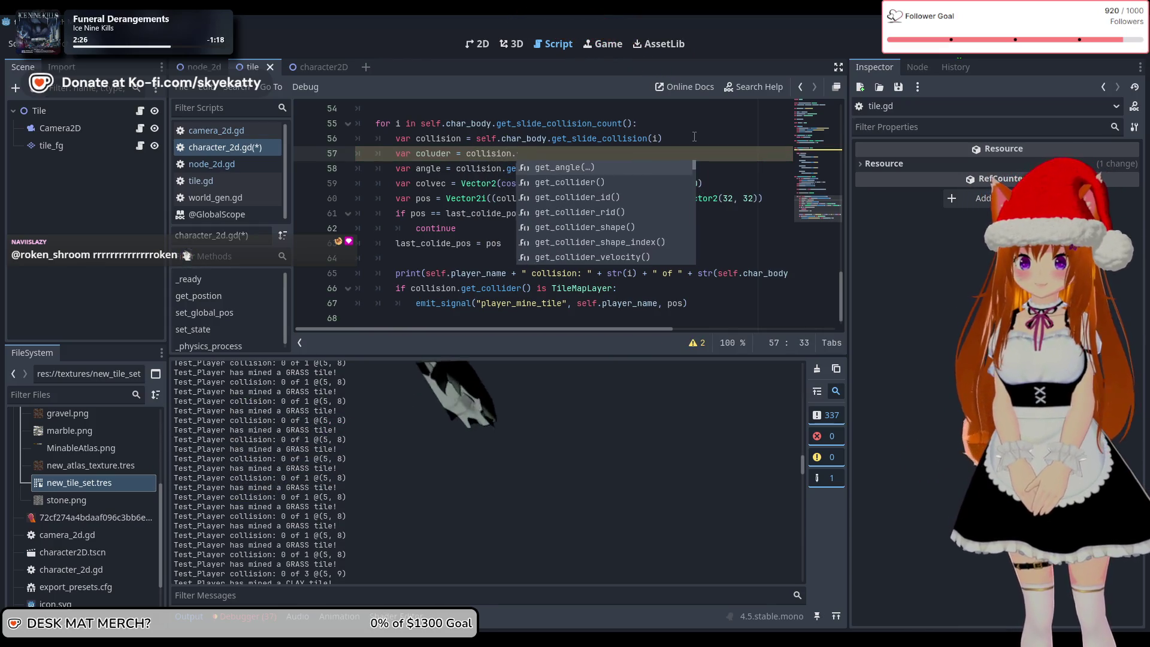
text(get_col)
key(Return)
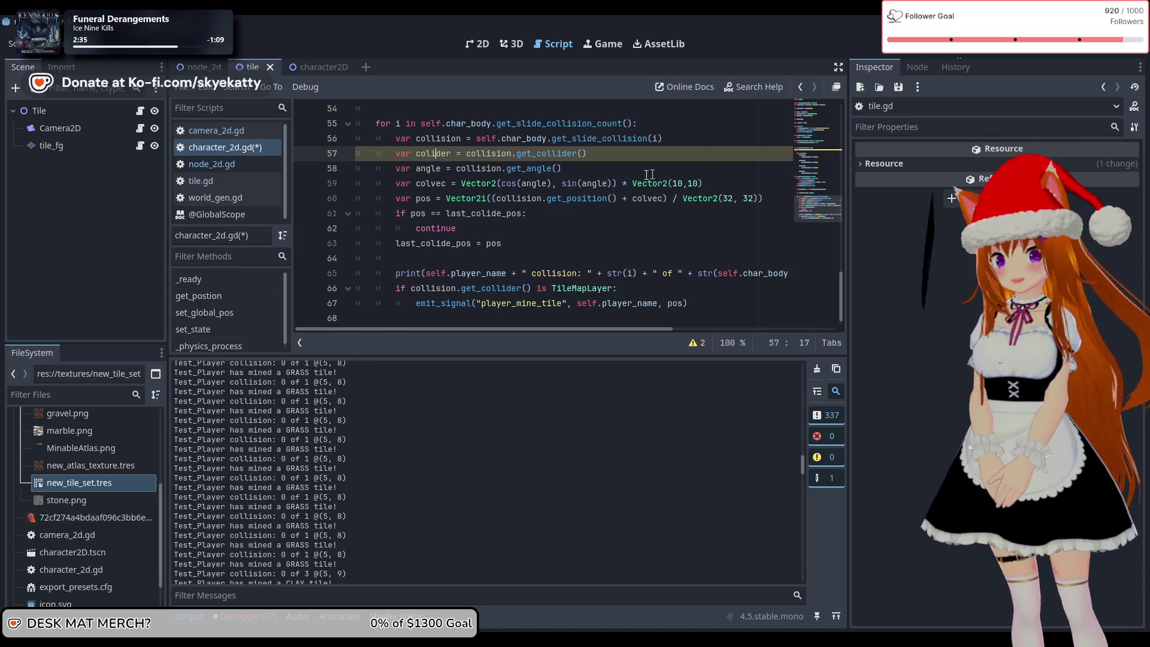
key(End)
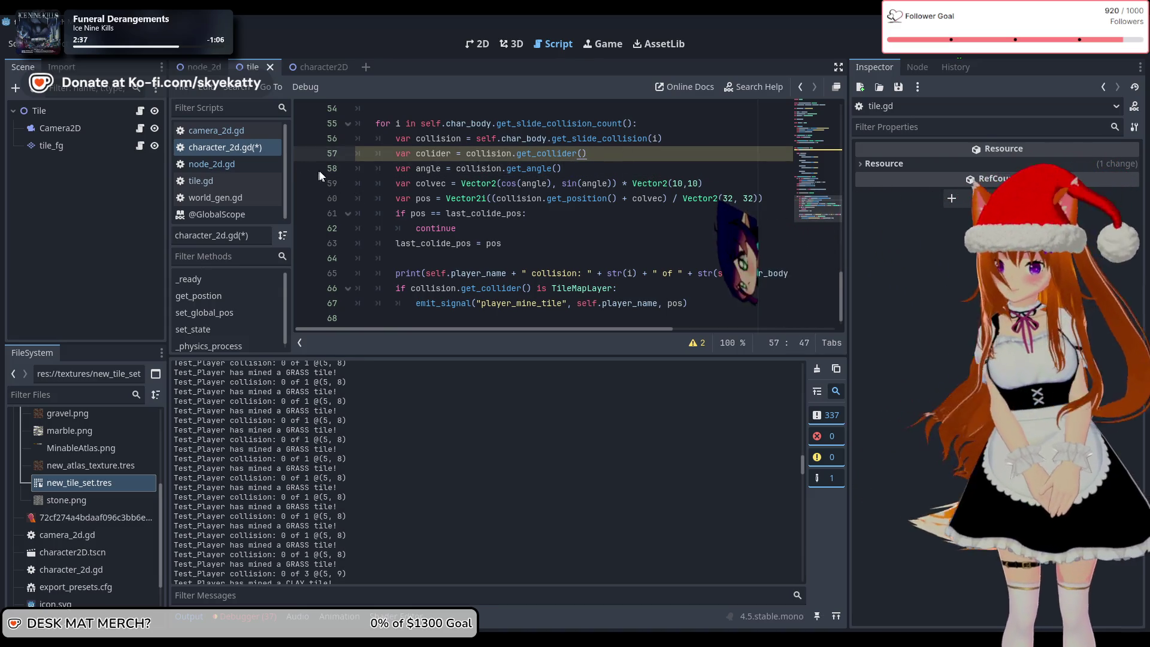
click(305, 168)
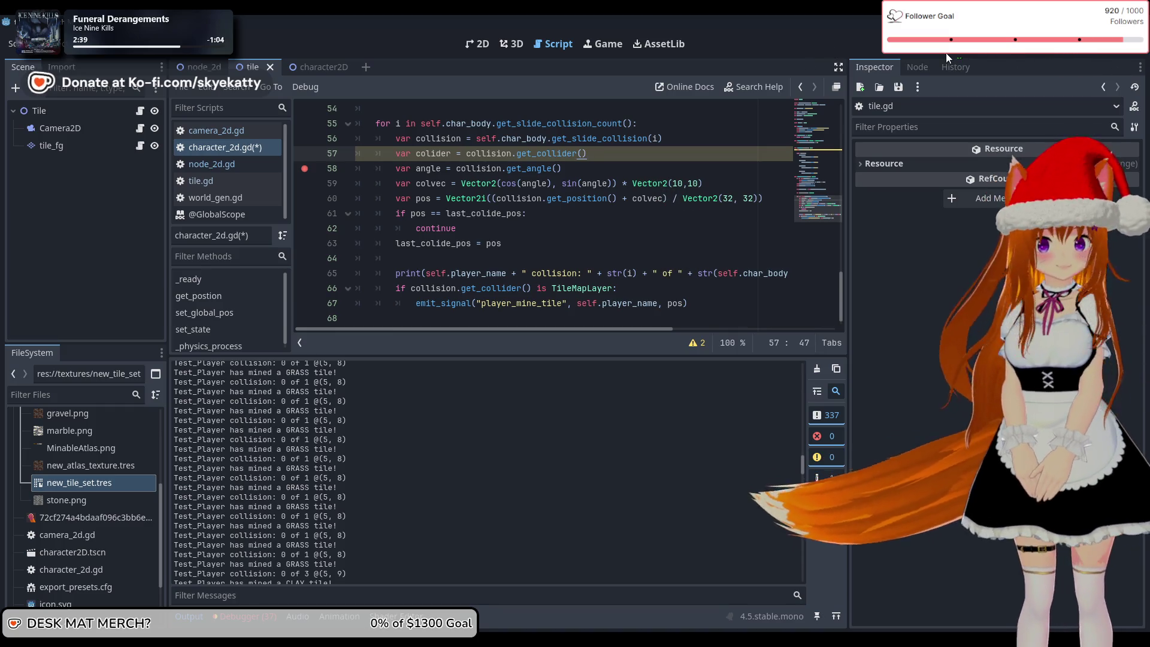
click(946, 53)
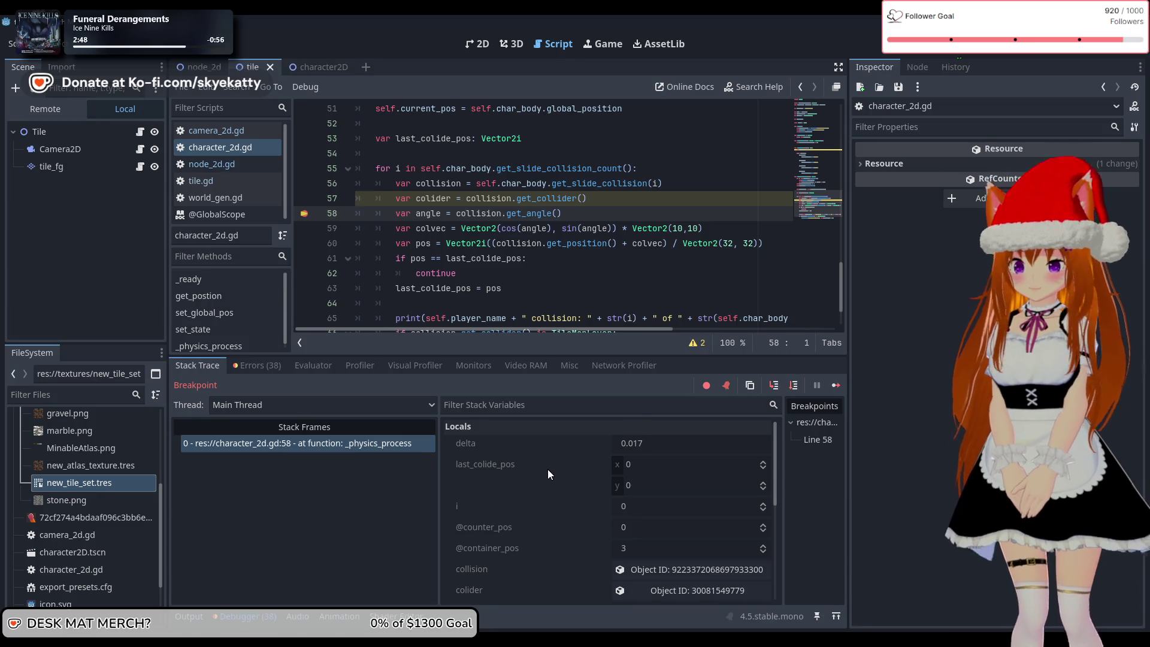
- Inspect the colider's remote TileMapLayer members: World Length 15, Tile Manager, Rng and Noisegen
scroll(547, 472, down, 3)
click(663, 527)
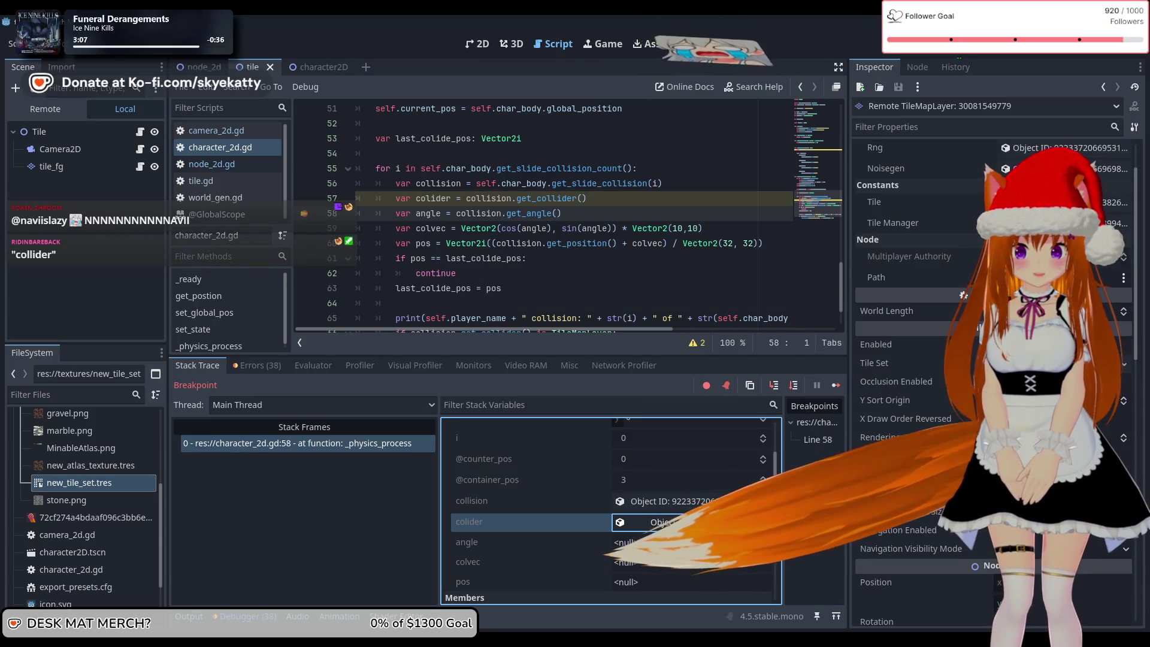
scroll(1090, 271, down, 2)
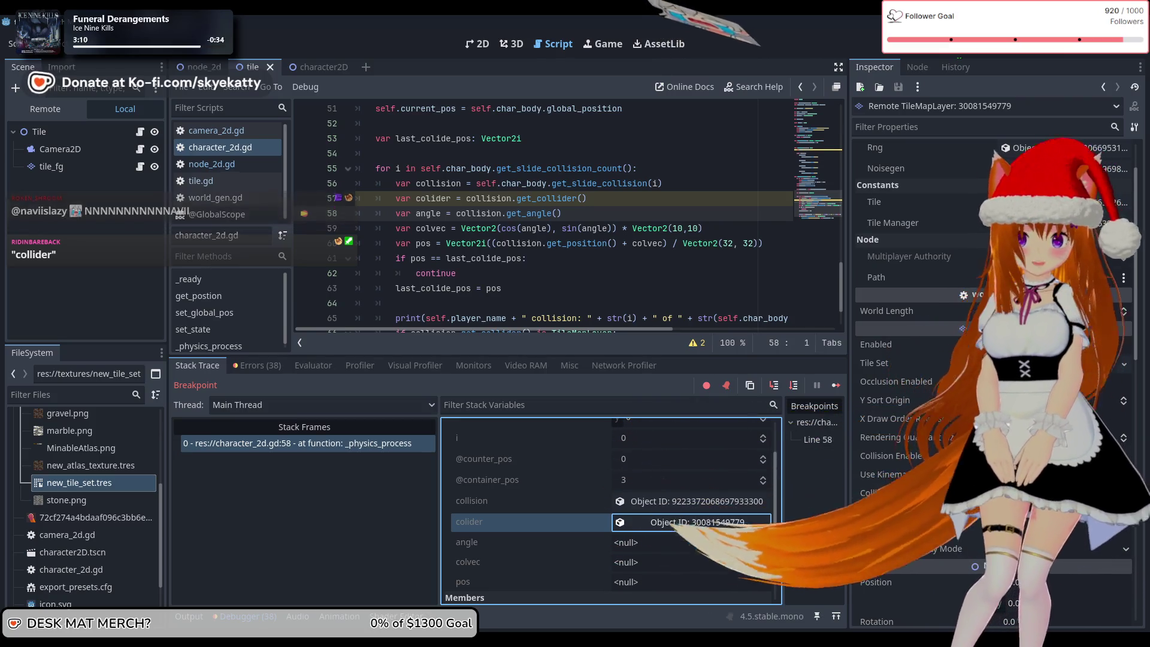
scroll(994, 359, down, 5)
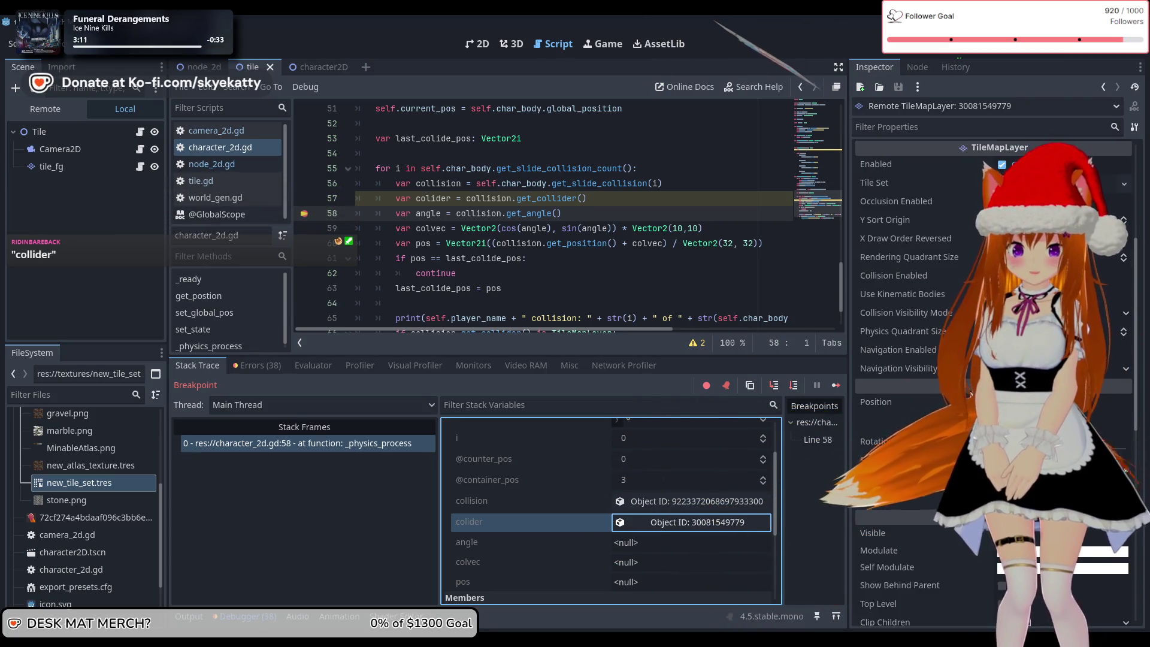
scroll(939, 487, down, 10)
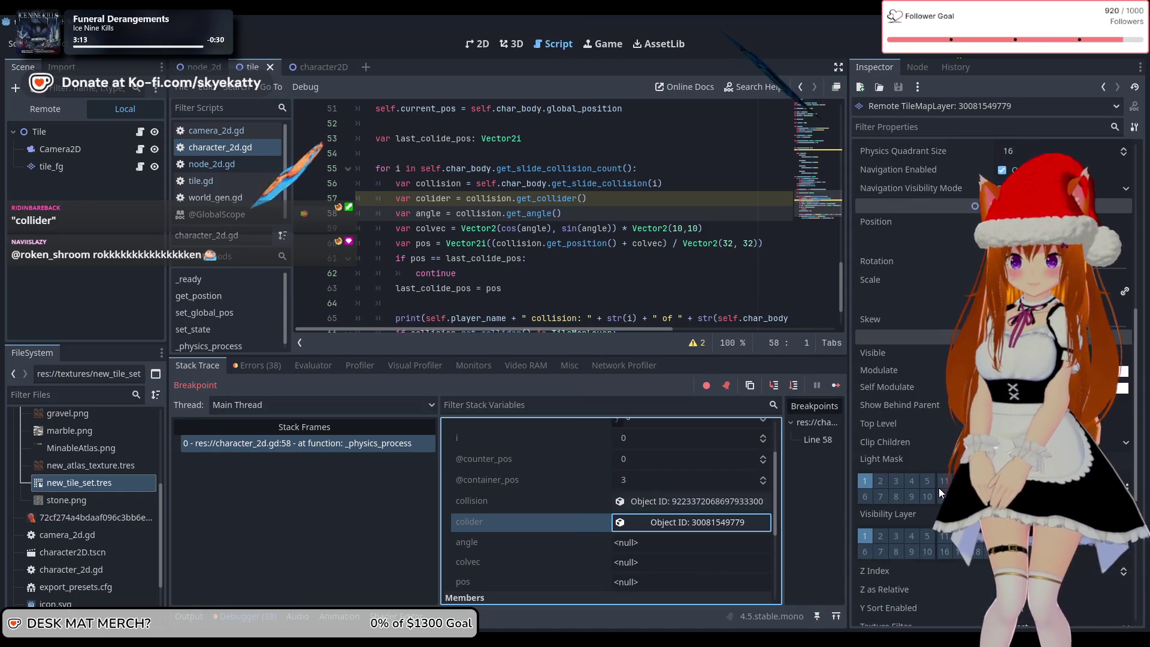
scroll(932, 459, up, 15)
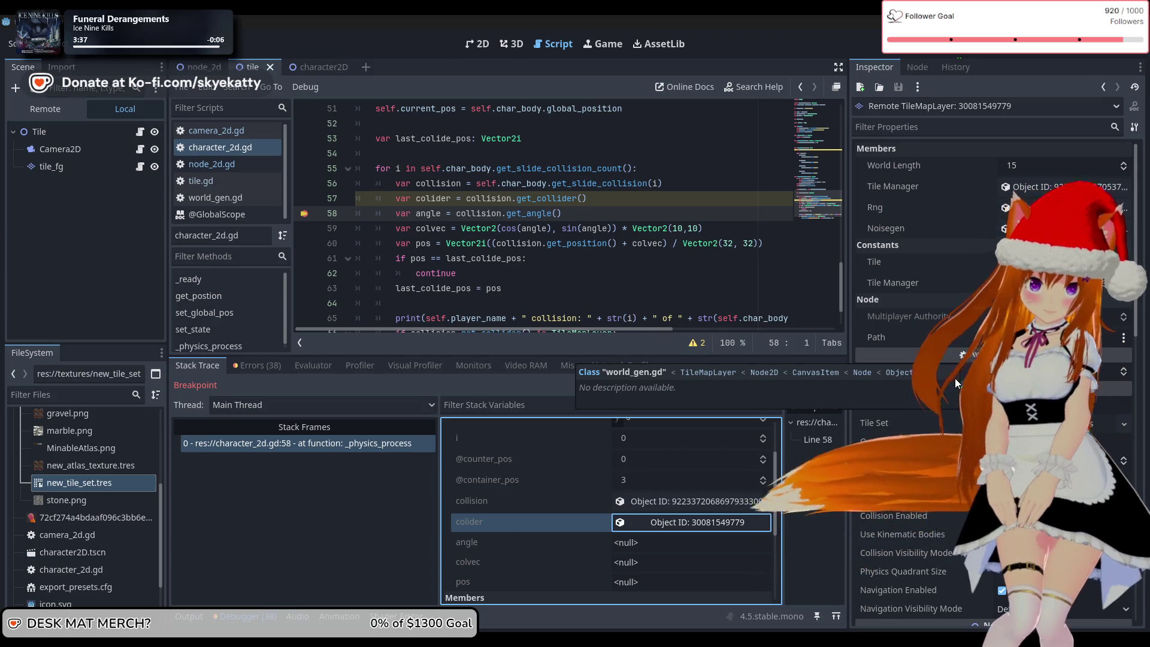
scroll(954, 379, down, 5)
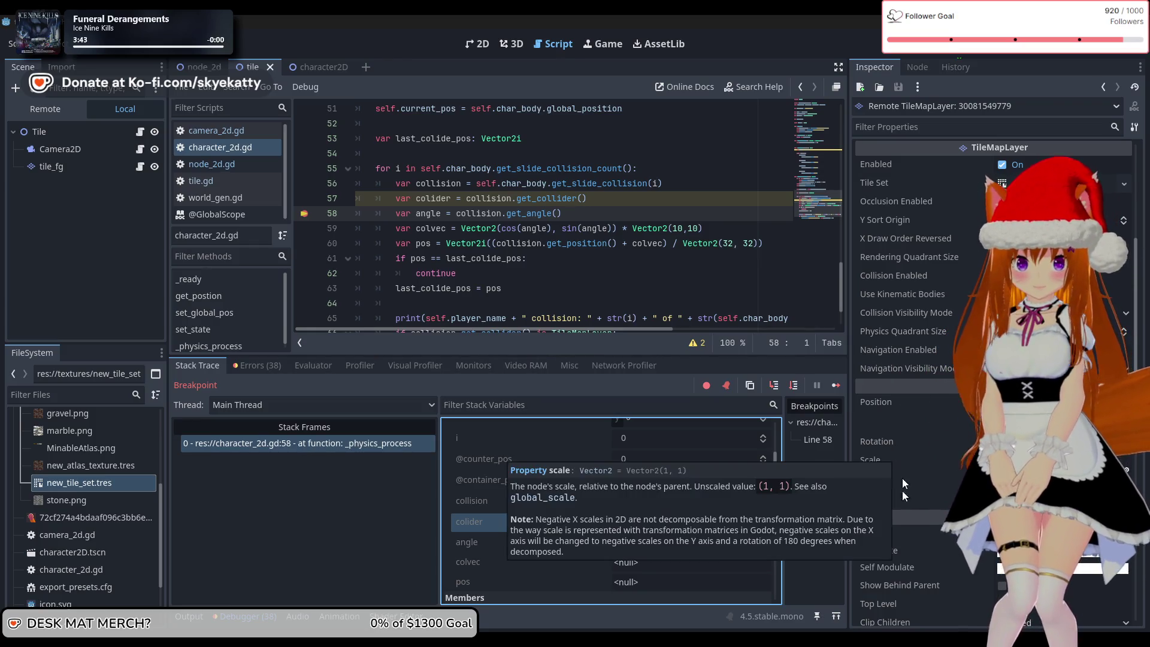
scroll(917, 497, up, 1)
scroll(922, 485, up, 1)
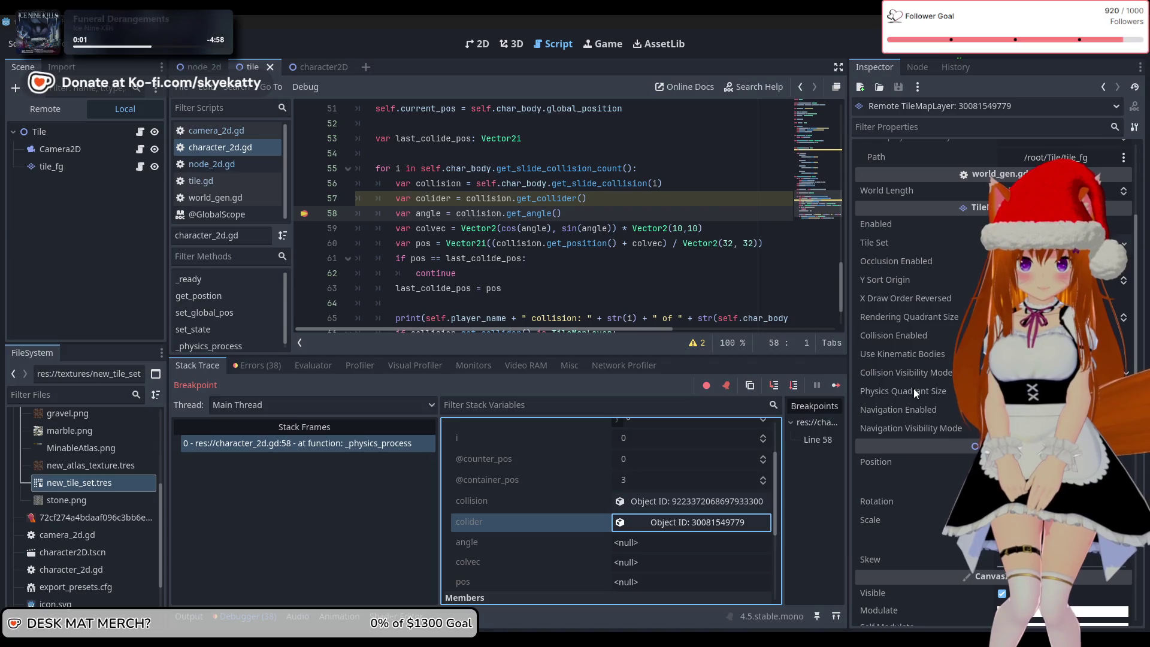
scroll(908, 336, up, 2)
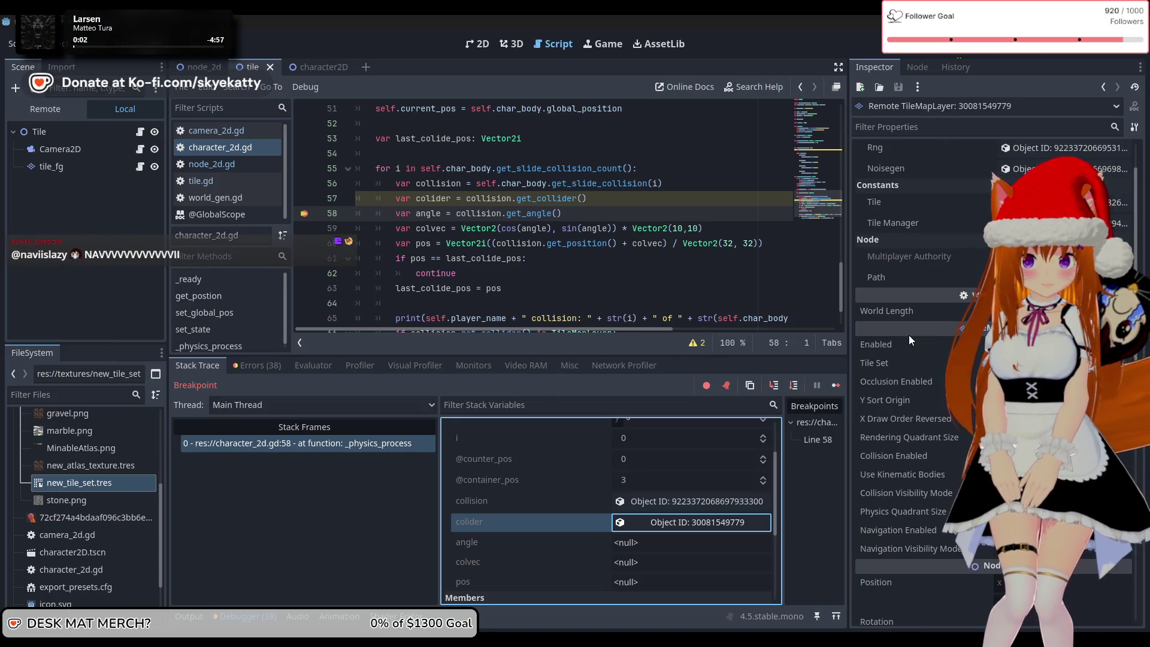
scroll(908, 336, up, 1)
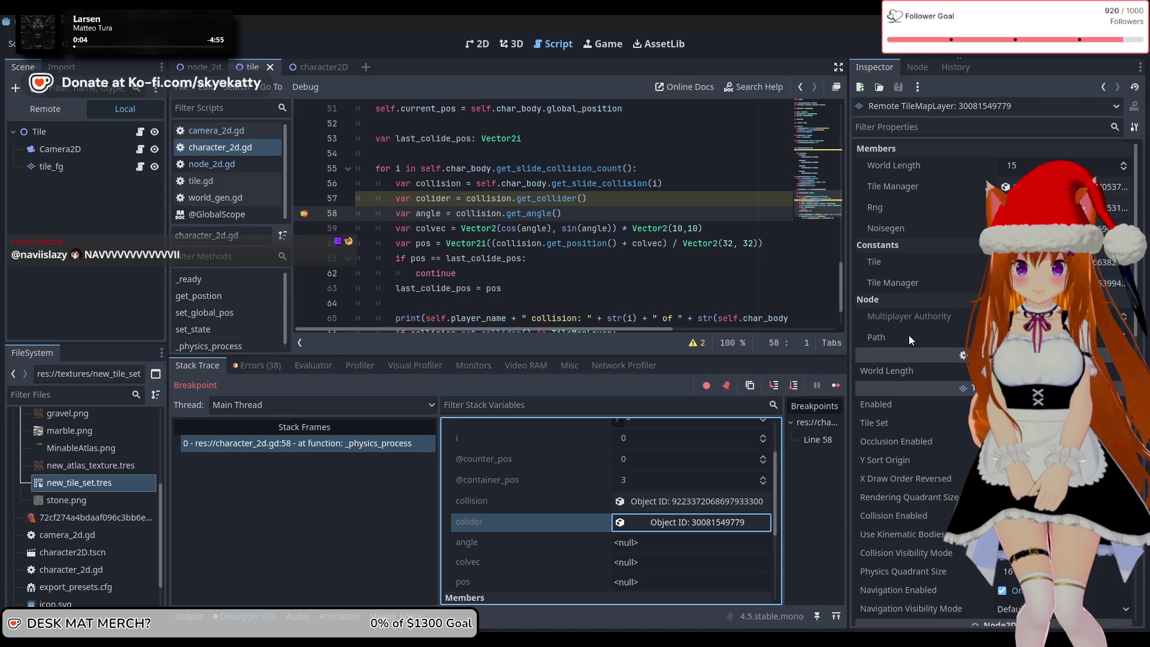
- Inspect the collision and collided TileMapLayer objects, then continue to the line 58 breakpoint
click(704, 505)
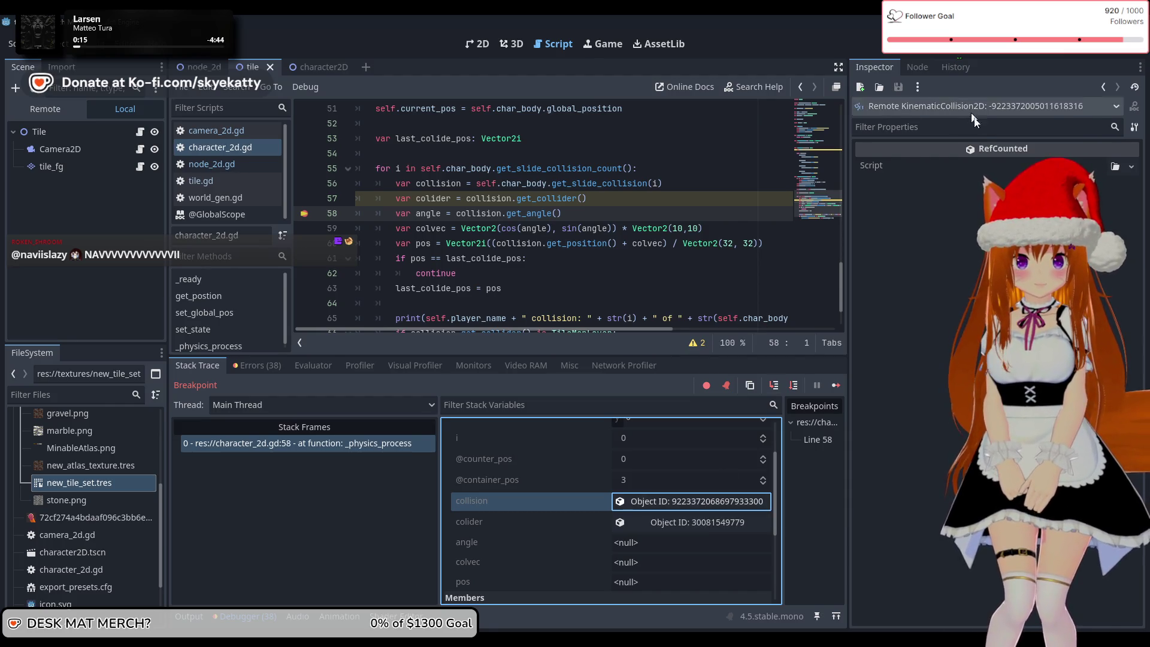
click(990, 174)
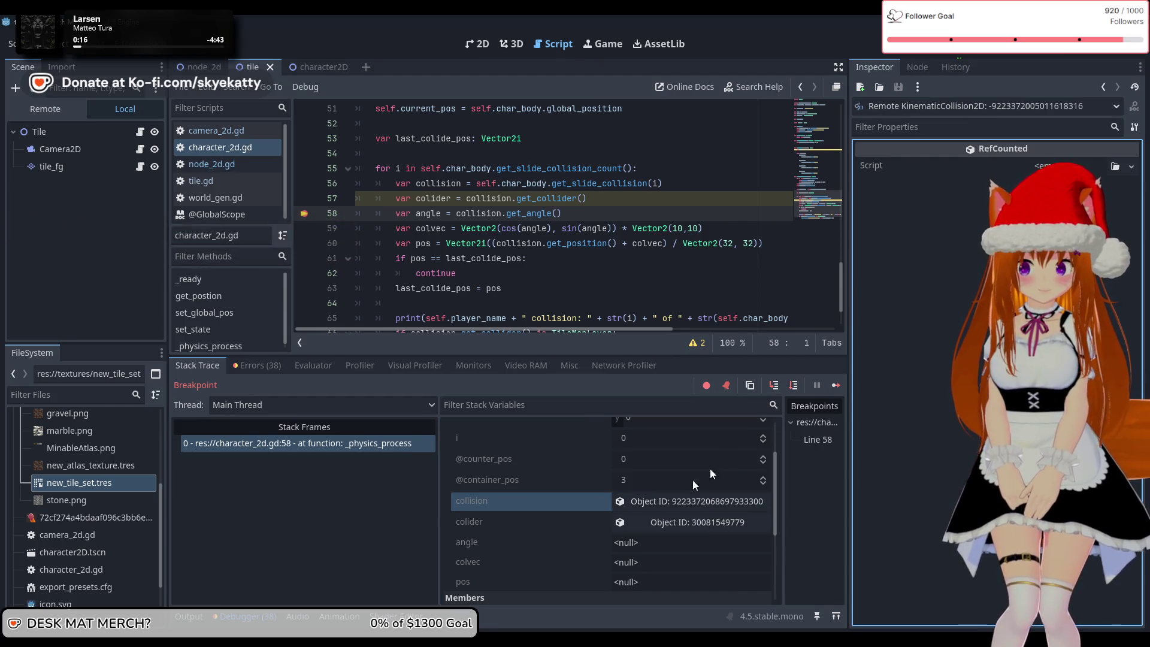
click(659, 525)
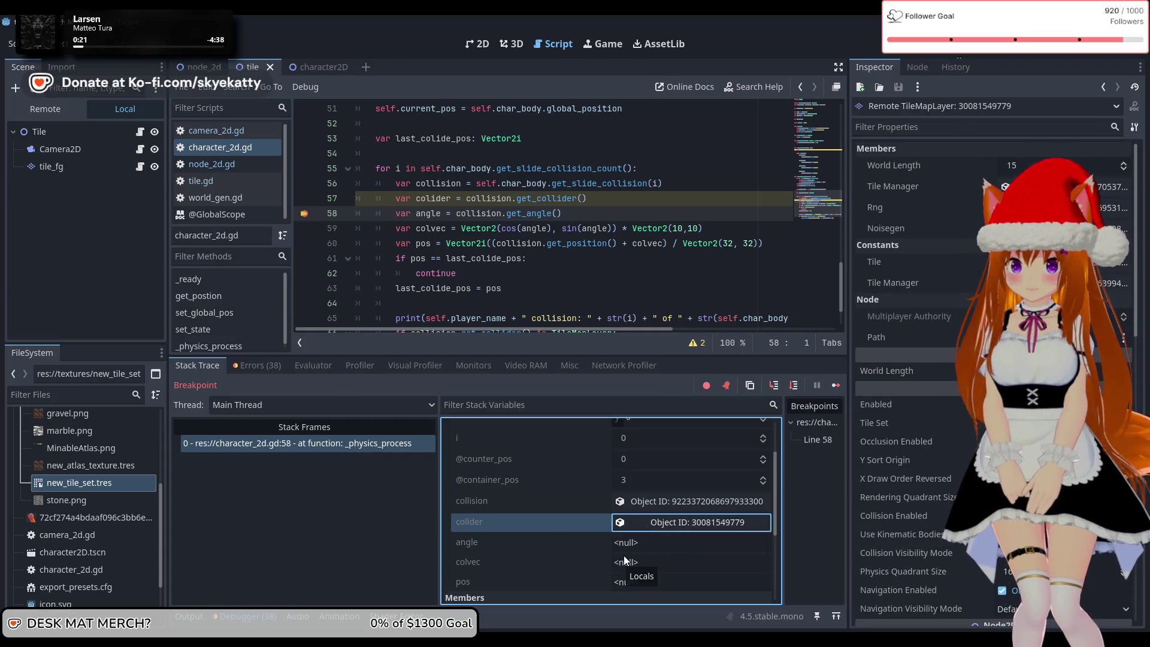
click(837, 384)
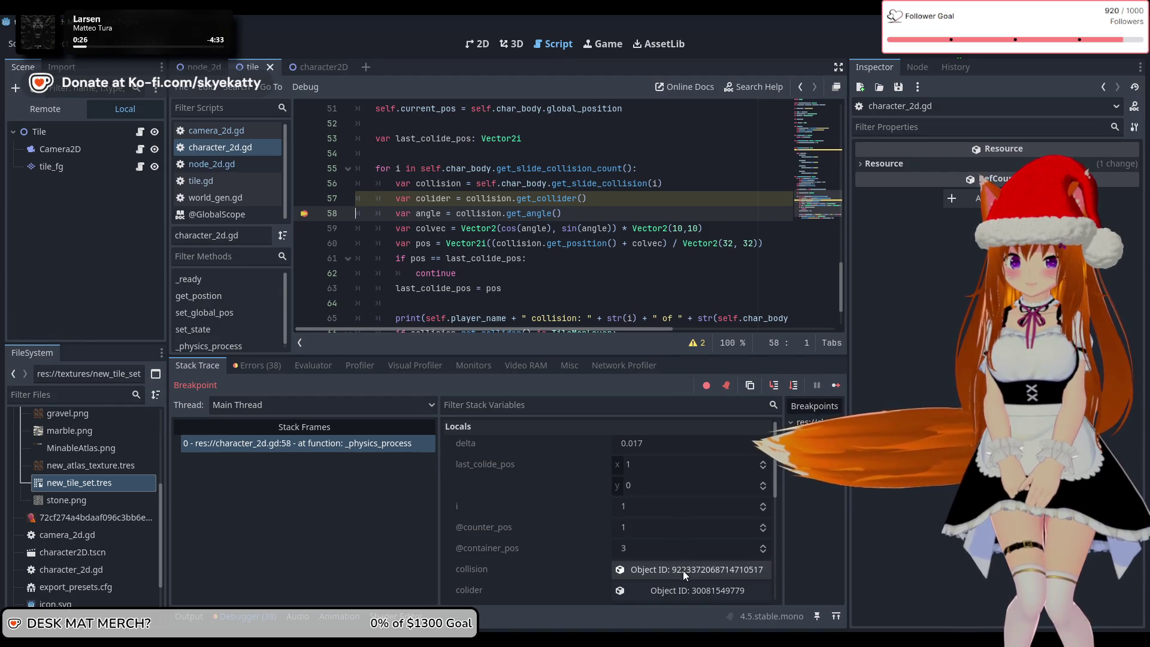
- Inspect the new collision object and the collided tile layer's properties
scroll(678, 544, down, 1)
click(679, 545)
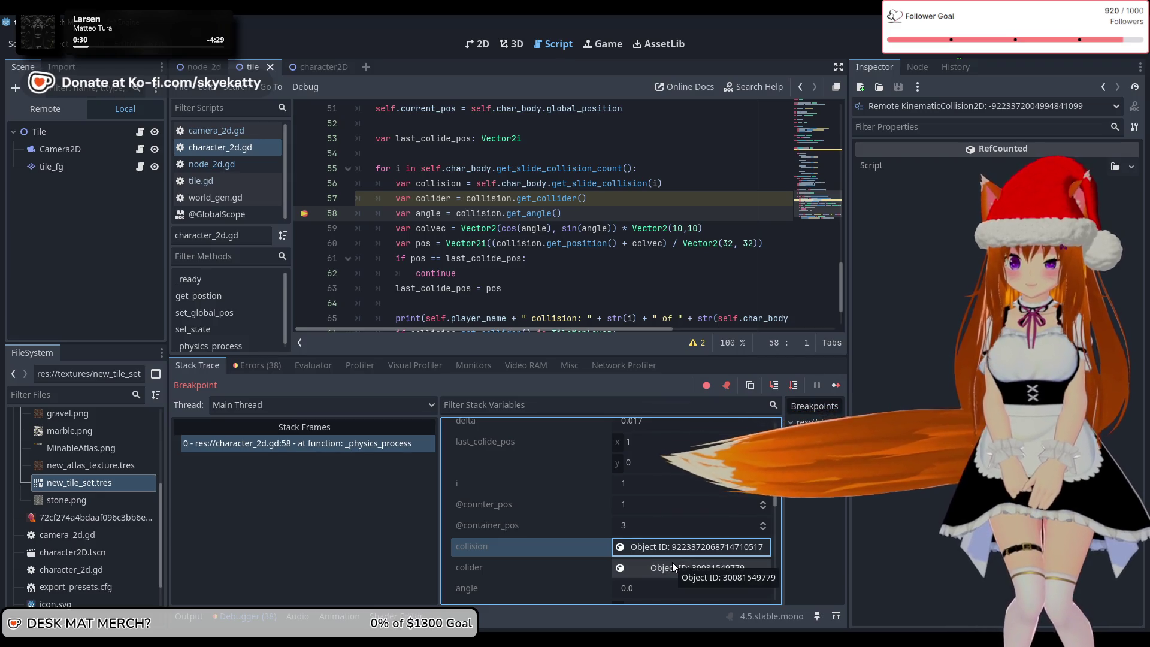
scroll(672, 553, up, 1)
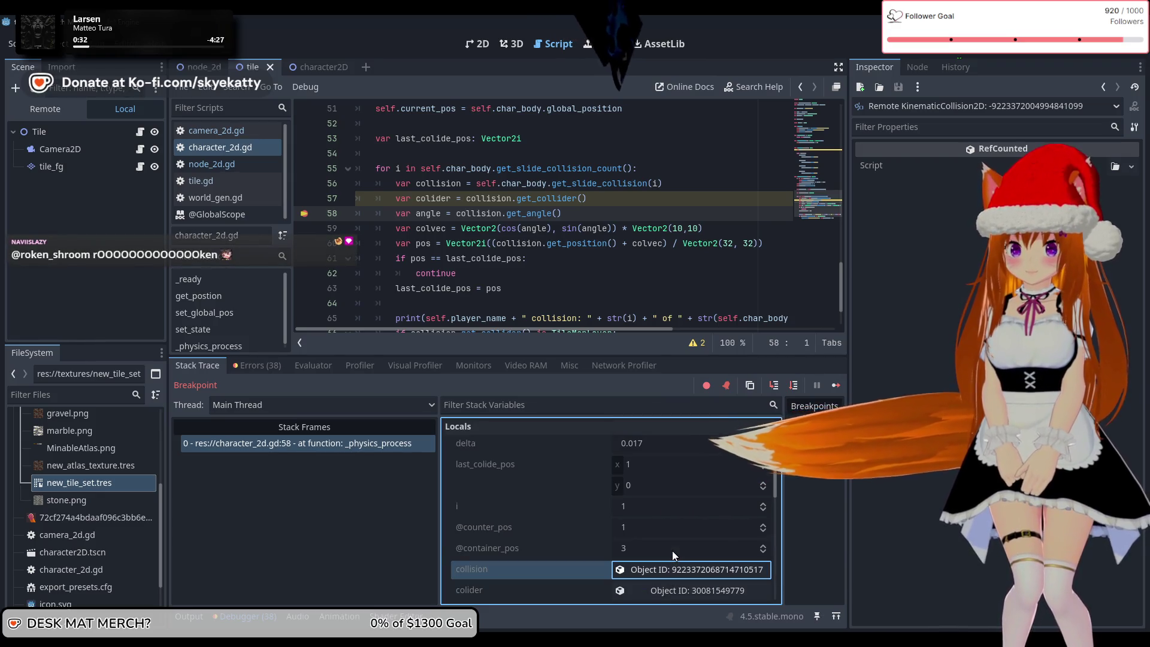
scroll(671, 551, down, 1)
scroll(670, 556, down, 1)
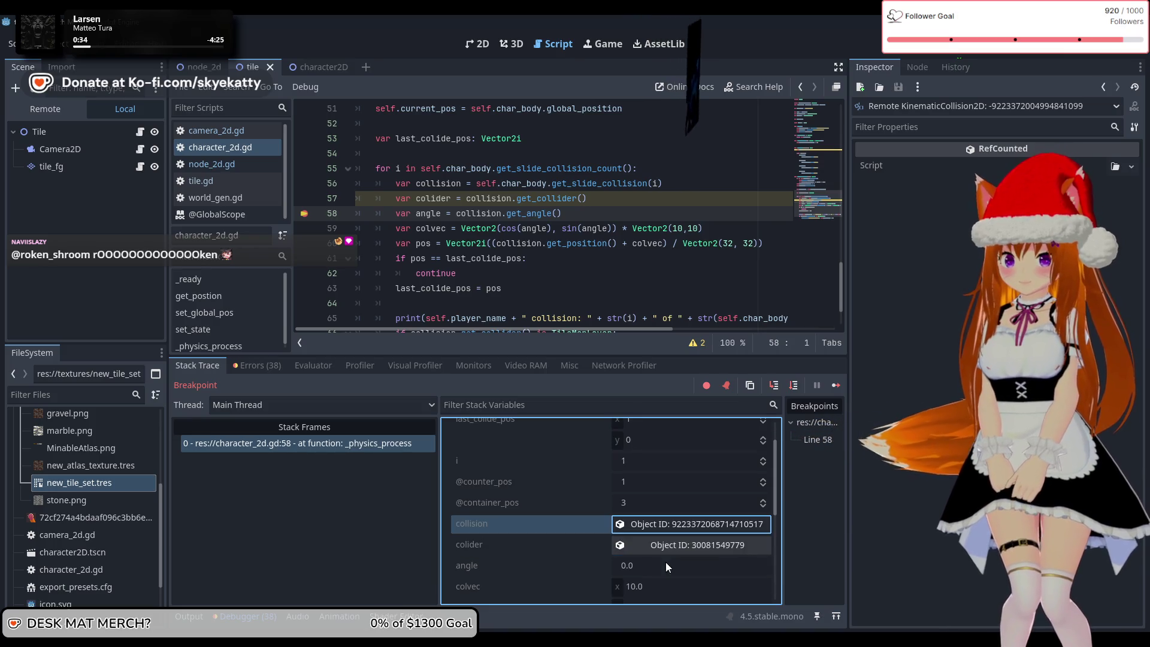
scroll(670, 554, down, 1)
click(674, 527)
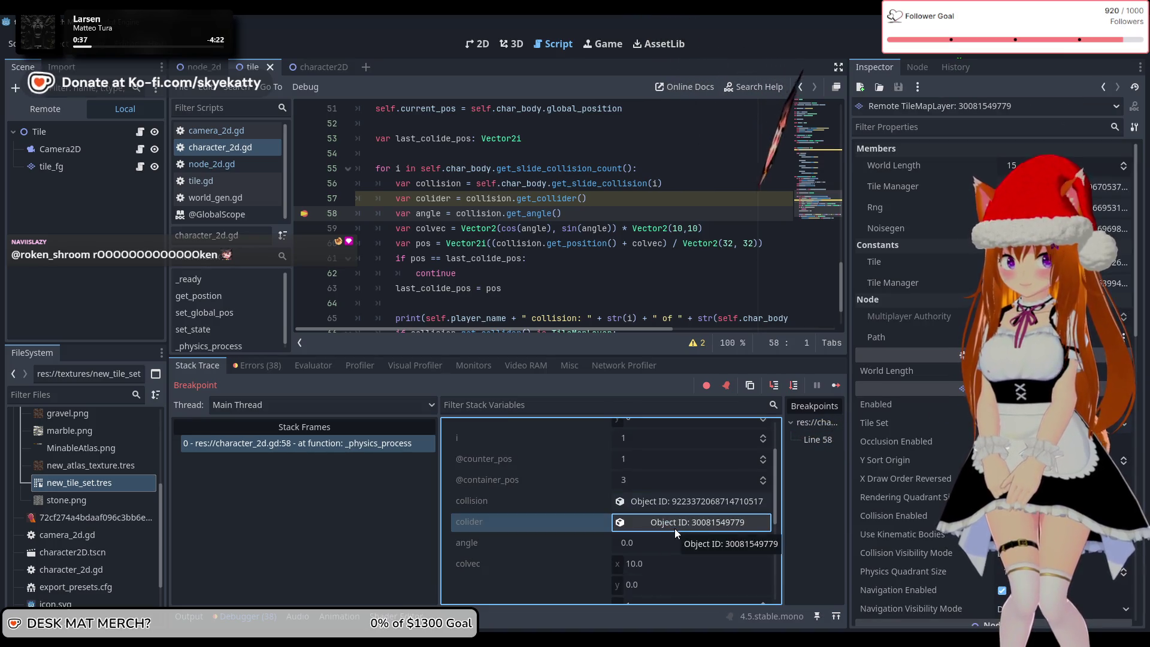
- Re-inspect the collision object and read the Locals: angle 0.0, colvec (10, 0), pos (1, 0)
mouse_move(904, 463)
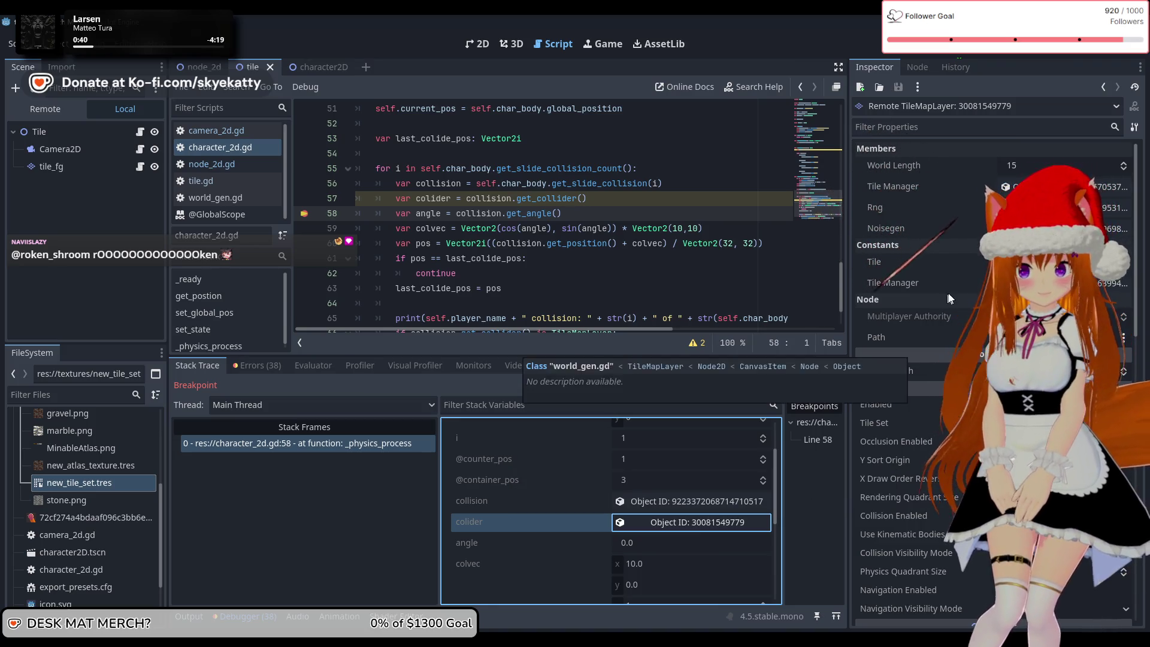
click(670, 505)
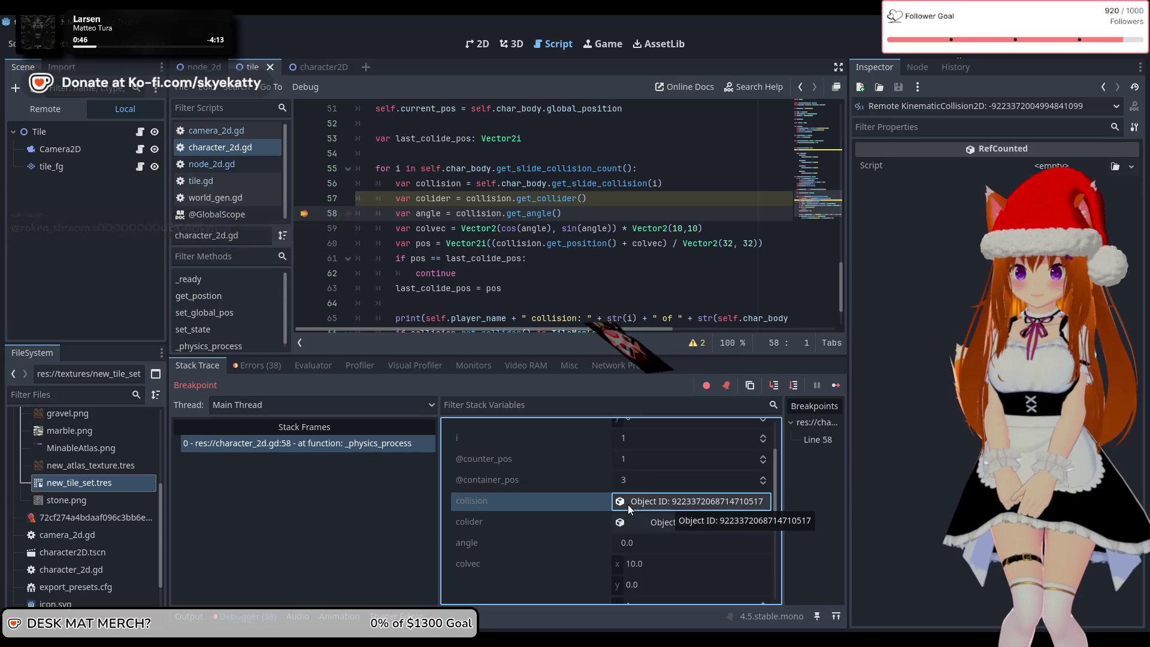
scroll(605, 500, up, 3)
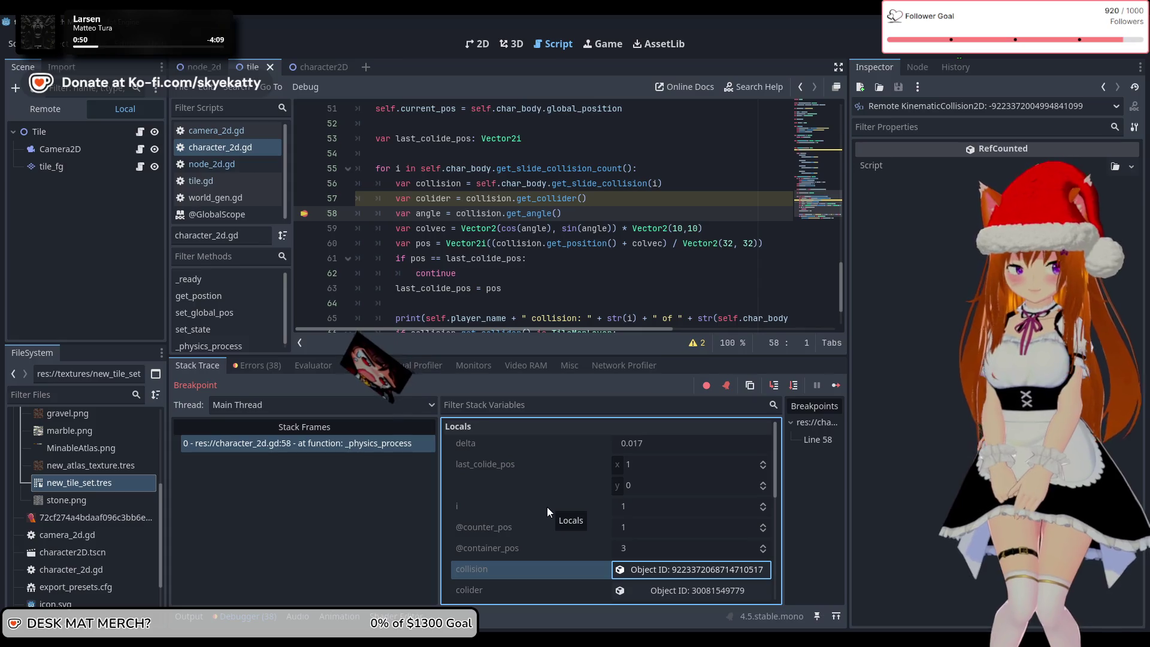
scroll(537, 529, down, 1)
scroll(539, 521, down, 2)
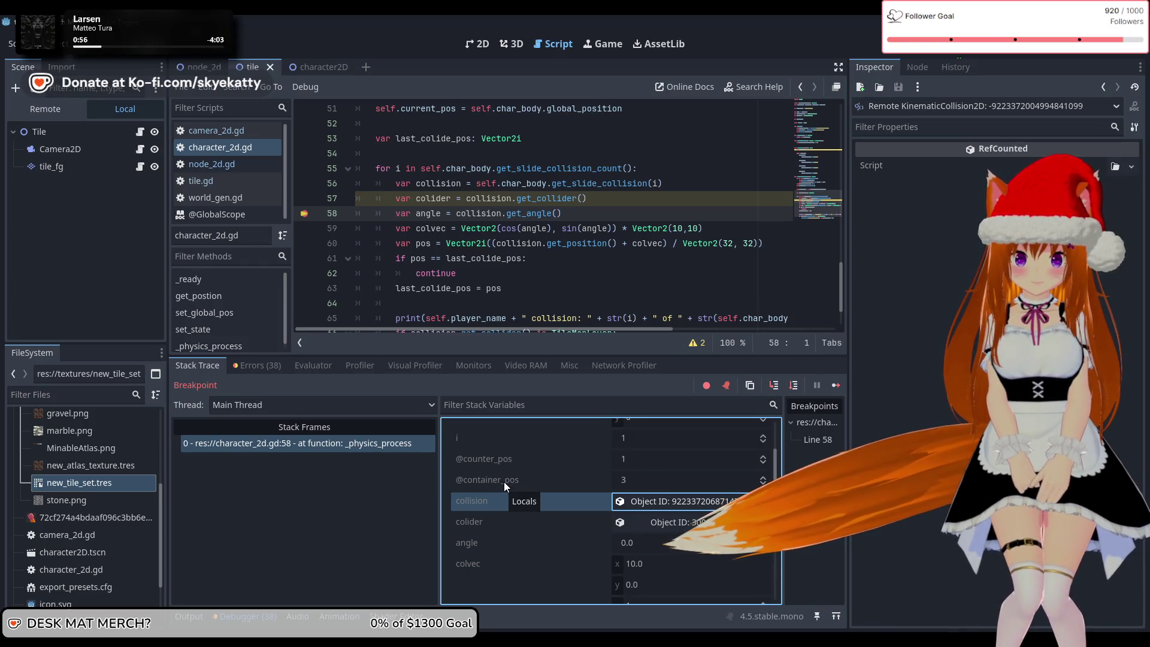
scroll(504, 482, up, 2)
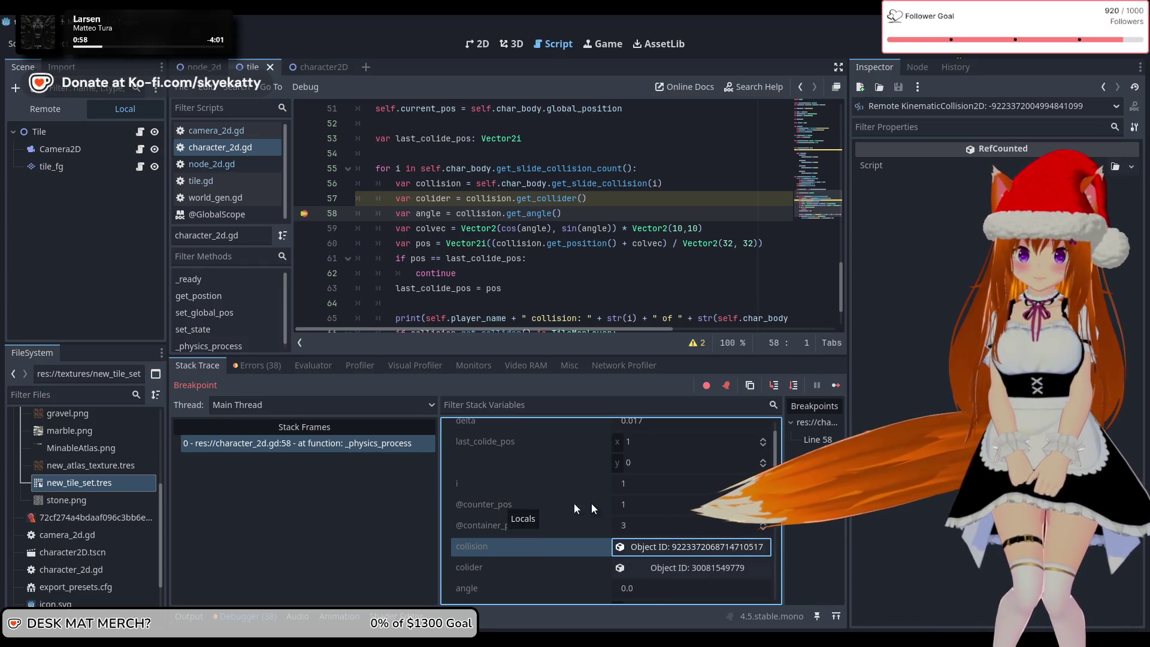
scroll(599, 503, down, 6)
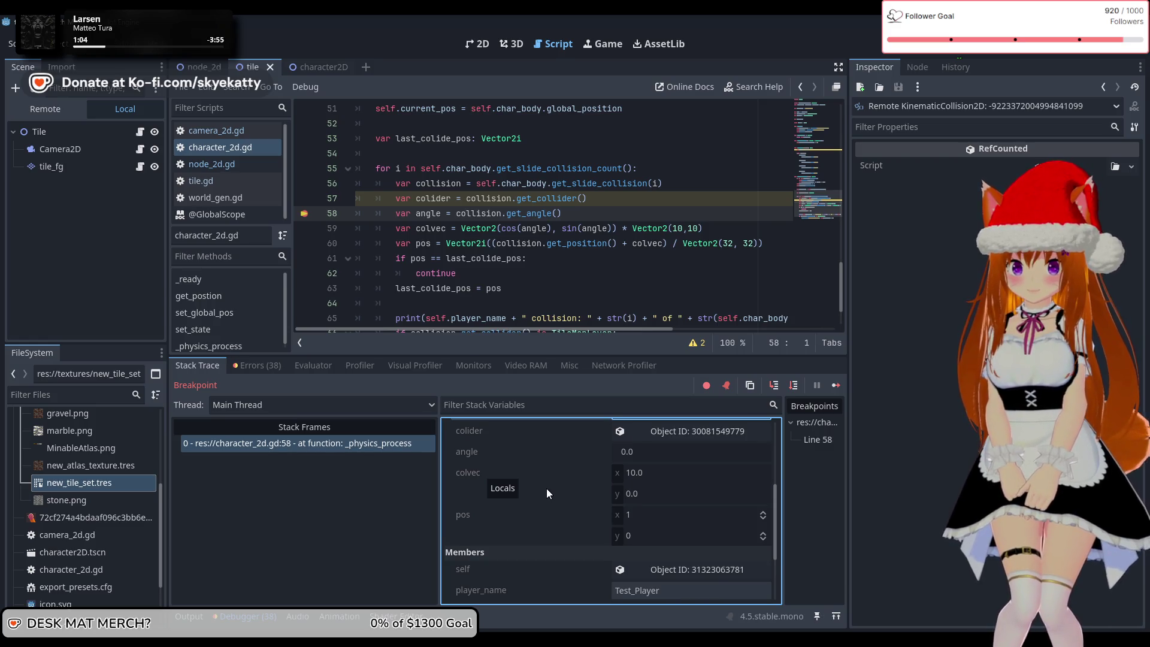
scroll(546, 488, down, 1)
scroll(546, 488, up, 2)
scroll(548, 488, down, 3)
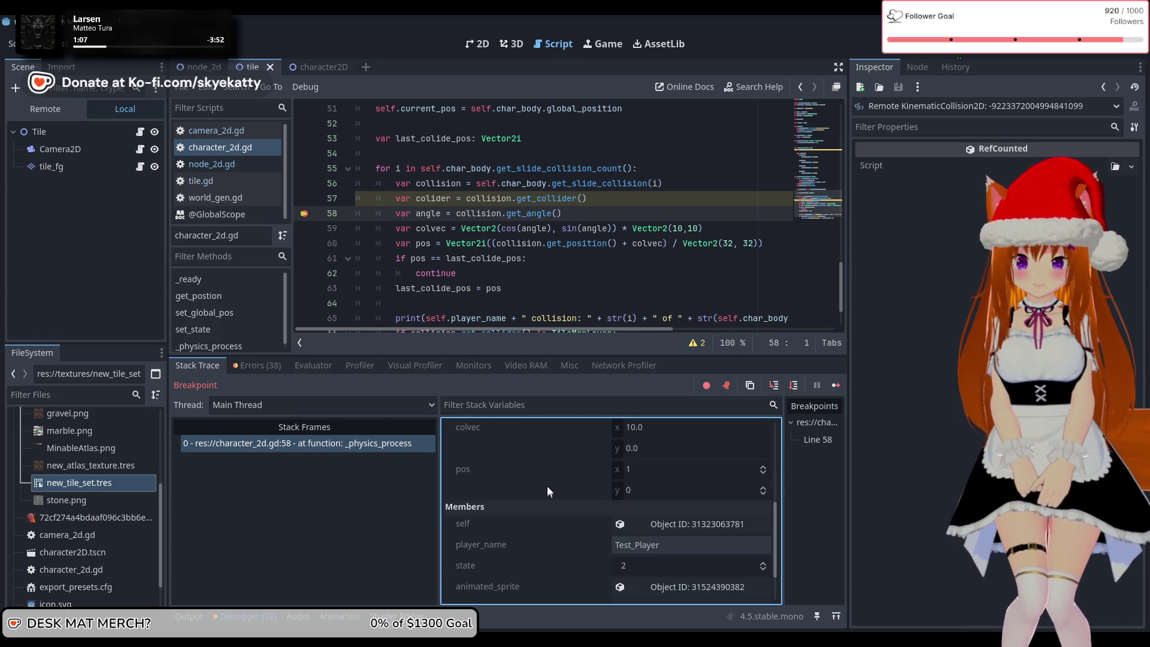
scroll(548, 485, up, 2)
scroll(546, 485, down, 3)
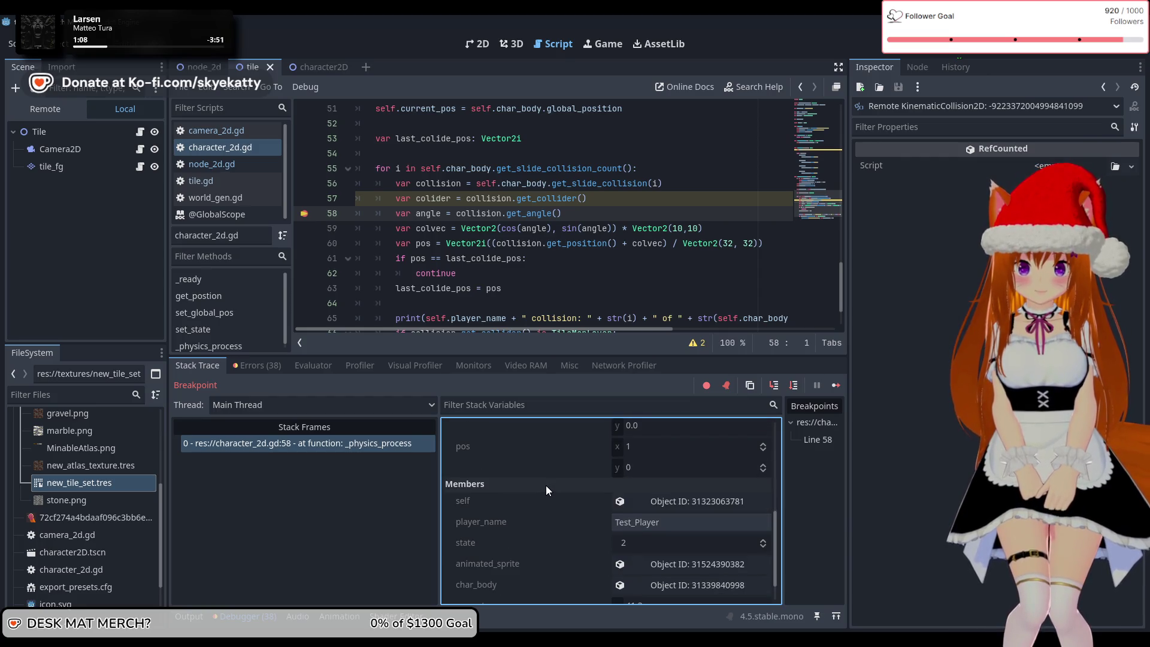
scroll(545, 484, up, 4)
scroll(546, 483, up, 3)
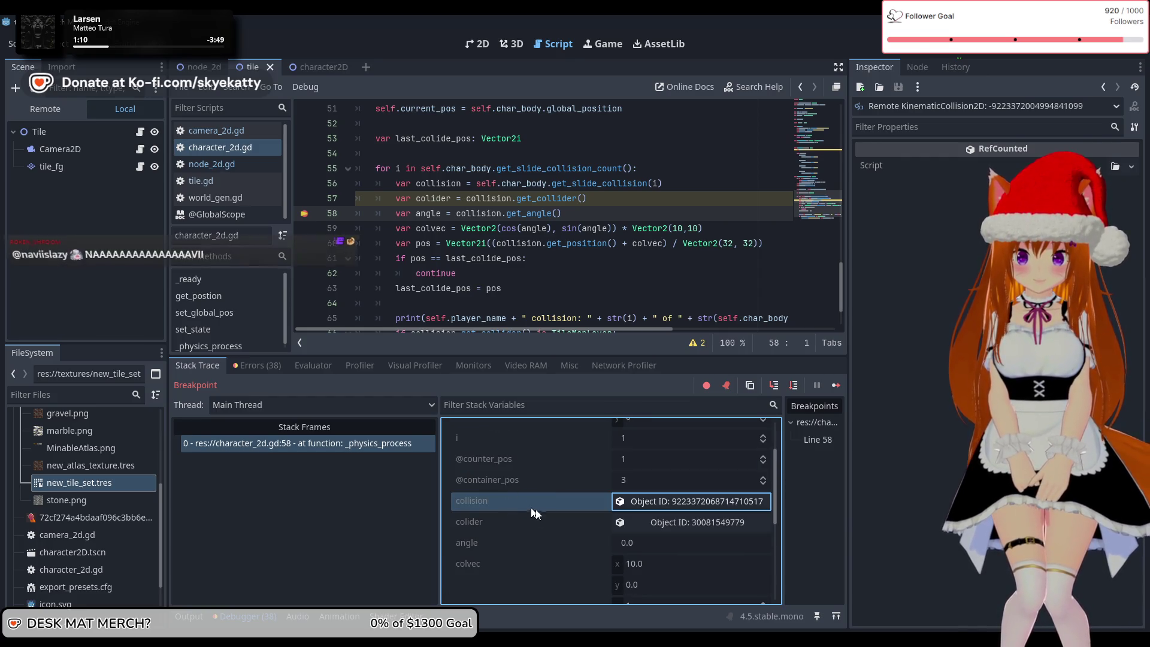
click(663, 523)
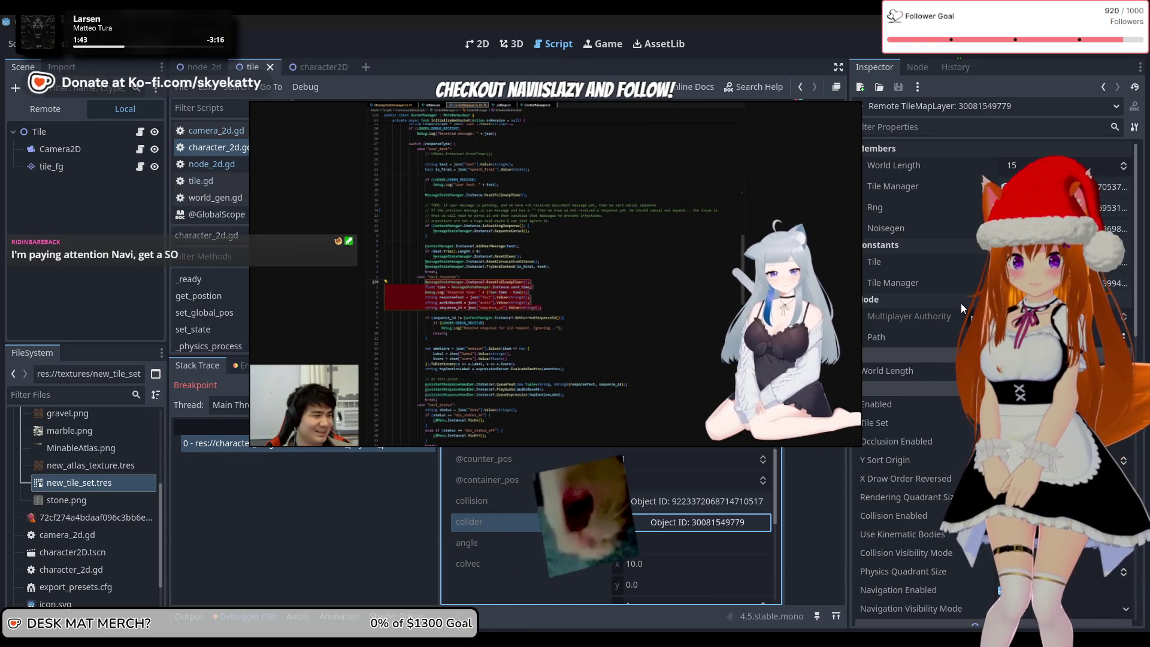
- Scroll through the Remote TileMapLayer properties, then inspect the Remote GDScript in its Tile constant
scroll(958, 307, down, 4)
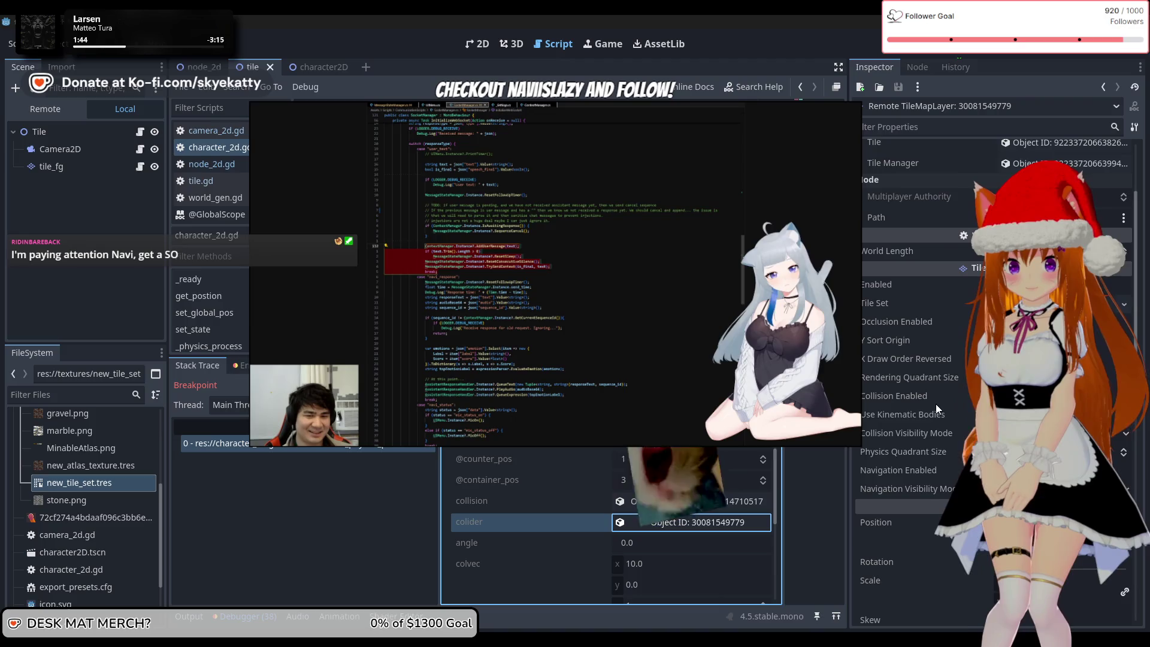
scroll(937, 419, down, 5)
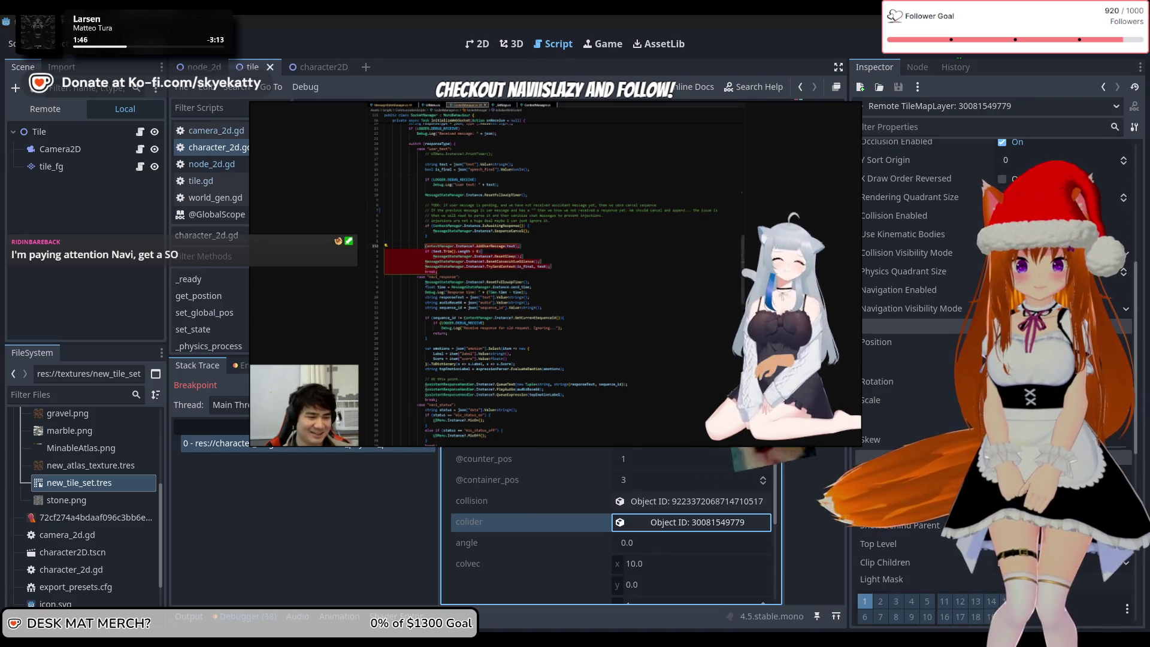
scroll(889, 450, down, 8)
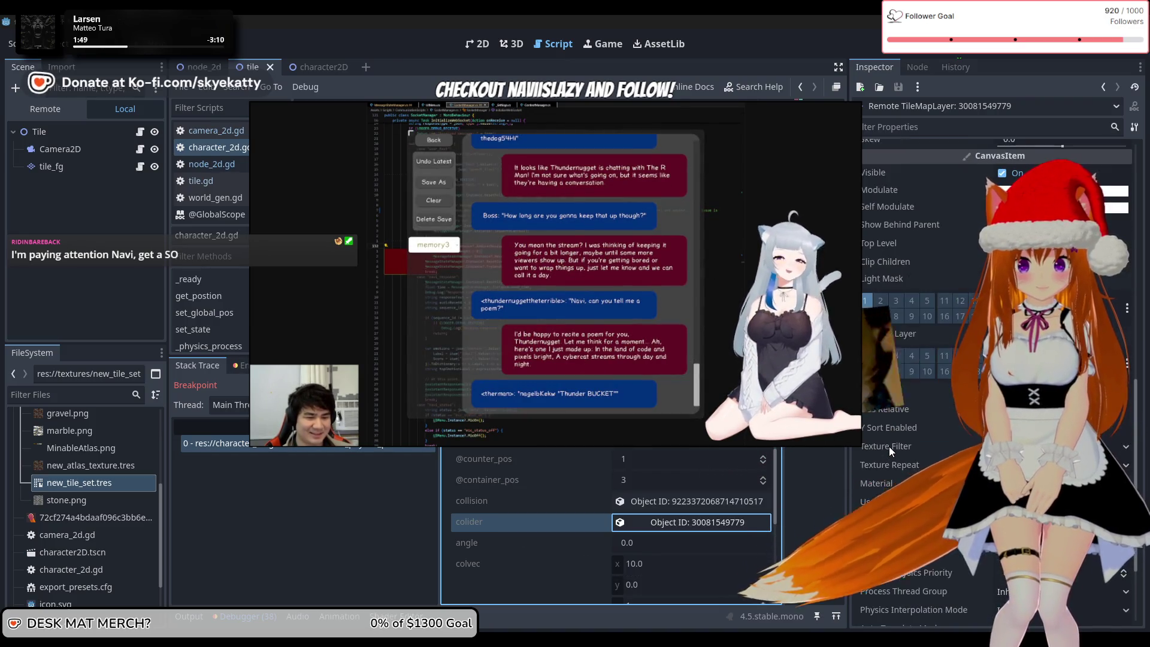
scroll(889, 447, down, 4)
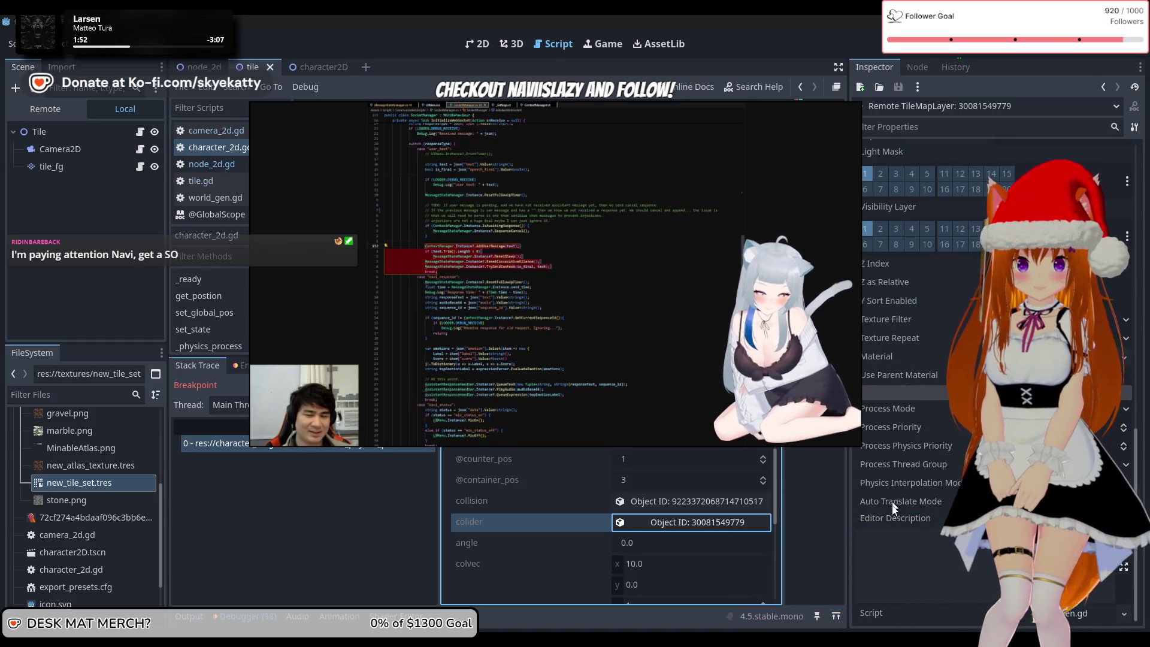
scroll(899, 479, up, 2)
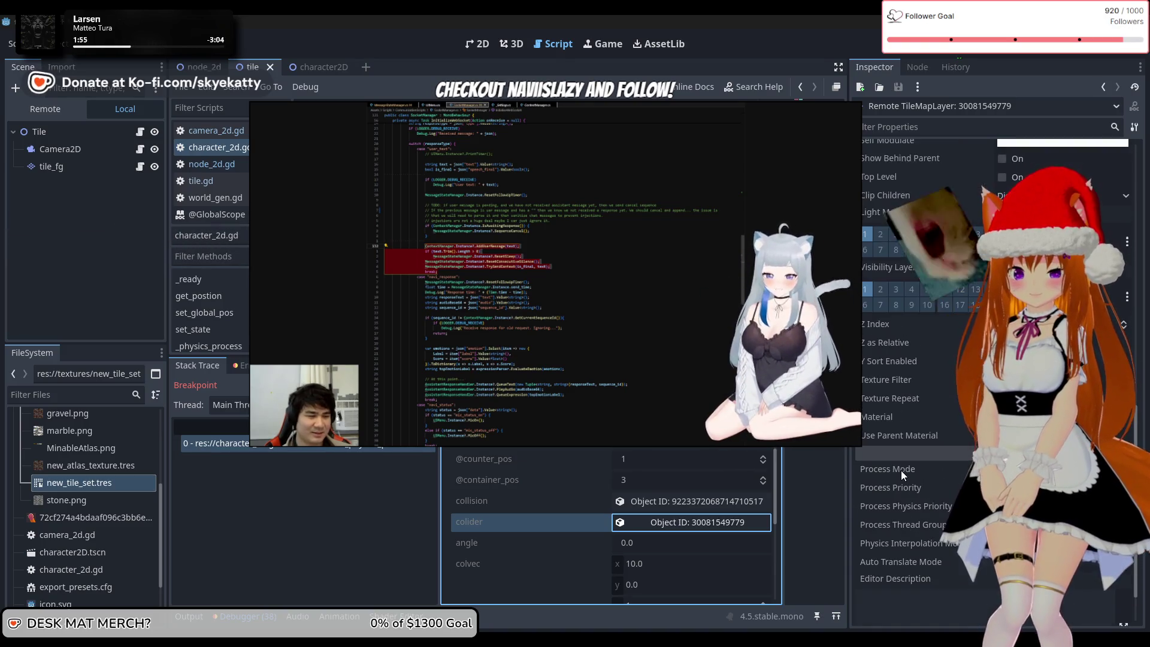
scroll(901, 470, up, 15)
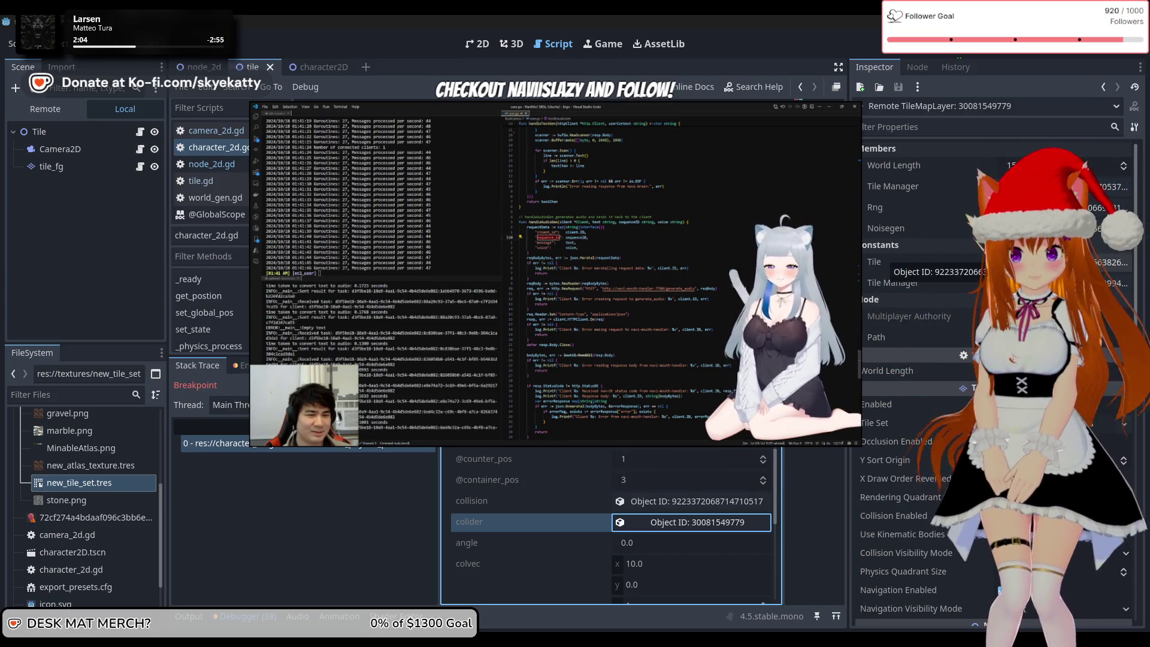
click(1114, 261)
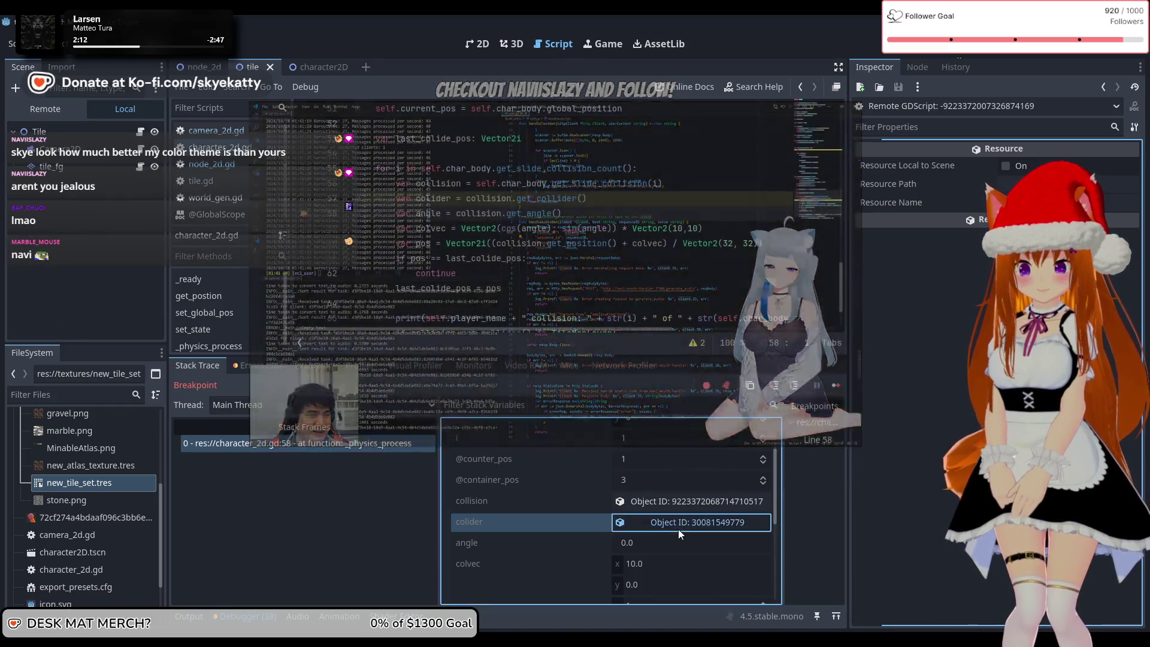
- Return to the collided tile layer and clear the line 56 breakpoint
click(676, 527)
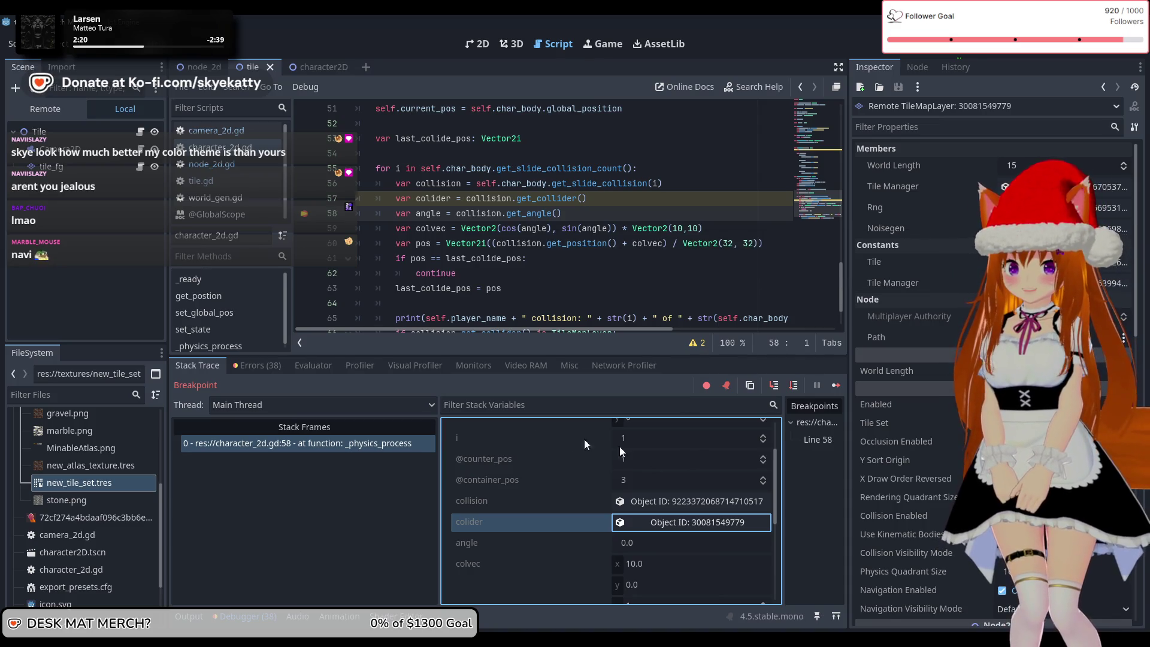
scroll(649, 462, up, 3)
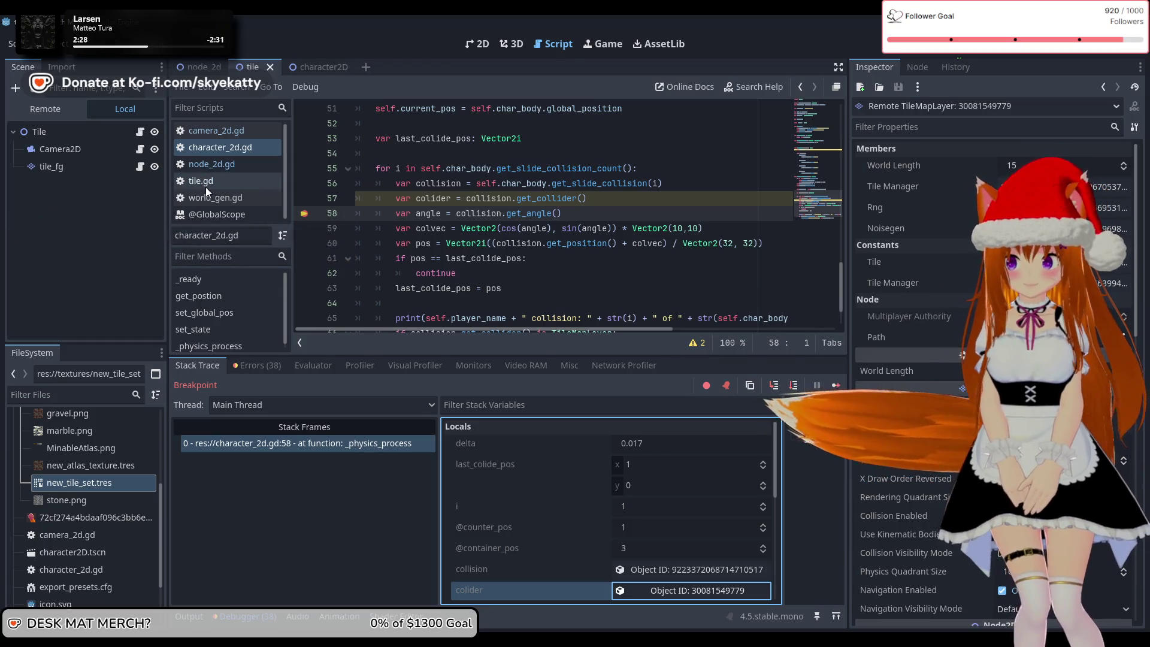
click(305, 183)
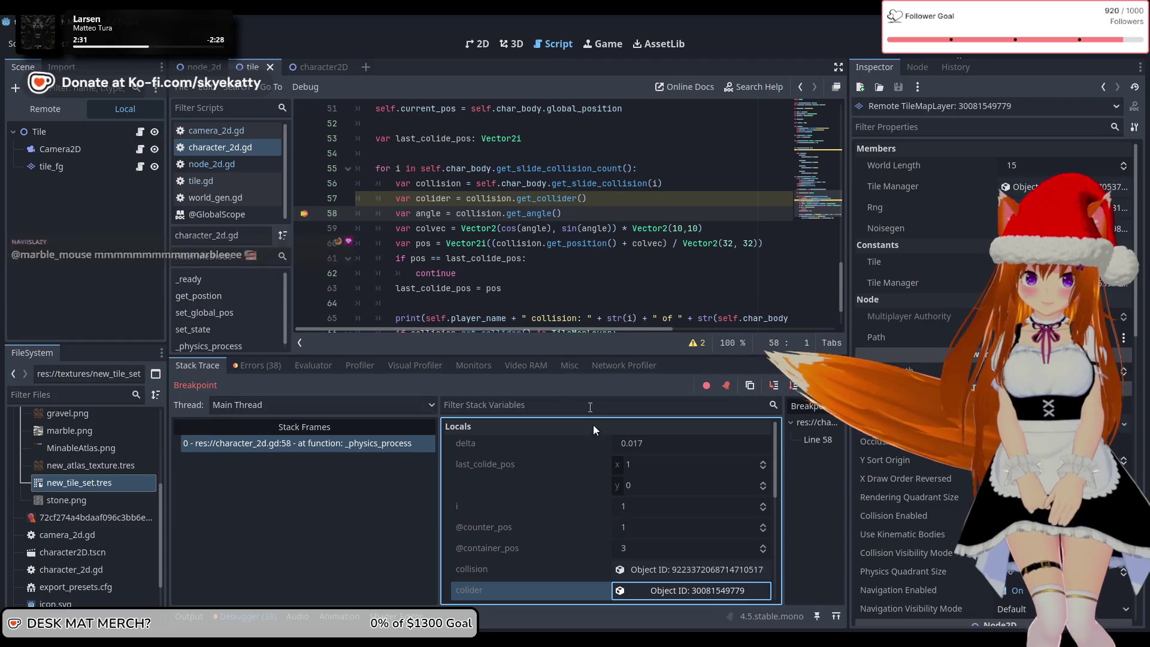
- Review the collided TileMapLayer's members, including World Length 15, in the Locals and Inspector
scroll(584, 474, down, 3)
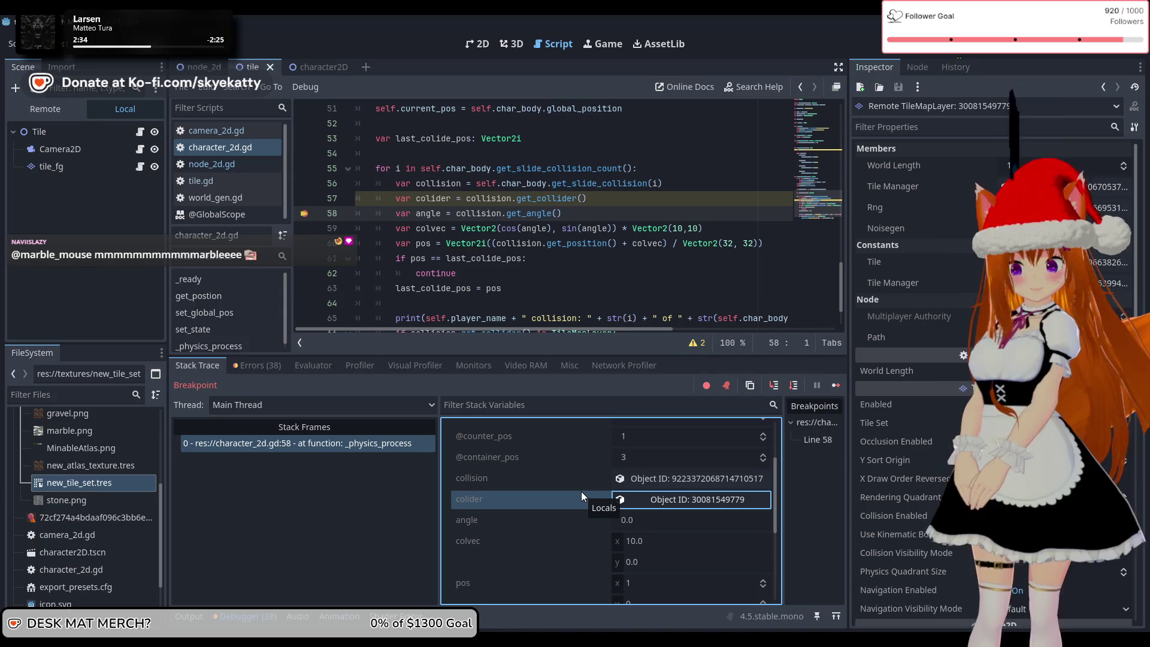
scroll(911, 419, down, 3)
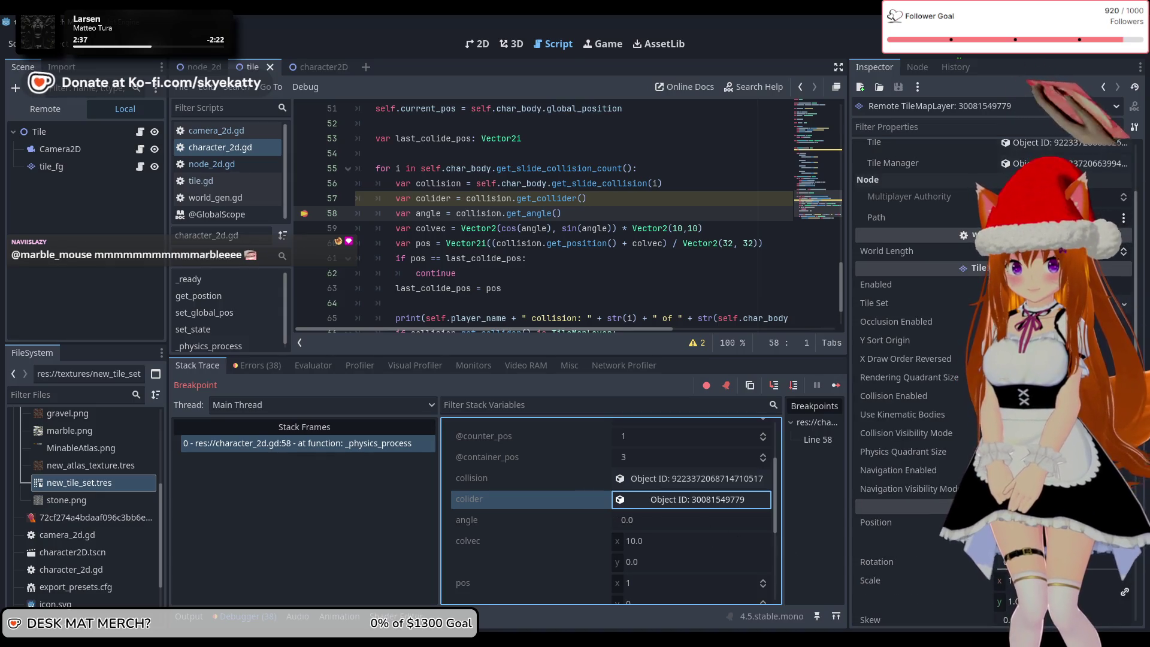
scroll(972, 462, up, 3)
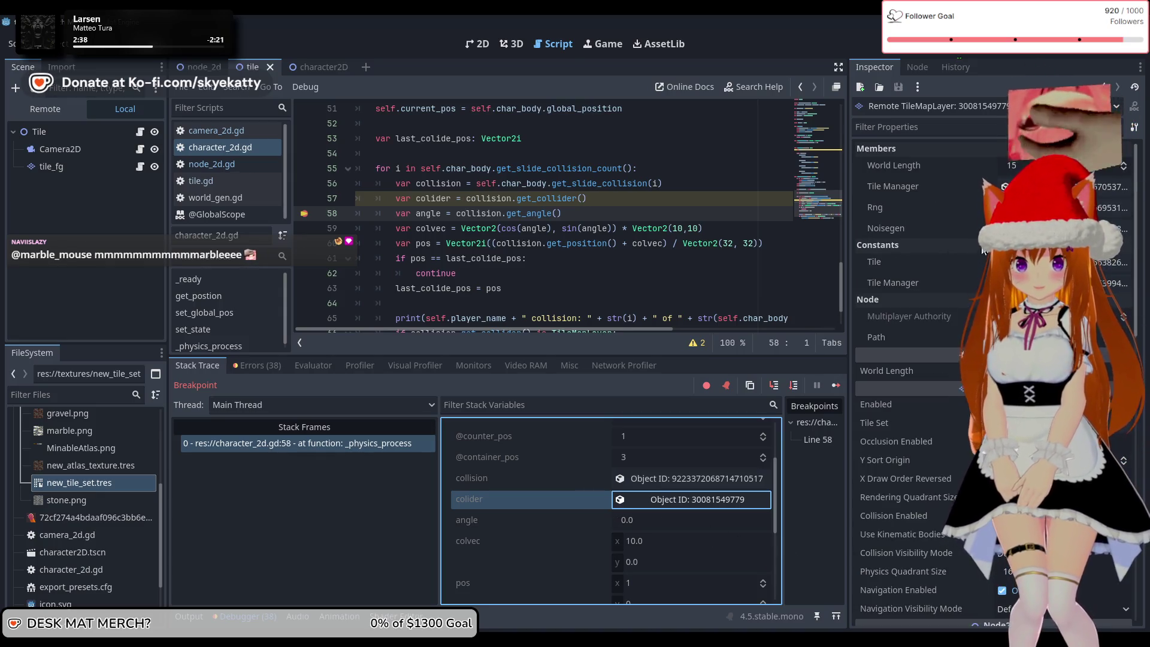
scroll(962, 352, down, 3)
scroll(911, 359, down, 6)
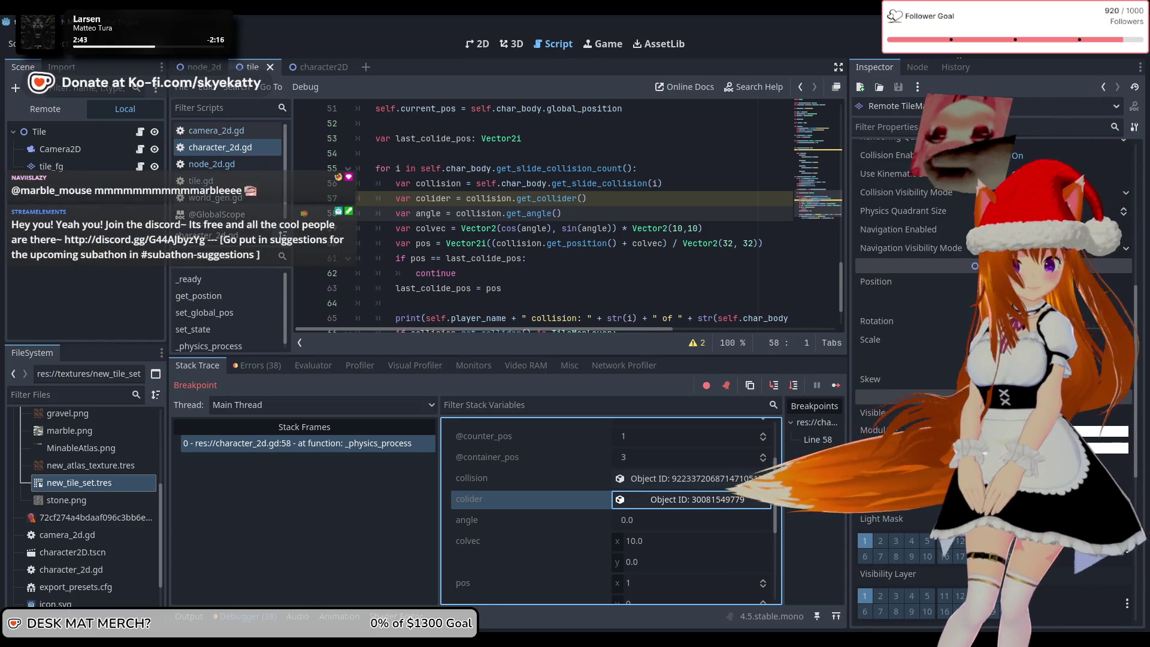
scroll(994, 359, down, 3)
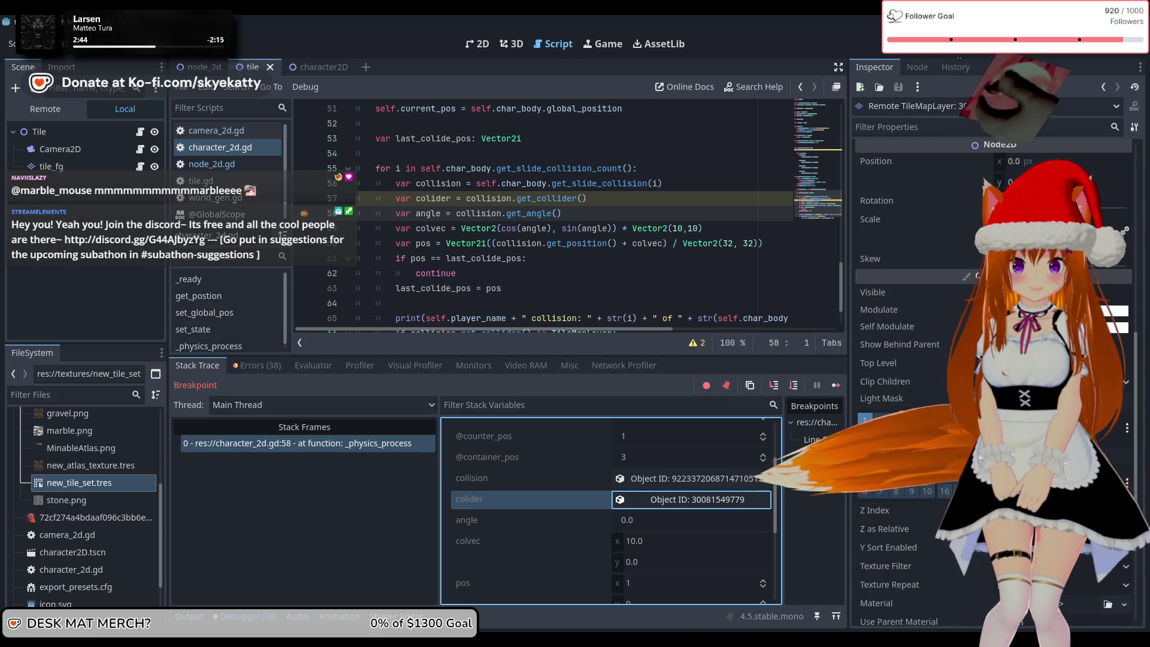
scroll(907, 333, down, 5)
scroll(910, 360, down, 2)
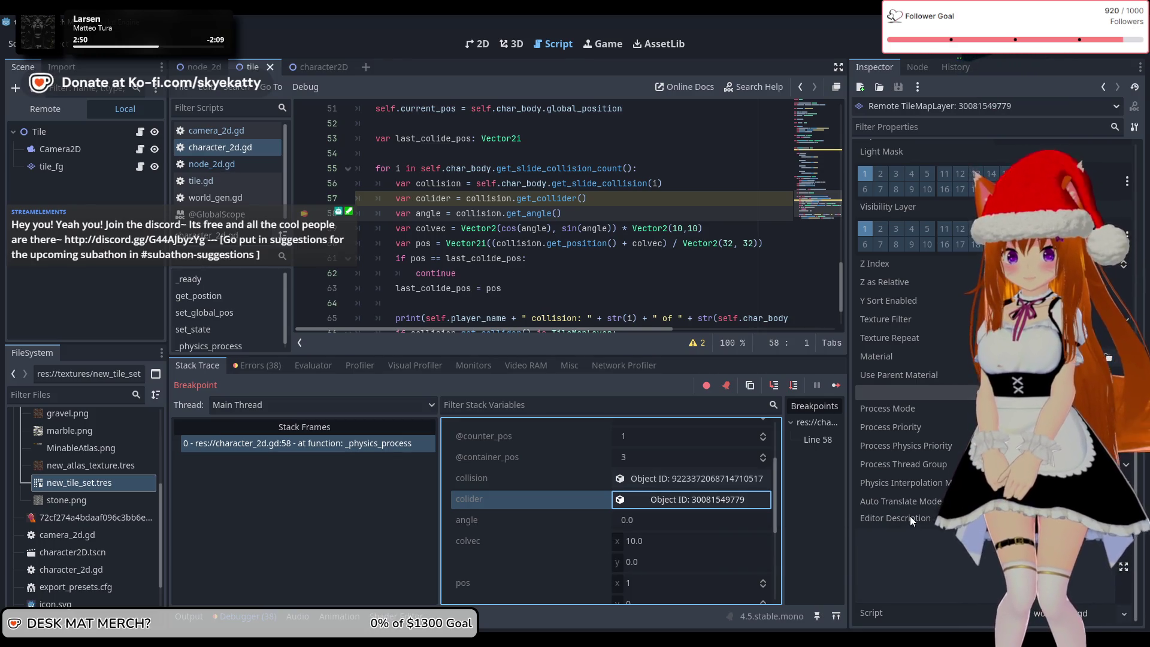
scroll(911, 509, up, 2)
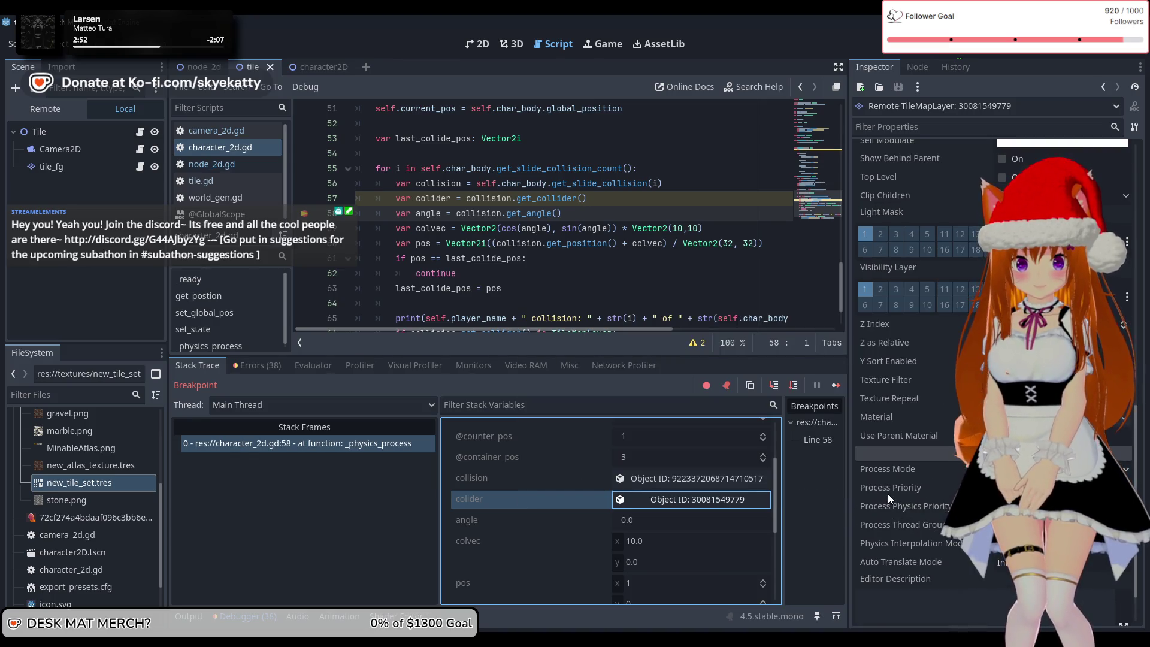
scroll(888, 494, up, 5)
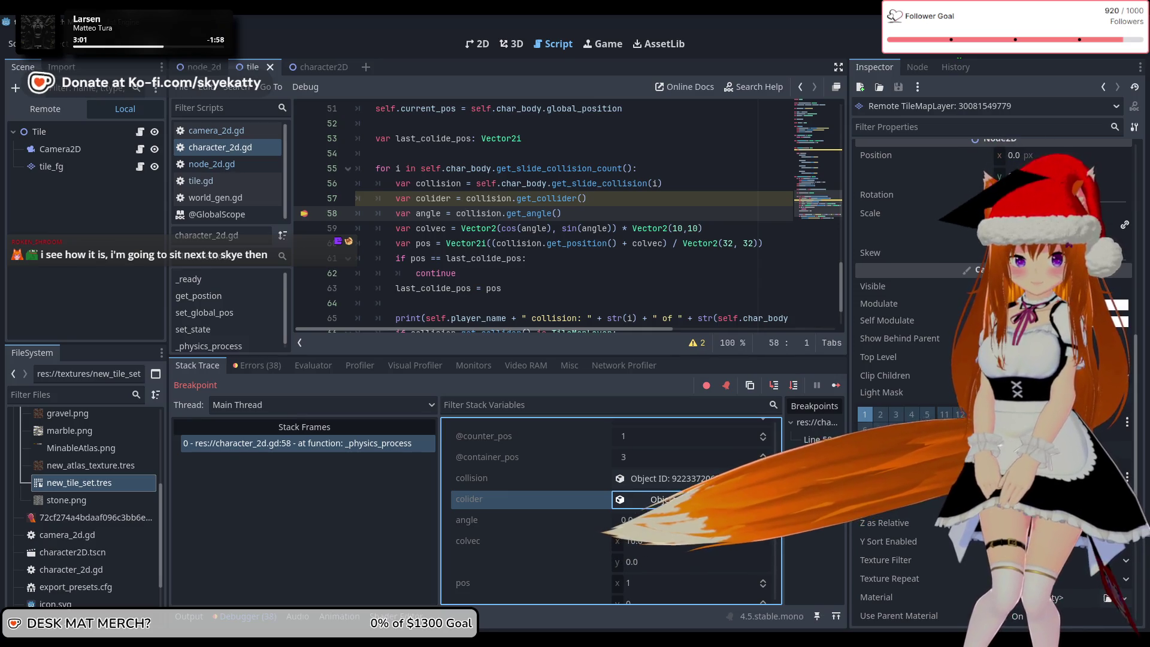
scroll(888, 493, up, 4)
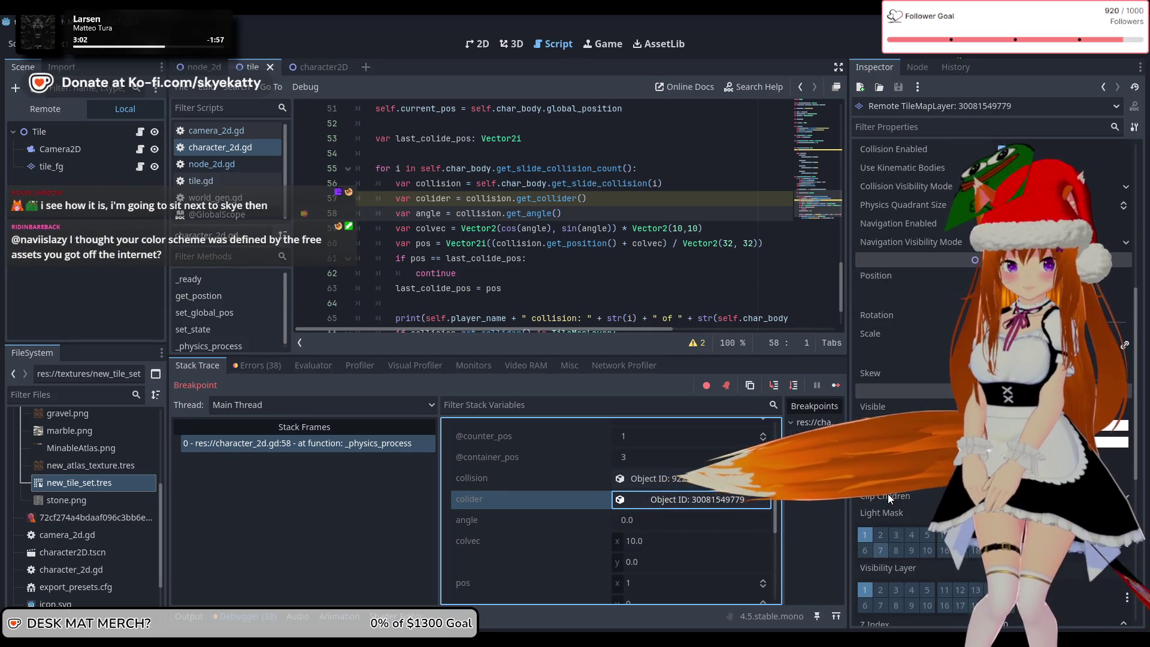
scroll(888, 495, up, 10)
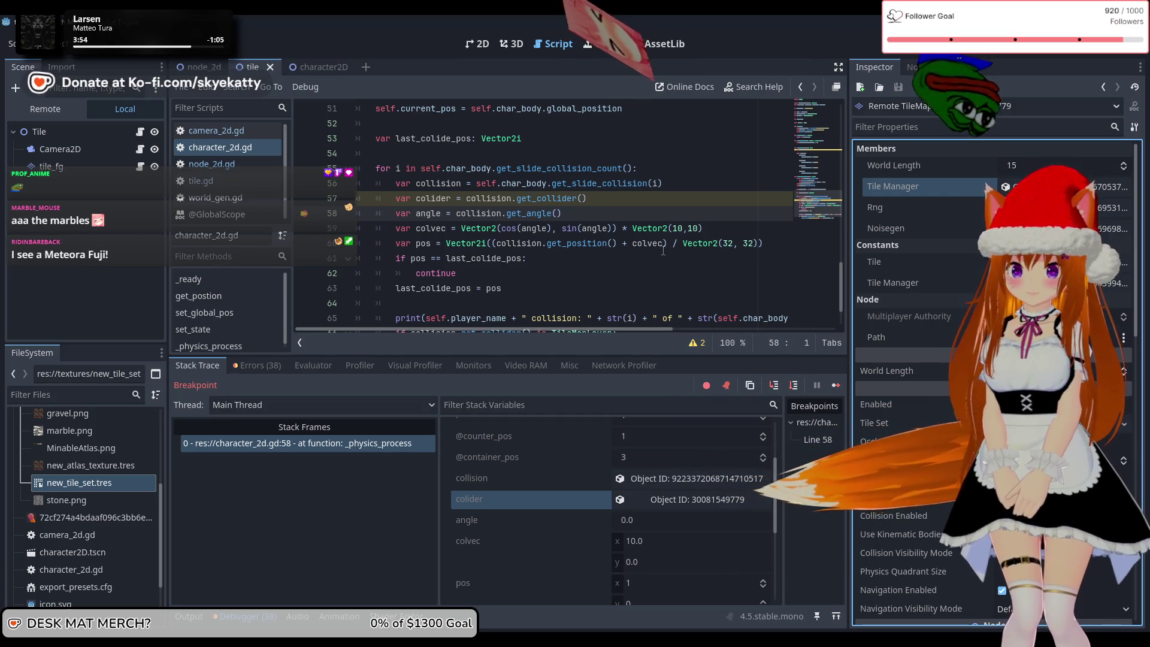
- Delete '+ colvec' and the Vector2i( wrapper from line 60
drag(663, 251, 630, 252)
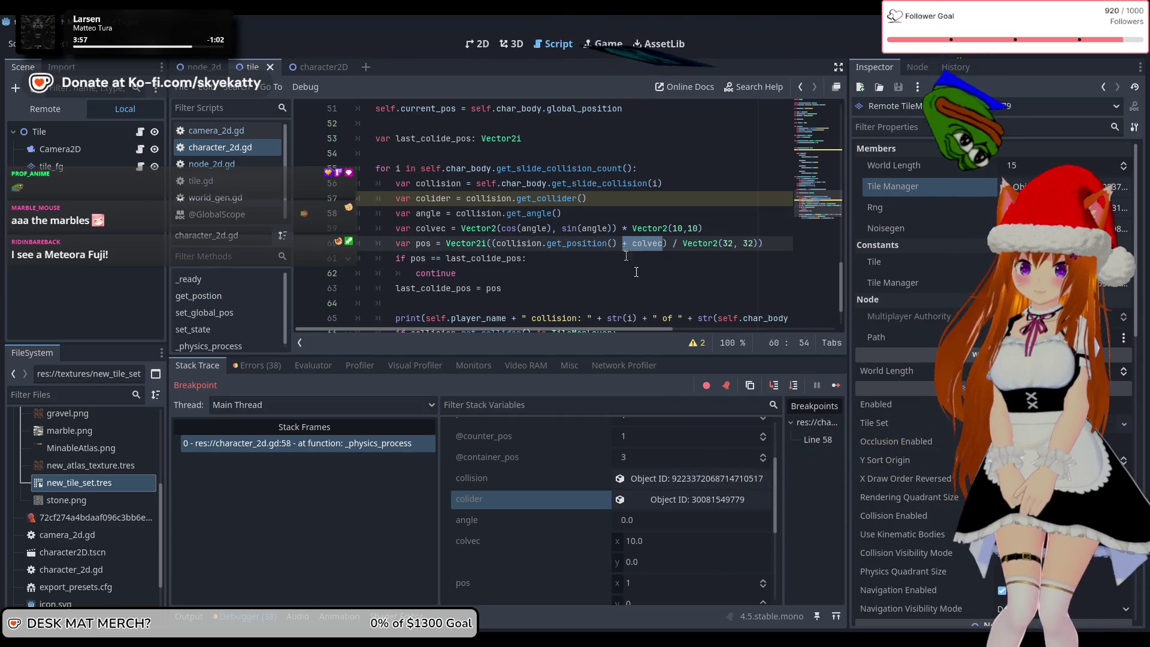
text())
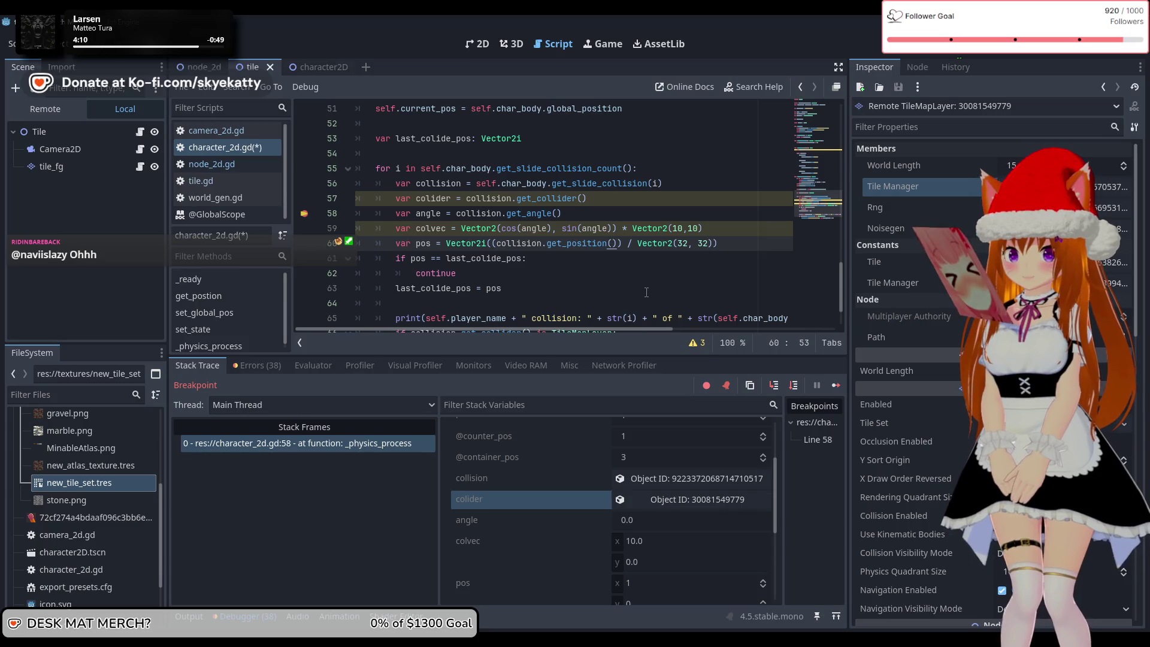
click(492, 245)
text(round)
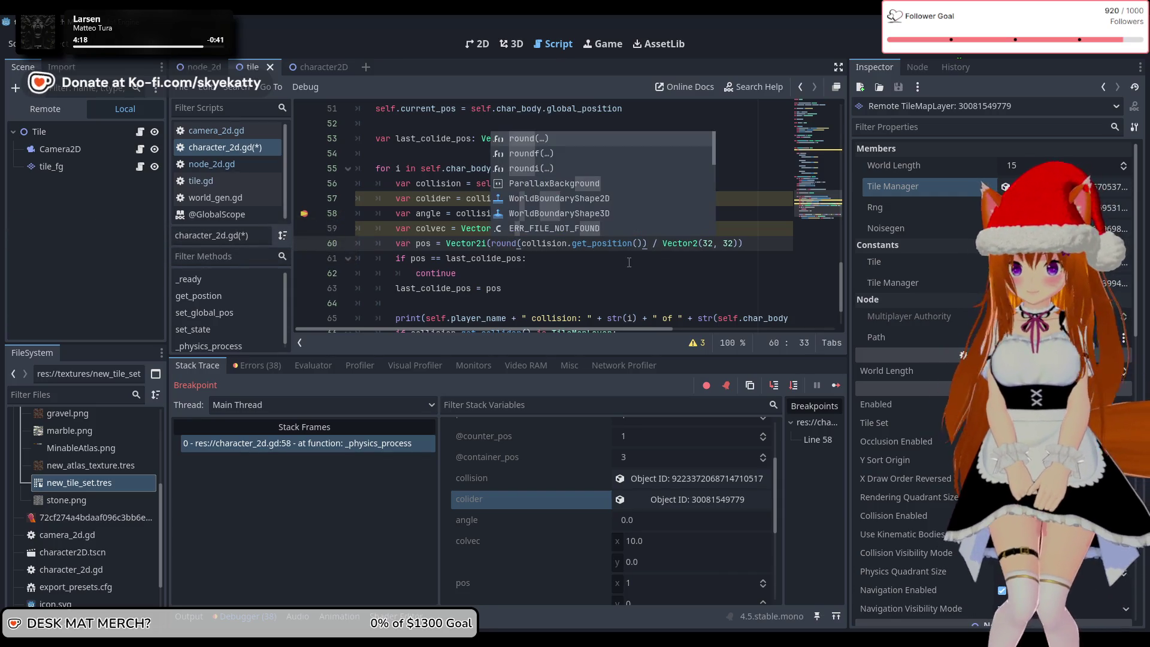
key(BackSpace)
key(BackSpace)
key(BackSpace)
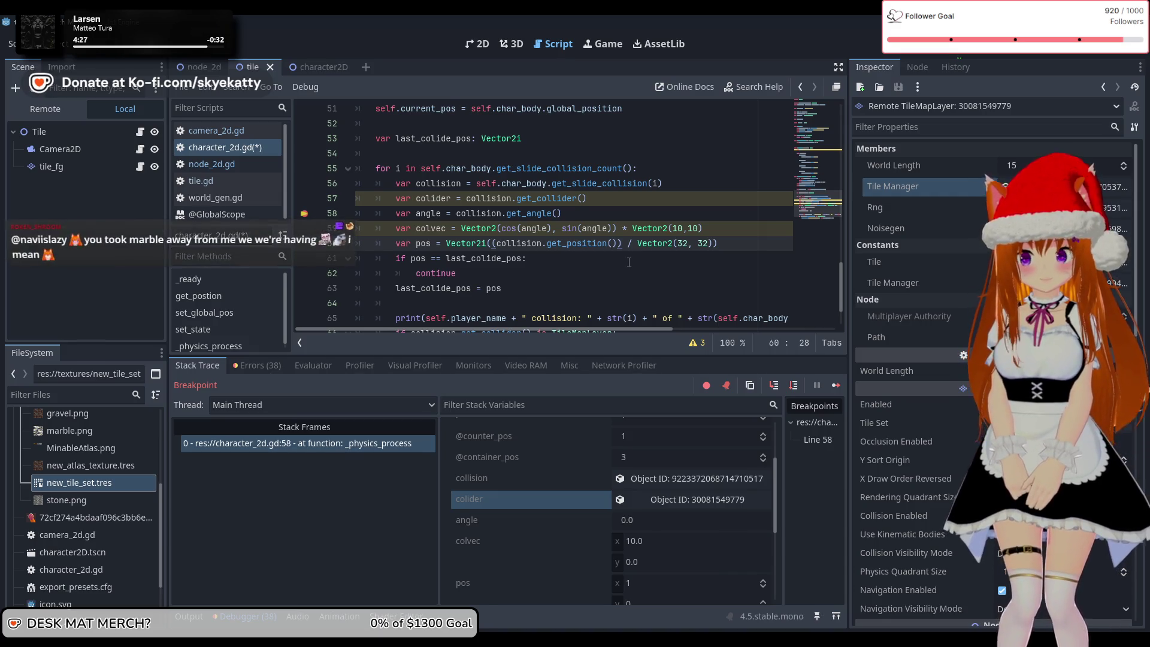
key(BackSpace)
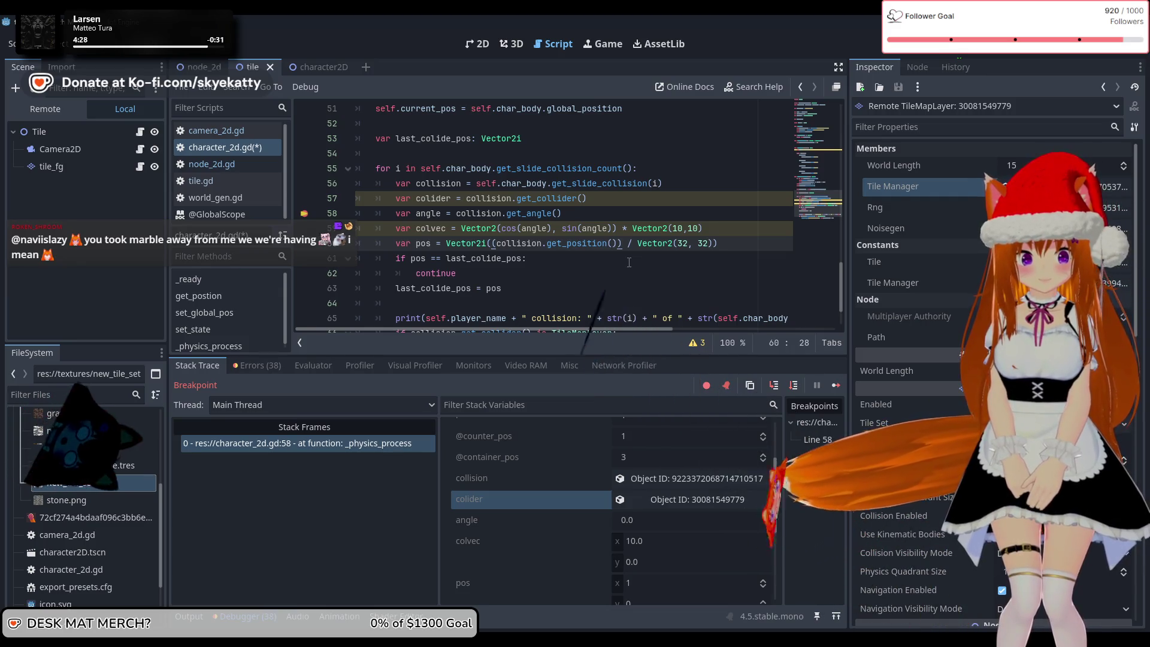
key(BackSpace)
key(BackSpace)
key(BackSpace)
key(Right)
key(Right)
key(Right)
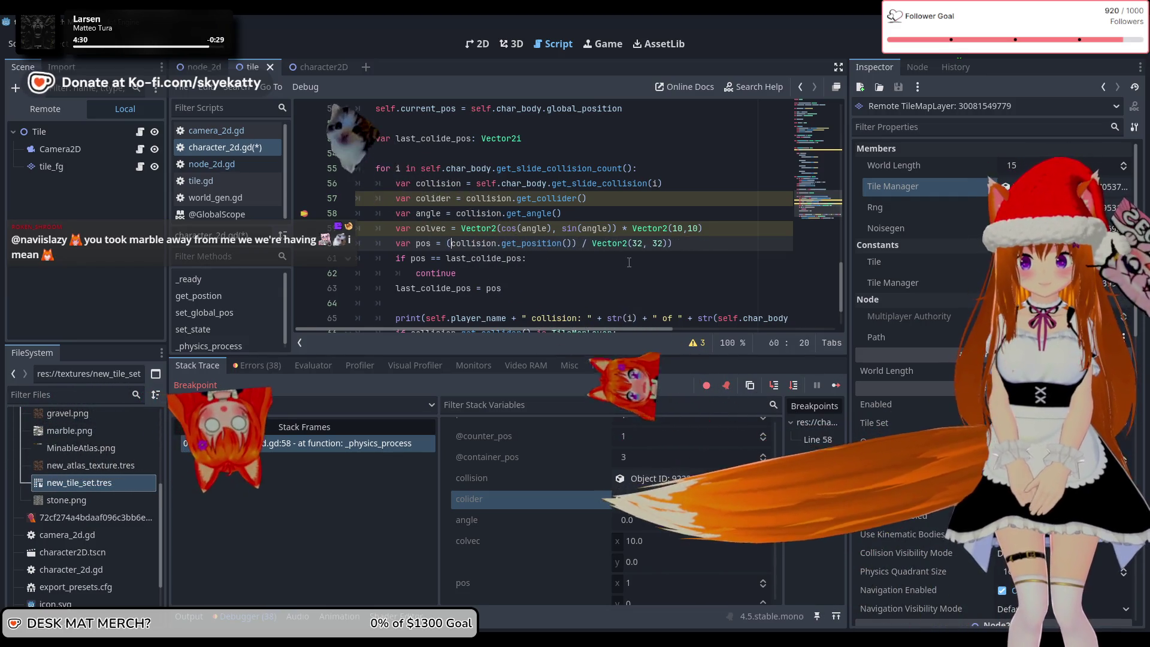
- Remove the leftover parentheses so line 60 reads collision.get_position() / Vector2(32, 32)
key(Down)
key(Home)
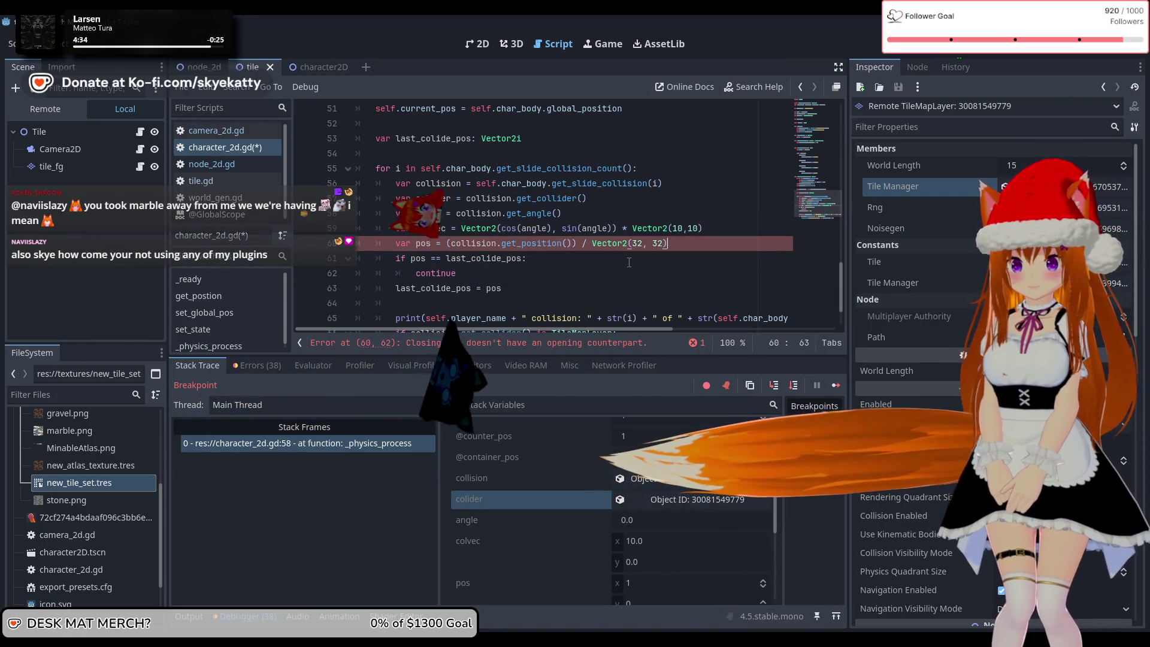
key(Left)
key(BackSpace)
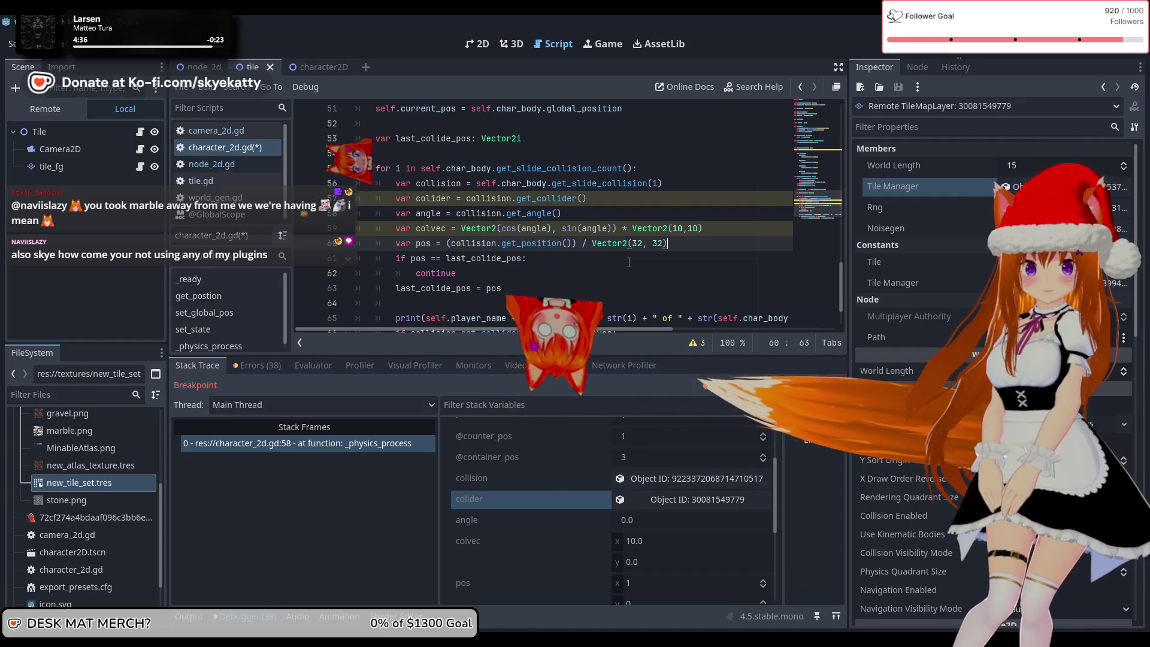
key(Left)
key(Left)
key(Left)
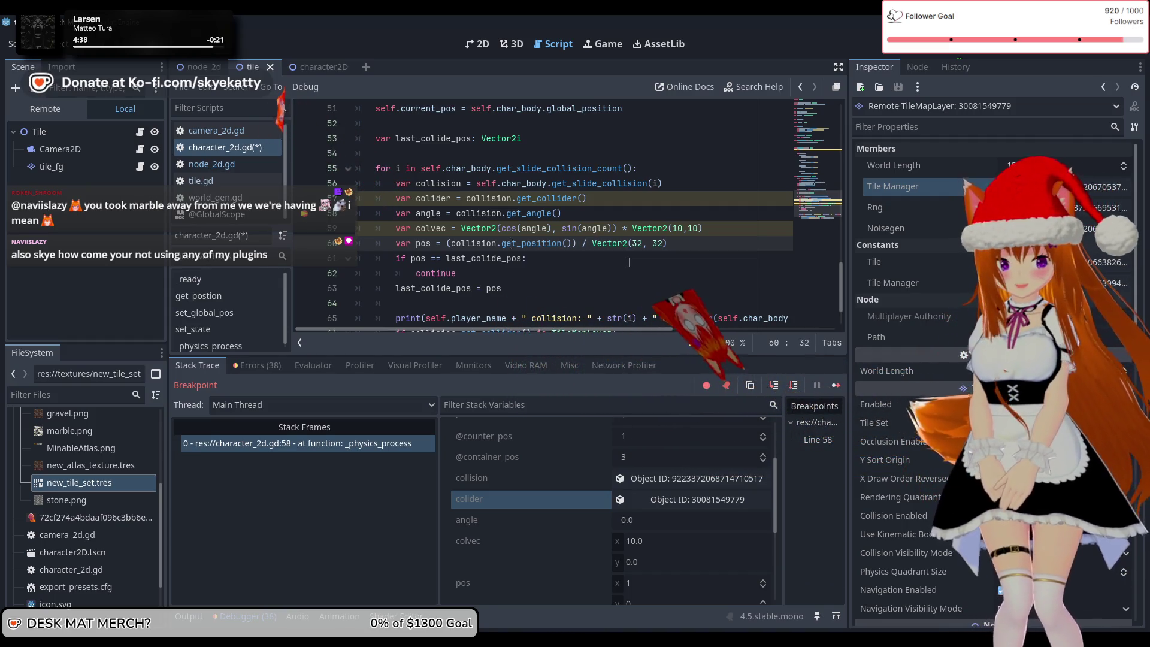
key(Left)
key(Left)
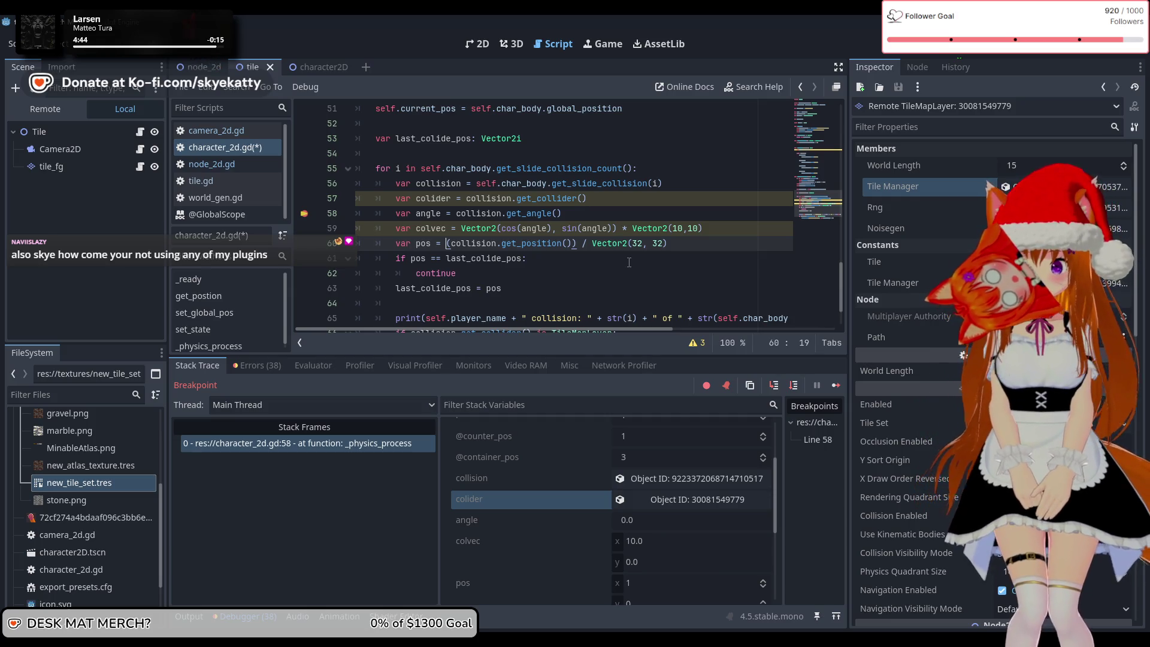
key(Right)
key(Right)
key(Right)
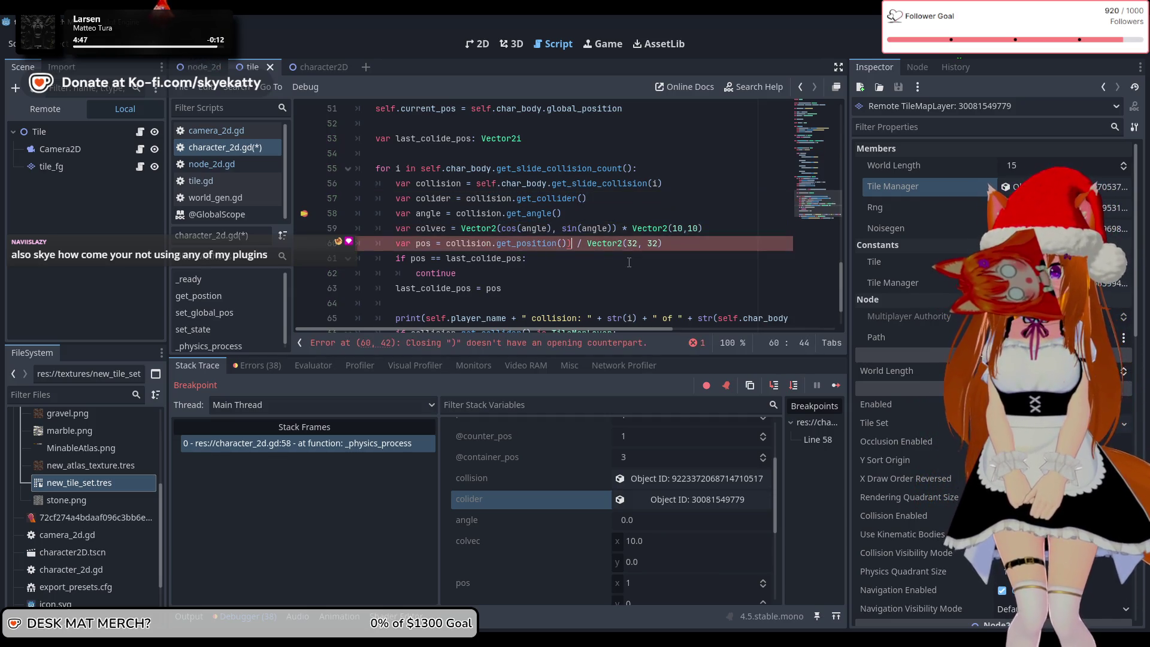
key(BackSpace)
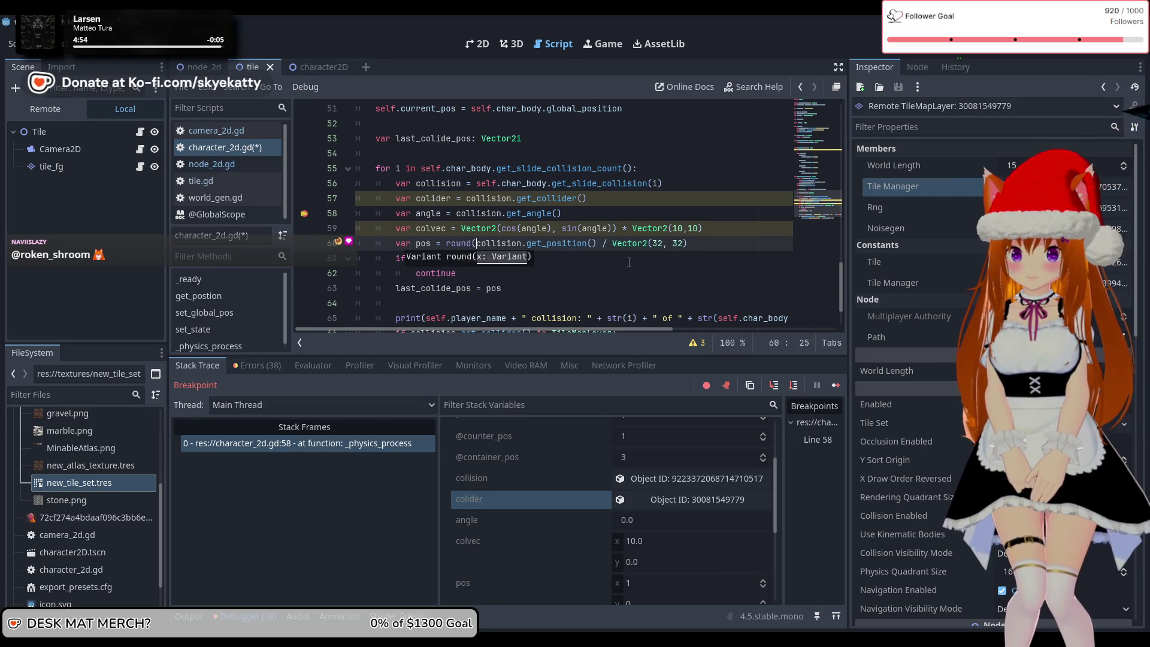
text(Vector)
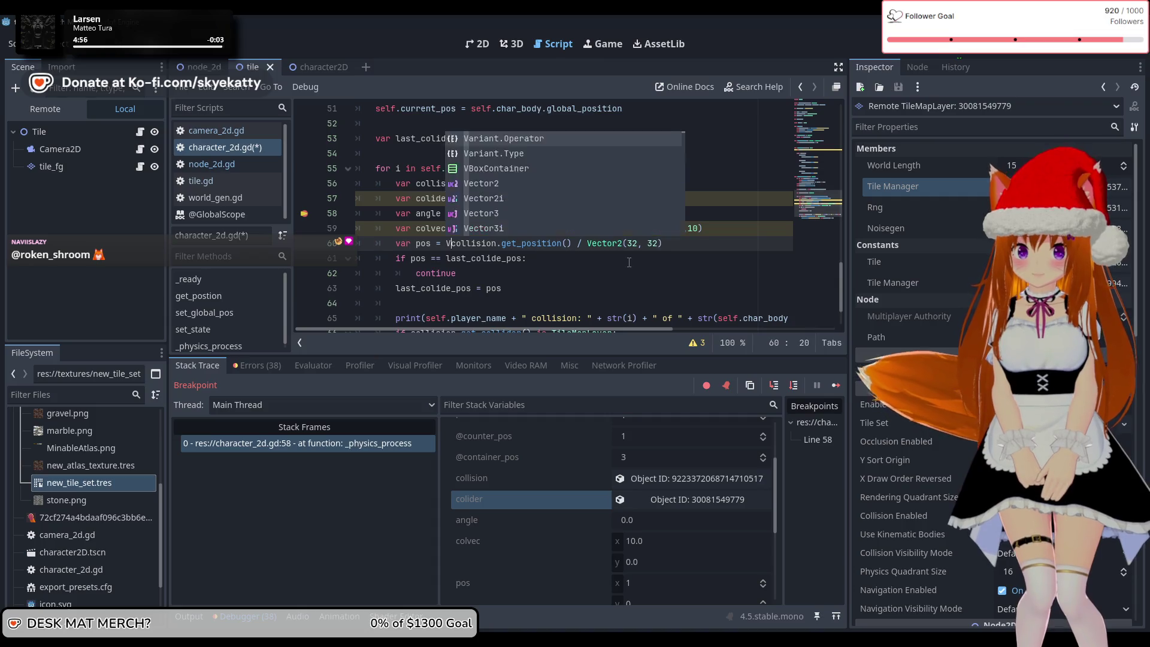
text(2.rou)
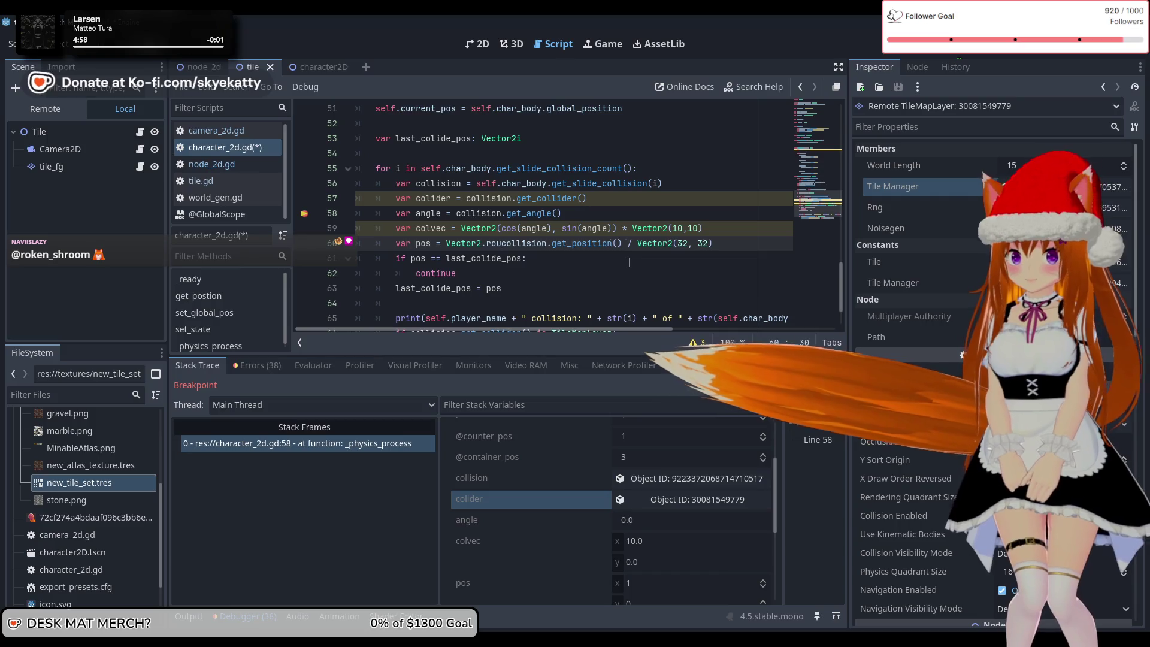
key(BackSpace)
key(BackSpace)
key(BackSpace)
text(Math)
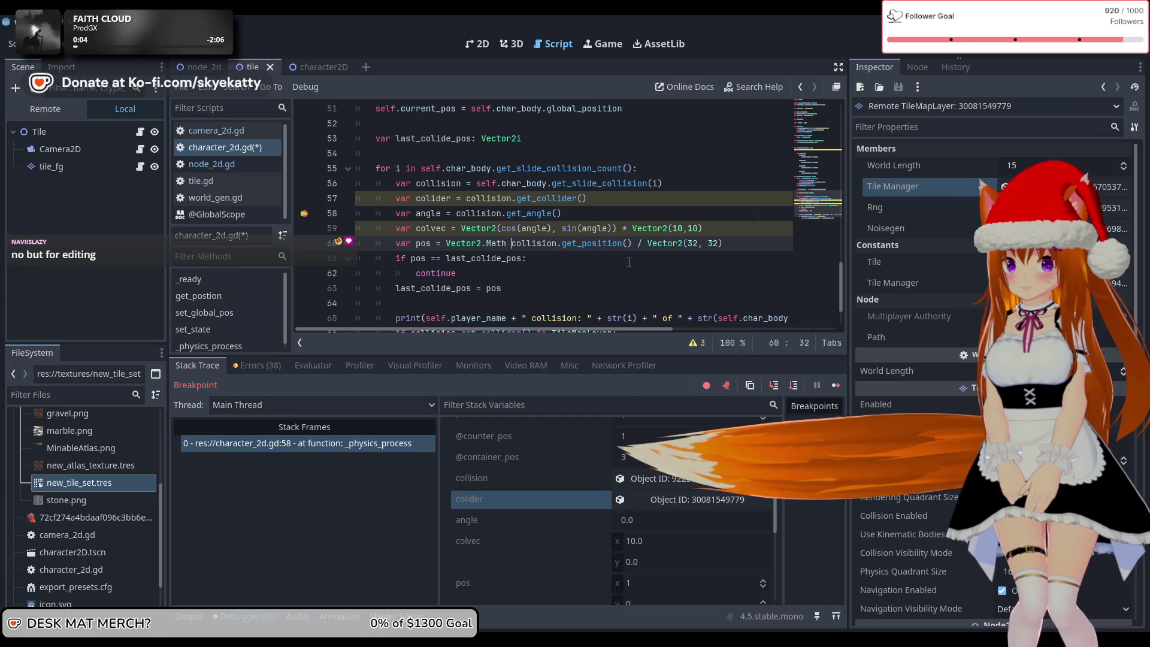
key(BackSpace)
key(BackSpace)
key(BackSpace)
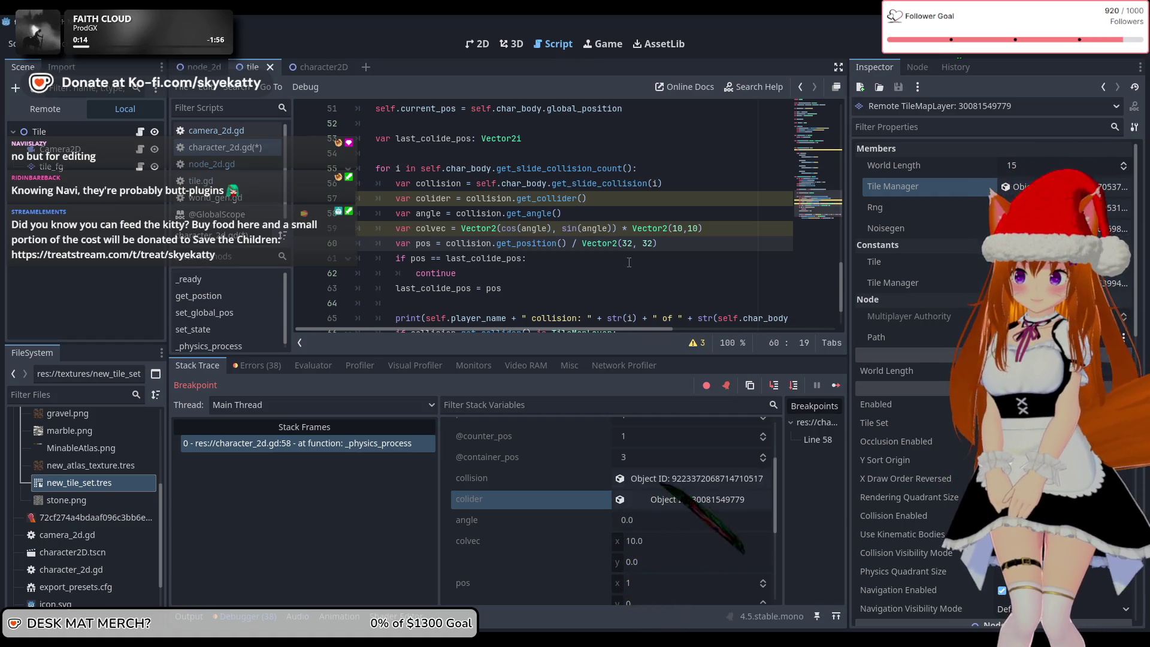
- Add a new line below line 60 setting pos.x = round(pos.x)
click(679, 244)
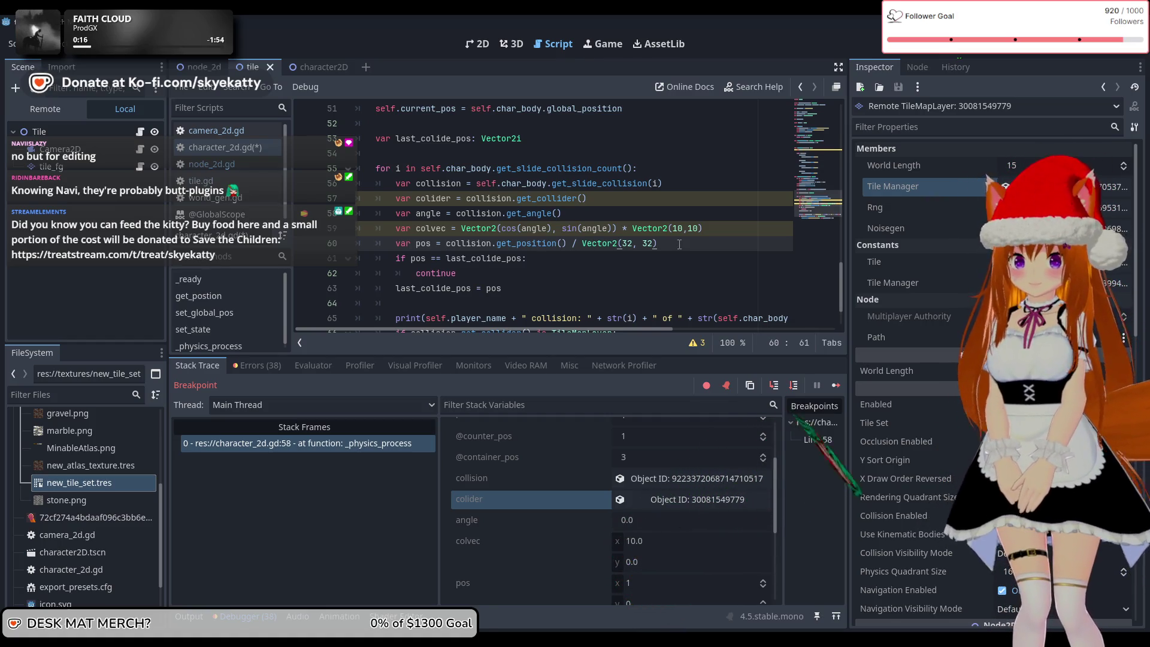
key(Return)
text(va)
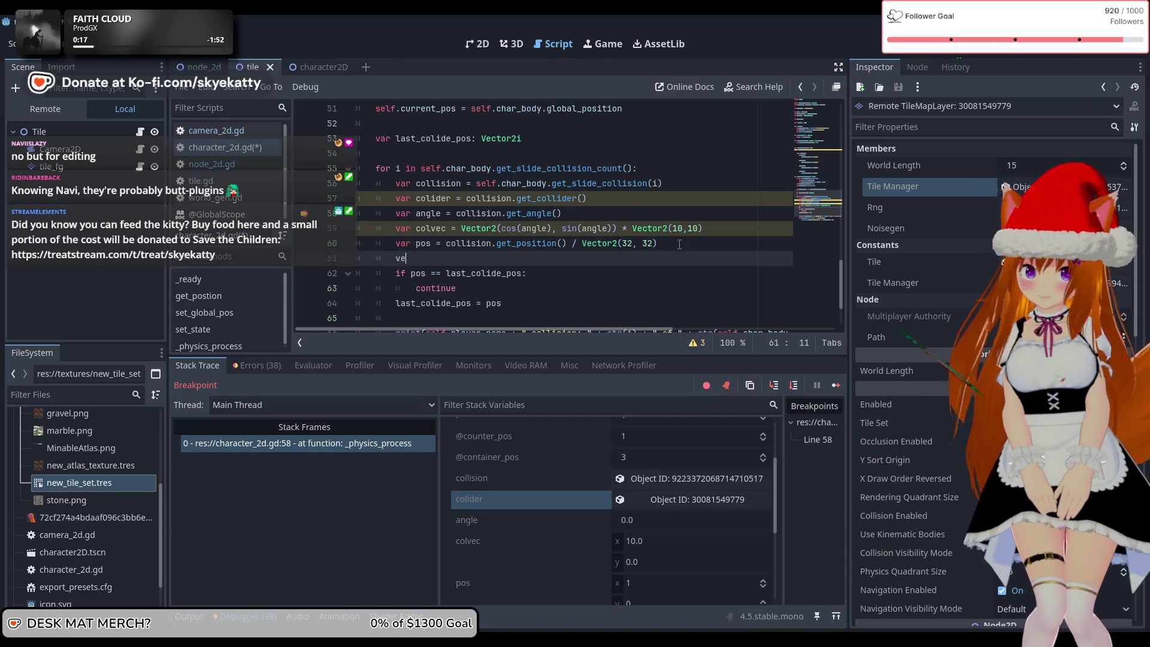
text(r pos)
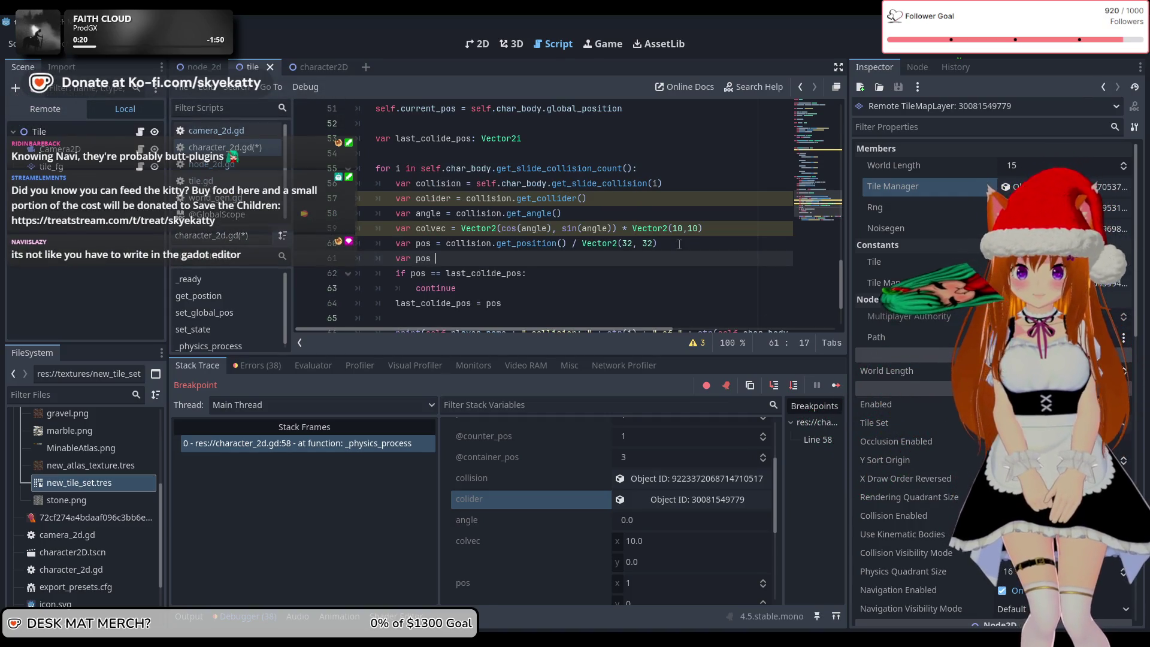
key(BackSpace)
key(BackSpace)
key(BackSpace)
text(.)
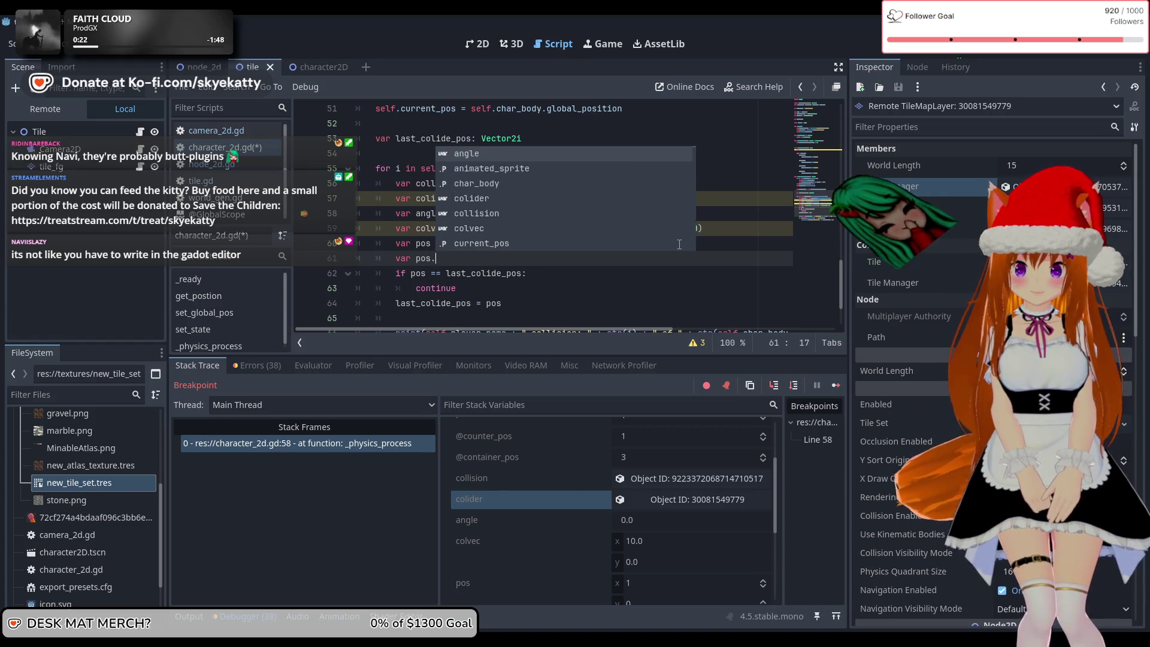
text(x = p)
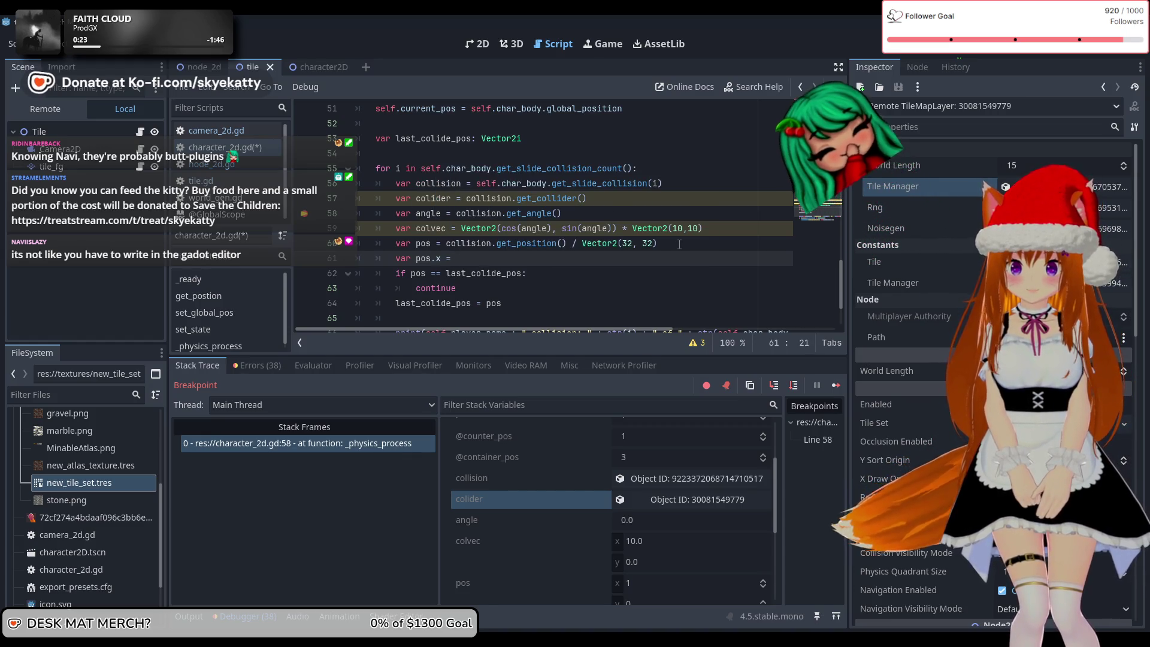
key(BackSpace)
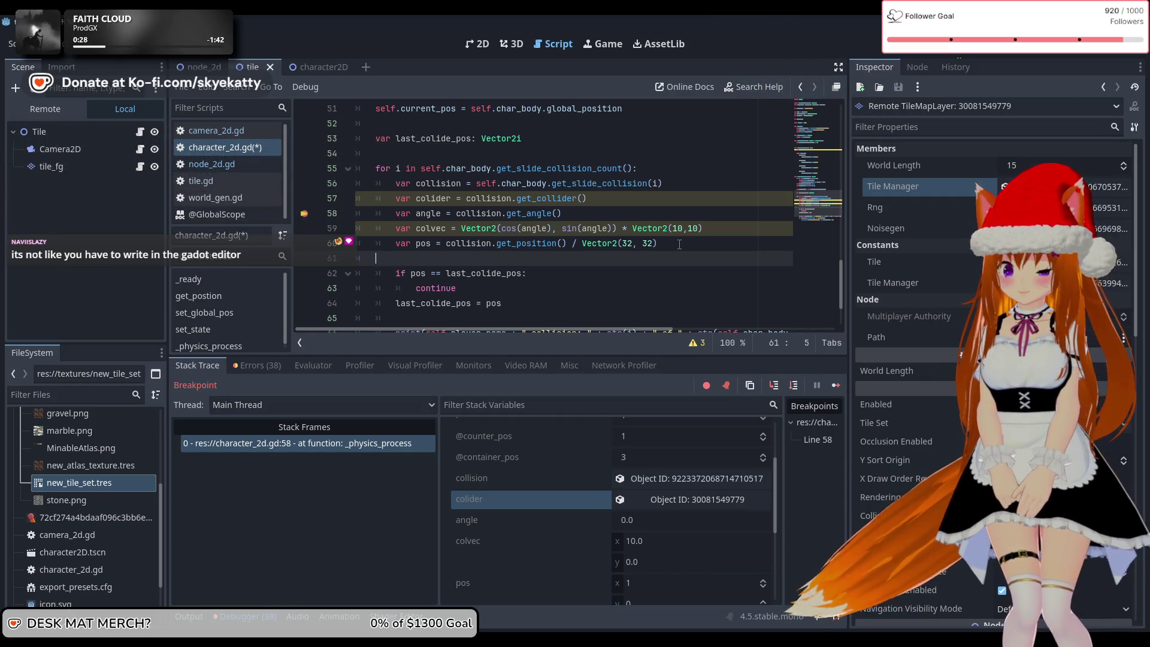
key(BackSpace)
key(BackSpace)
key(Return)
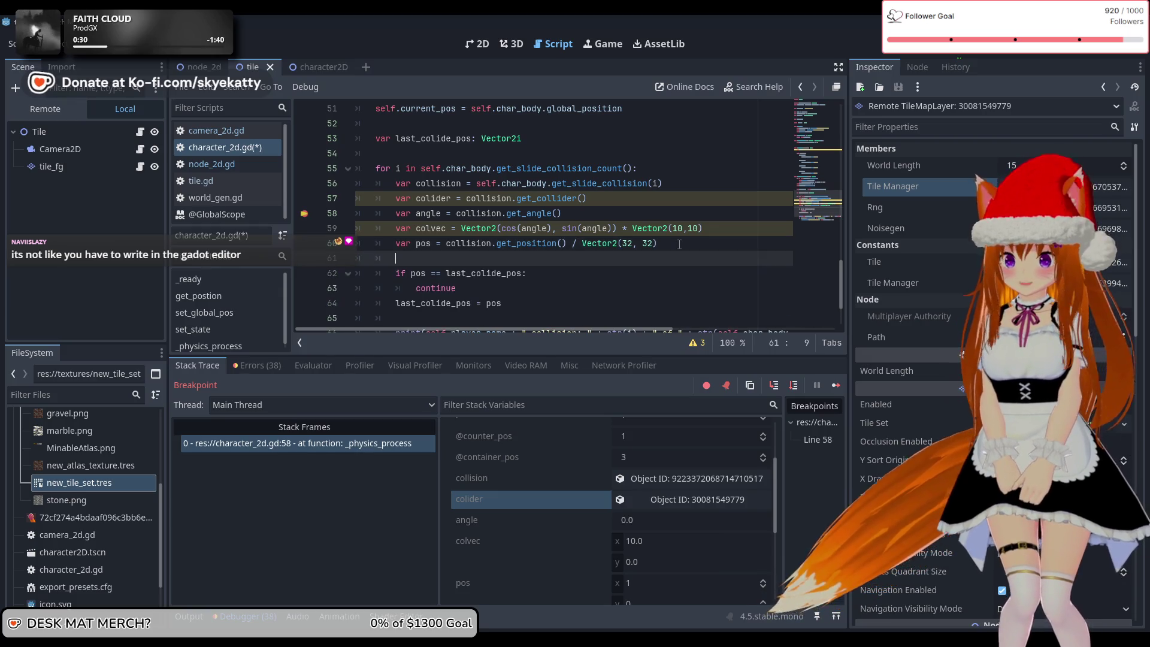
text(pos.x = )
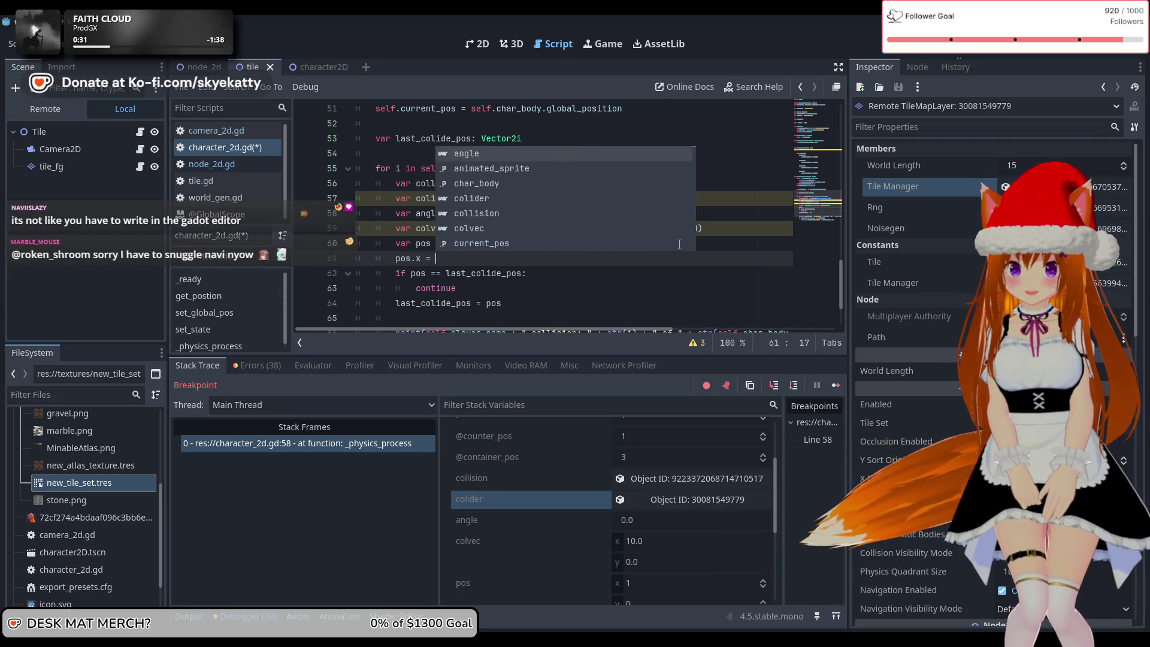
text(round)
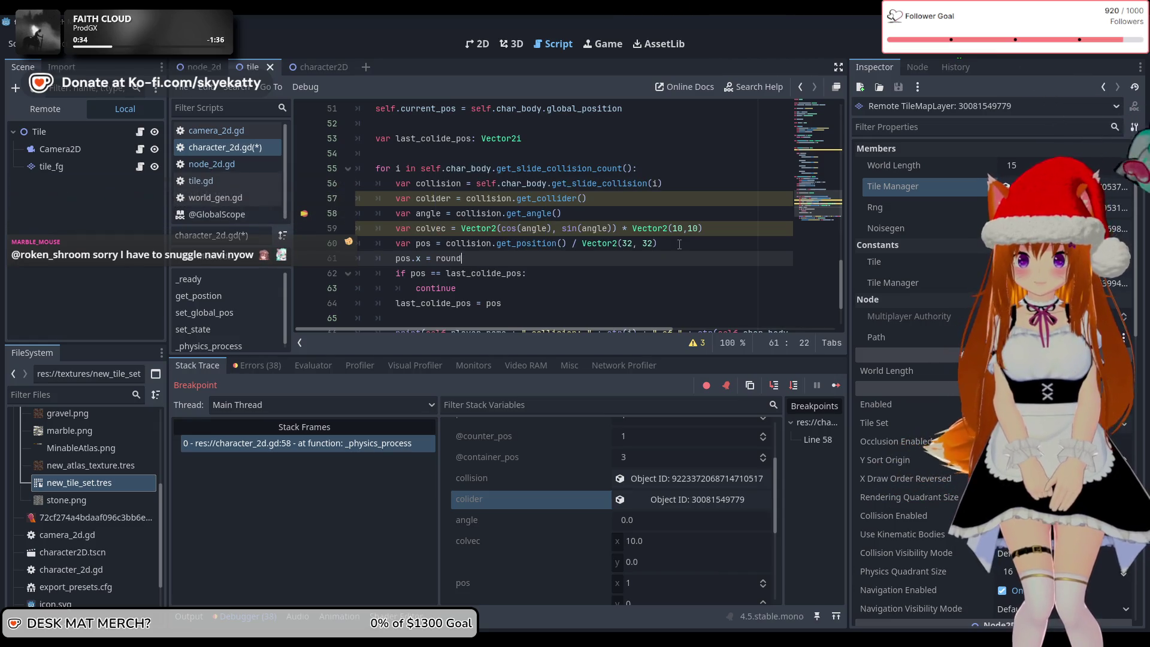
text(90f)
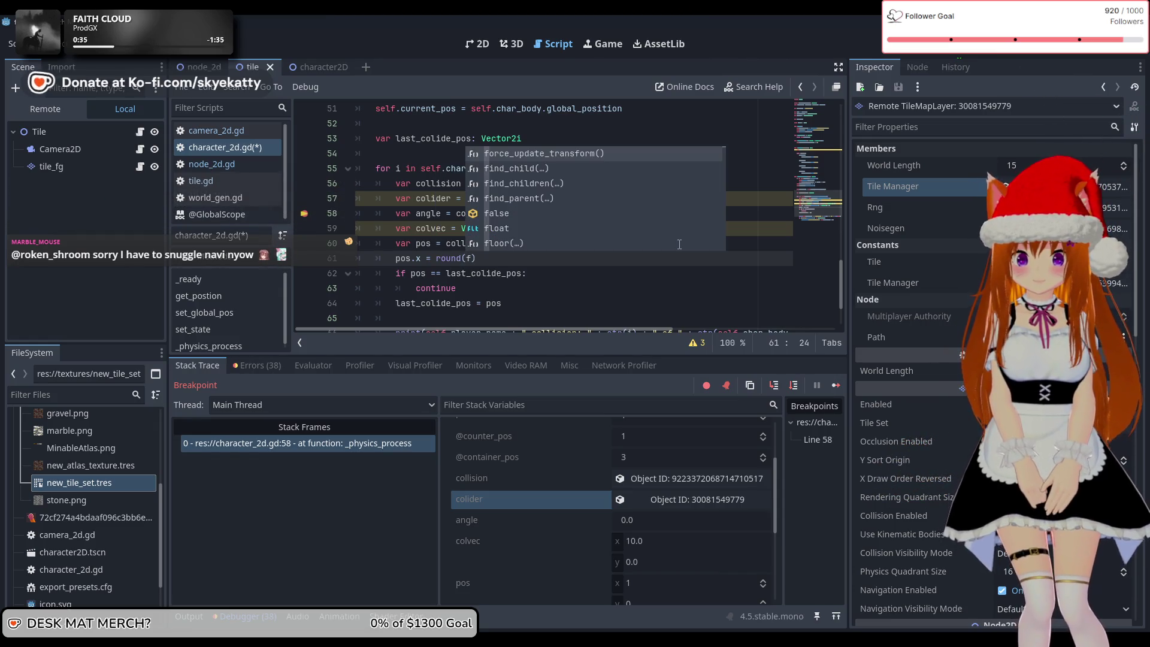
key(BackSpace)
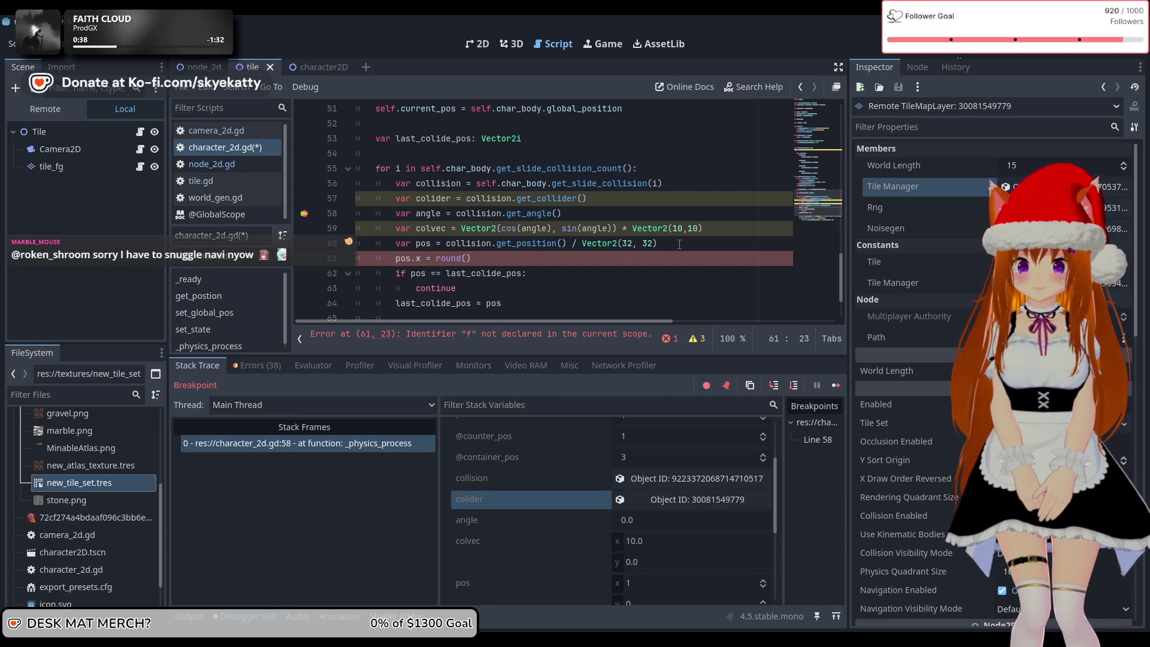
key(Right)
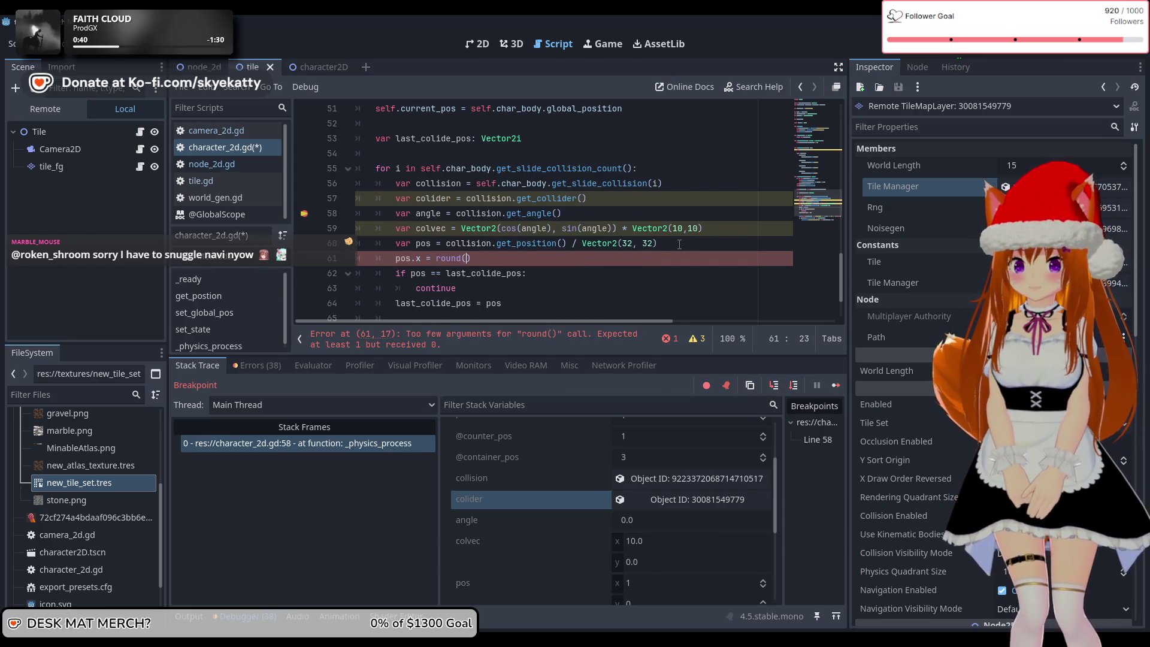
text(pos.x)
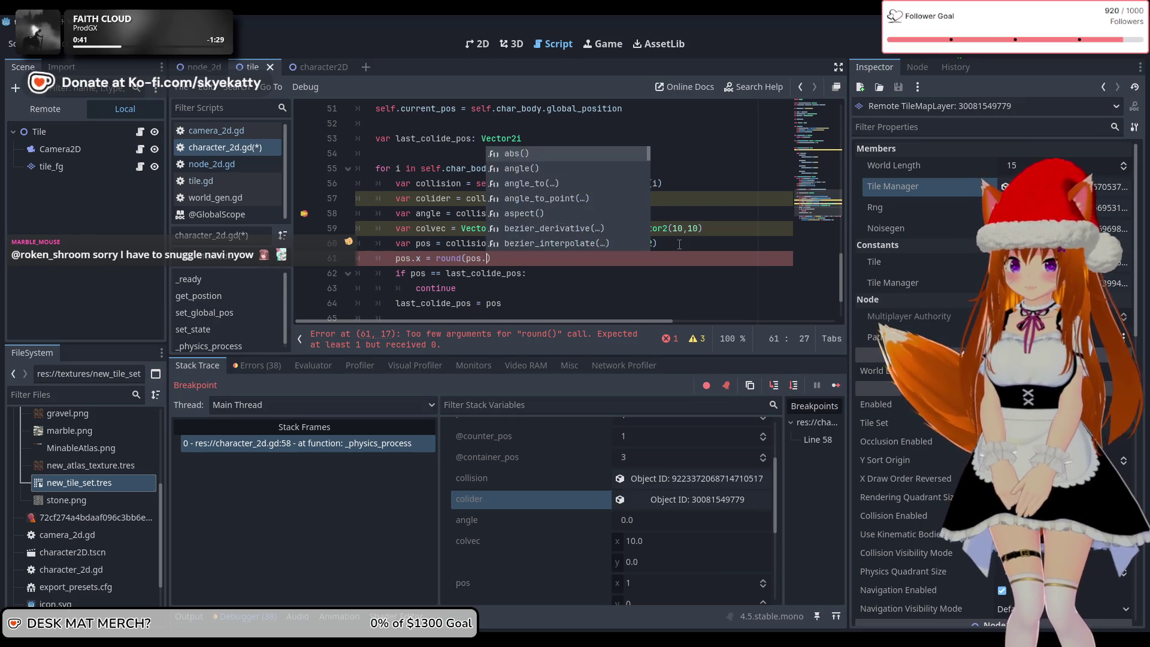
key(Right)
key(Return)
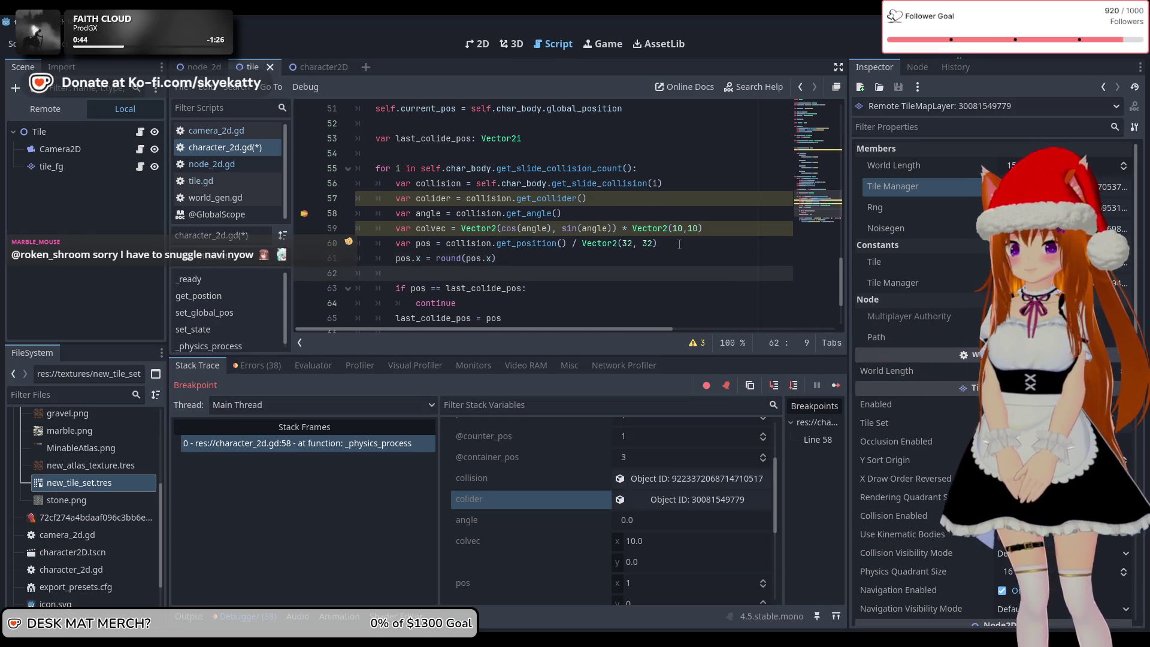
- Add pos.y = round(pos.y) on the following line
text(pos.)
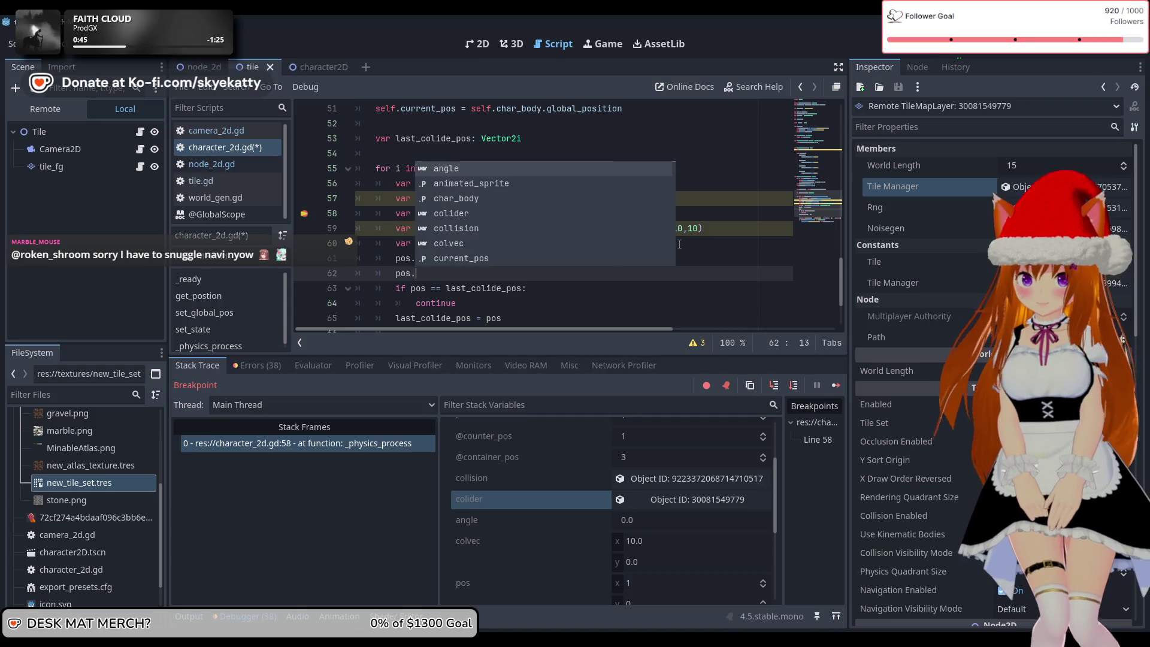
text(y = roun)
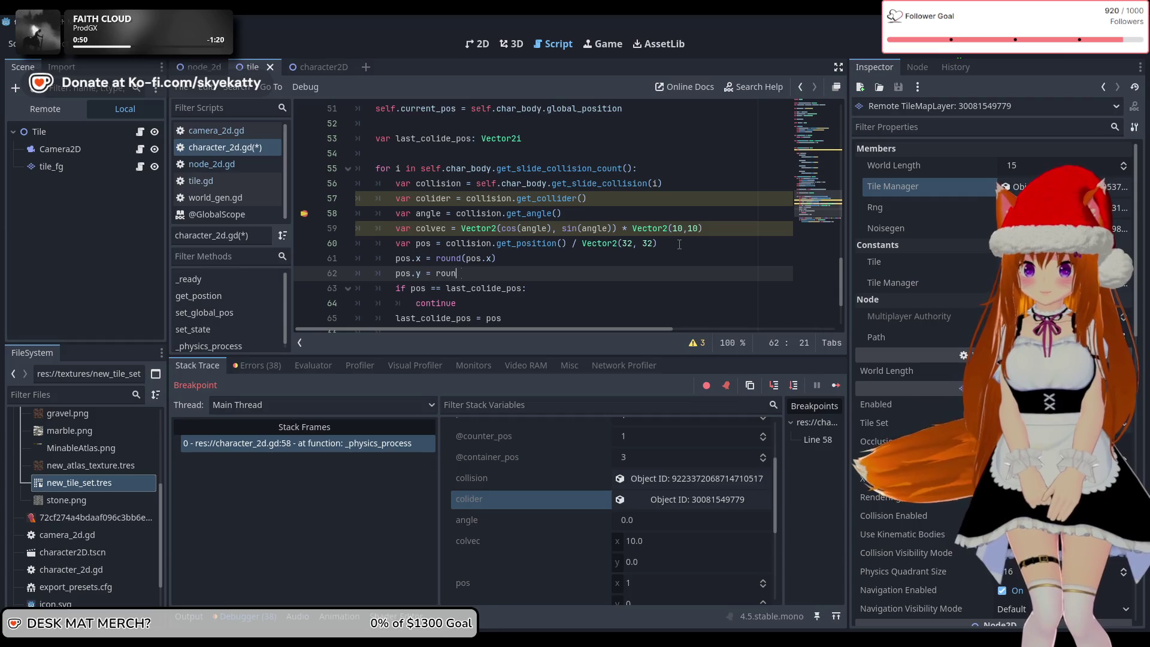
text(chd(p)
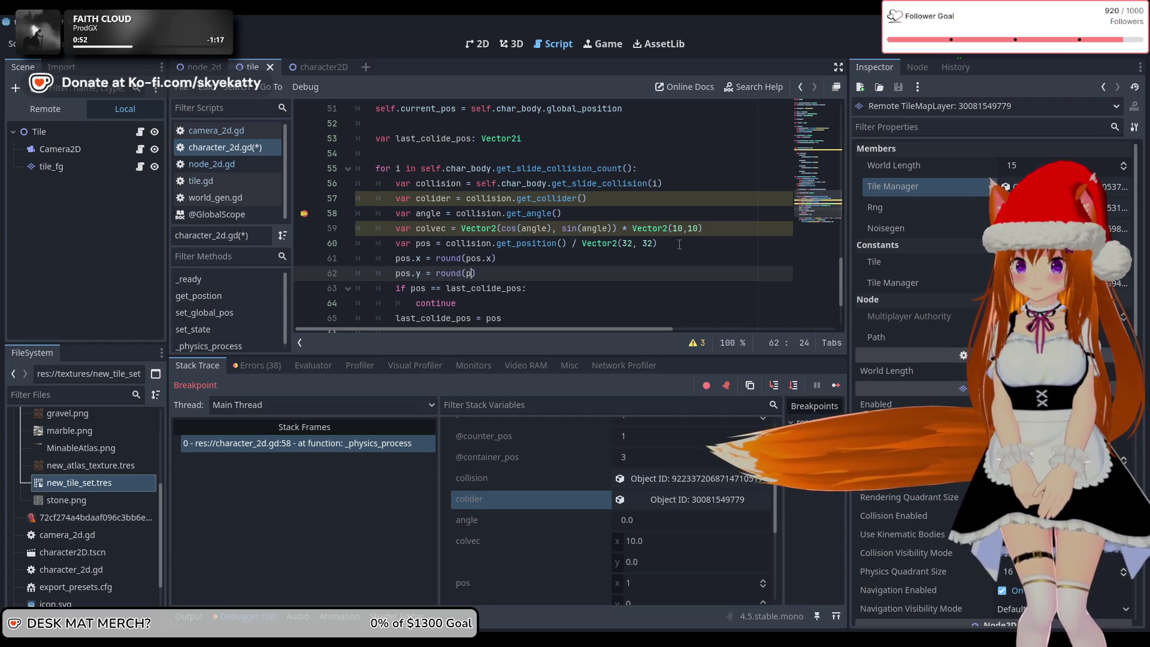
text(os.)
key(BackSpace)
text(y)
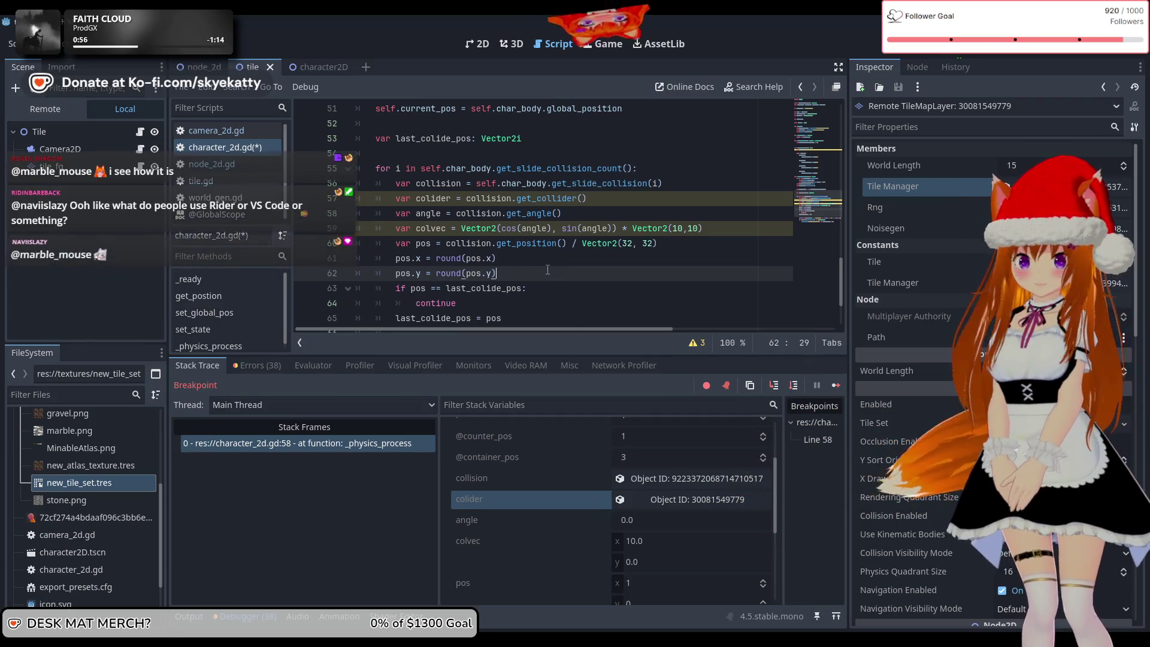
key(Return)
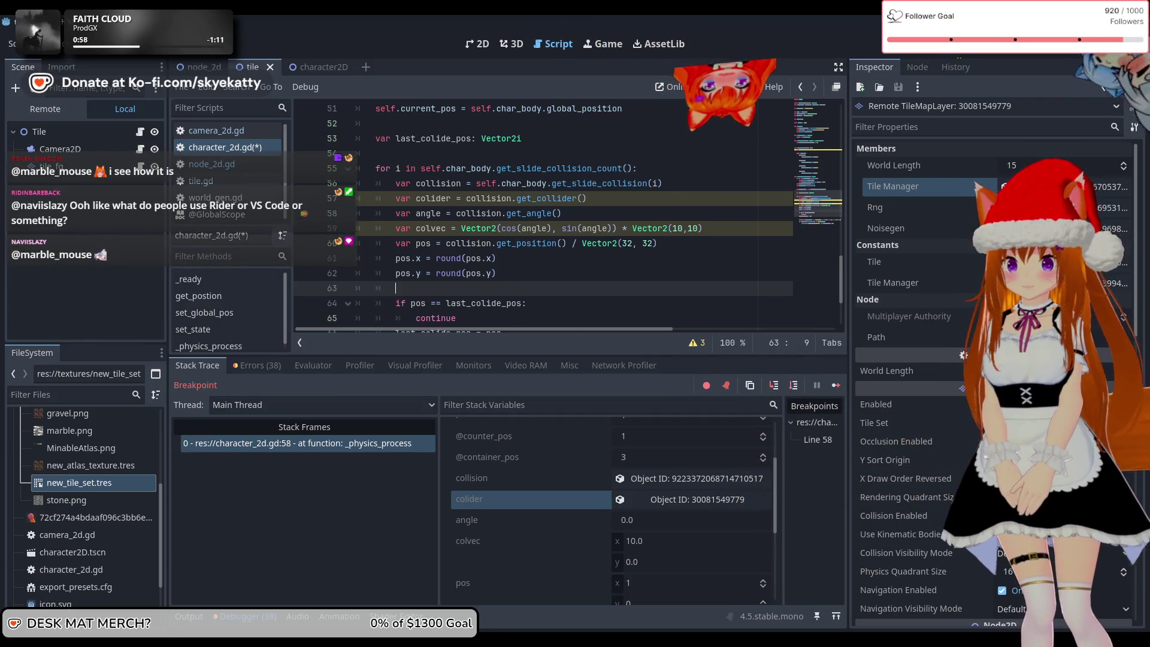
scroll(548, 222, down, 2)
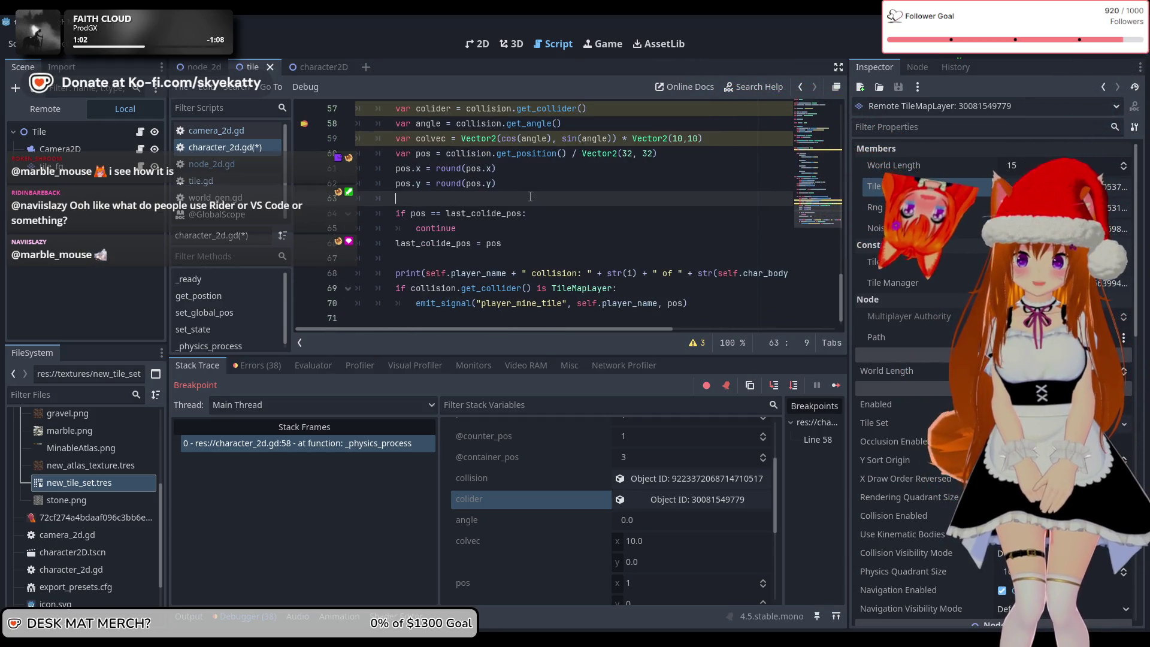
key(BackSpace)
key(BackSpace)
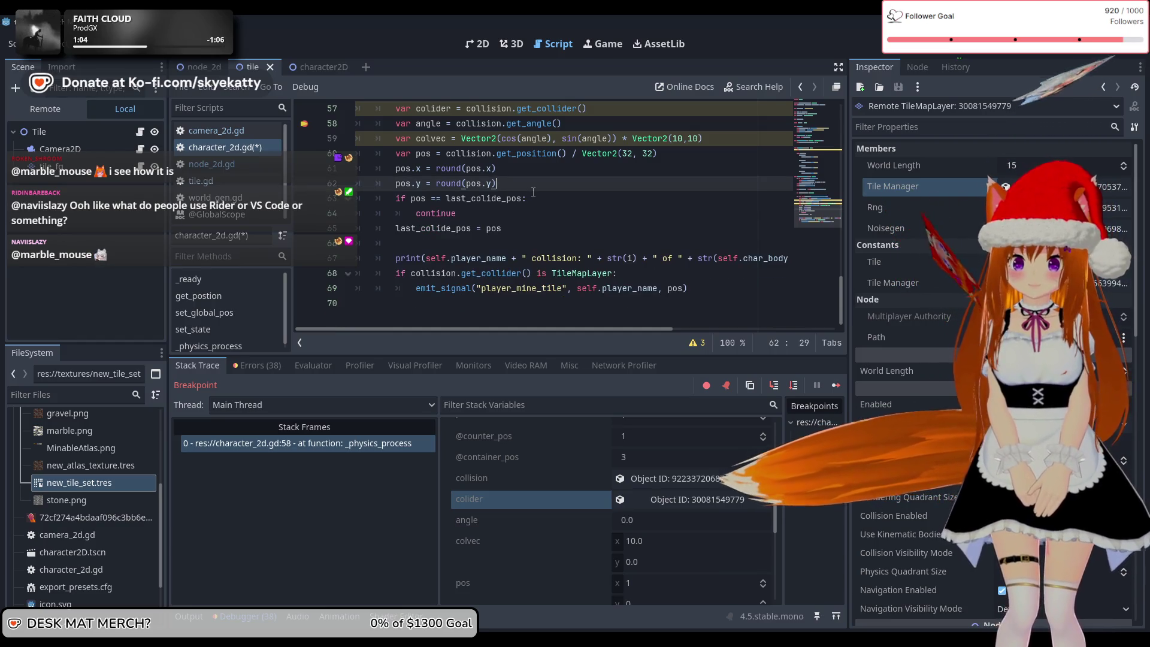
key(Return)
- Start line 63 with a Vector2i conversion of pos, using autocomplete for Vector2i
text(pos)
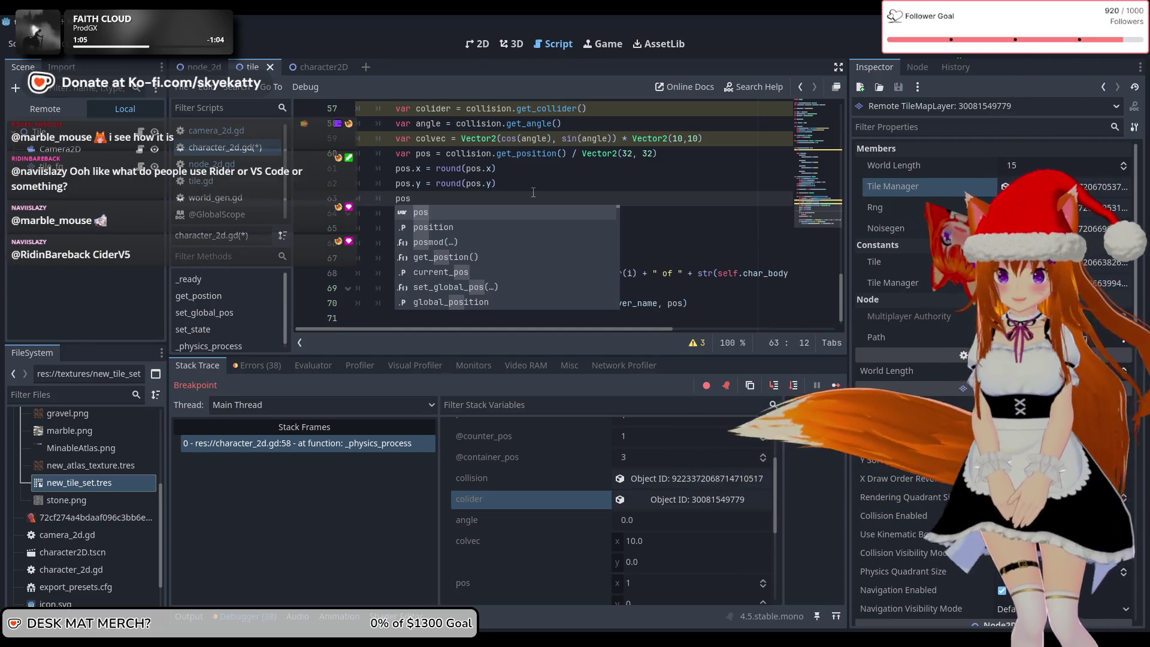
key(BackSpace)
key(BackSpace)
key(BackSpace)
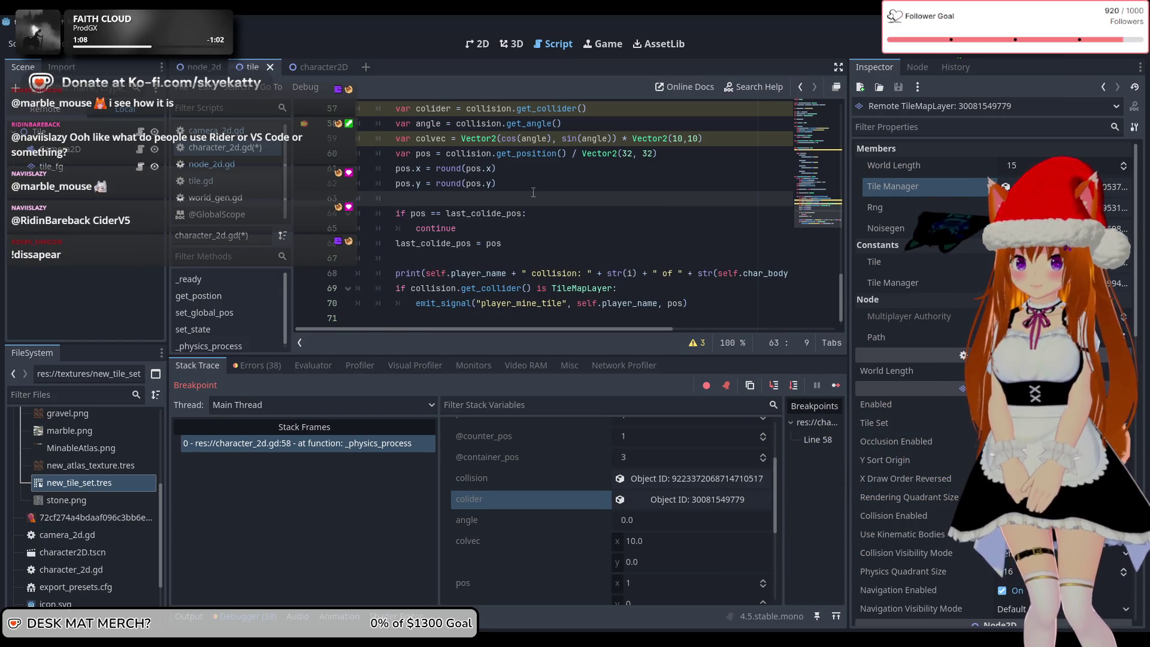
text(Vec)
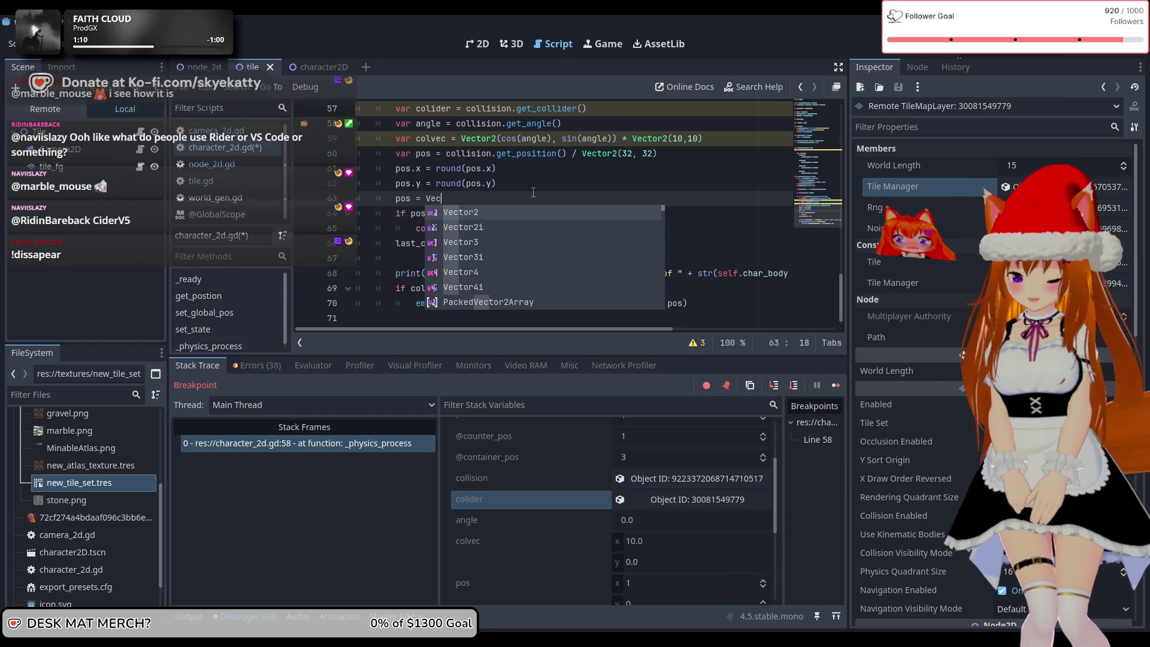
key(Down)
key(Return)
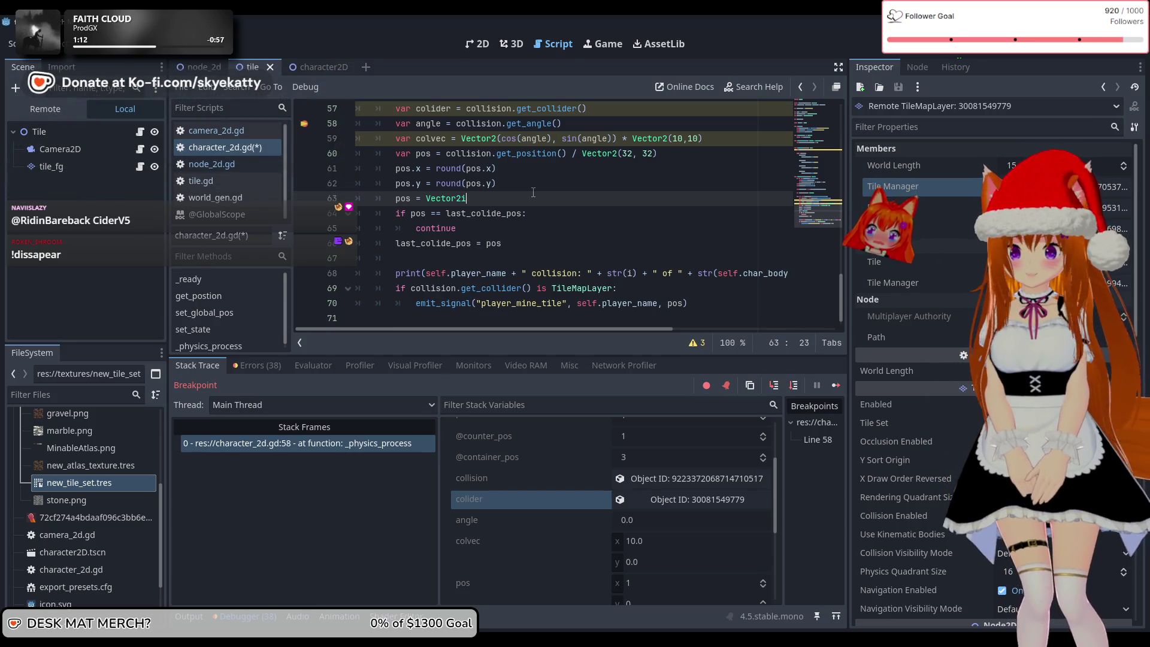
text((pos)
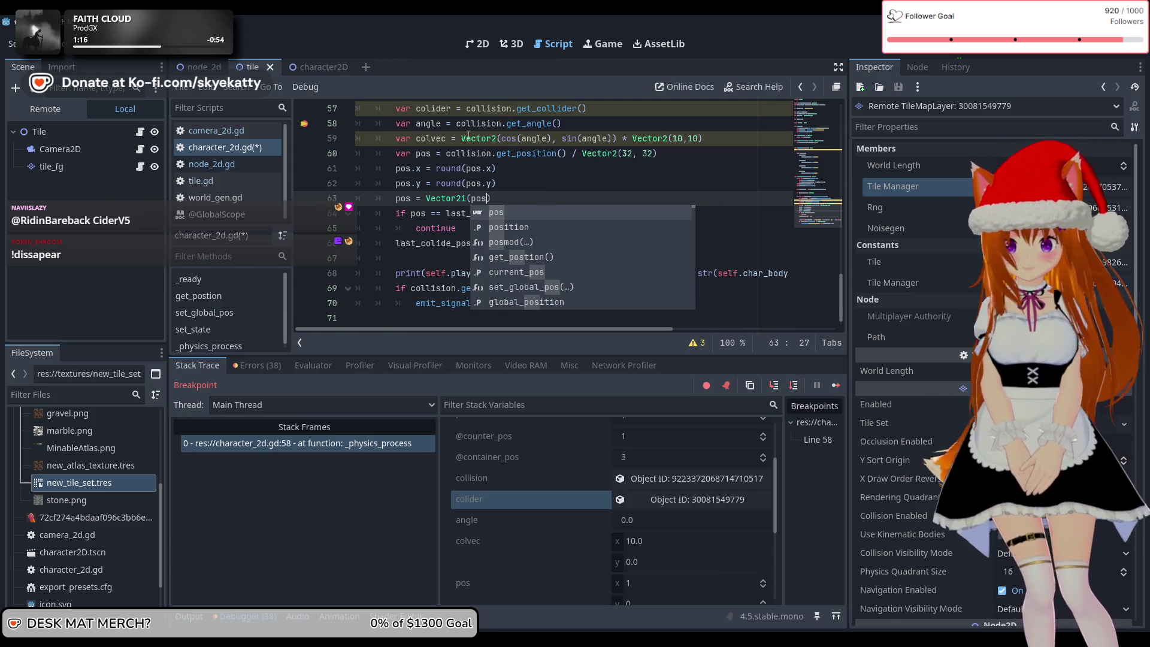
text())
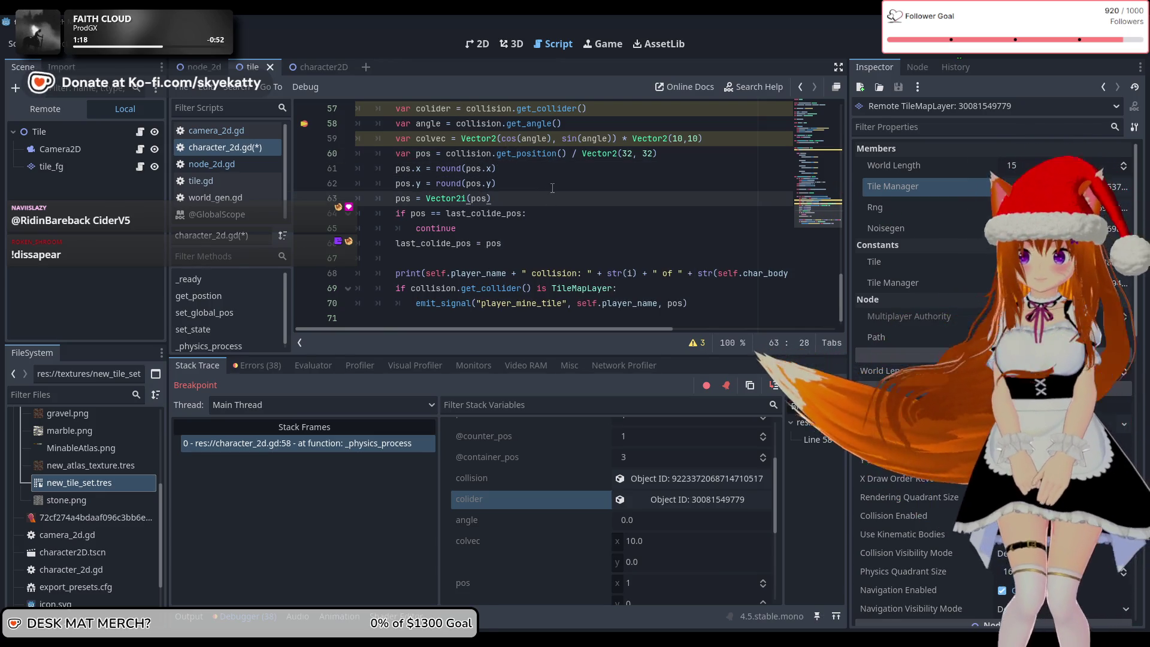
- Try deleting the var angle and var colider lines, then undo the deletion
scroll(545, 215, up, 1)
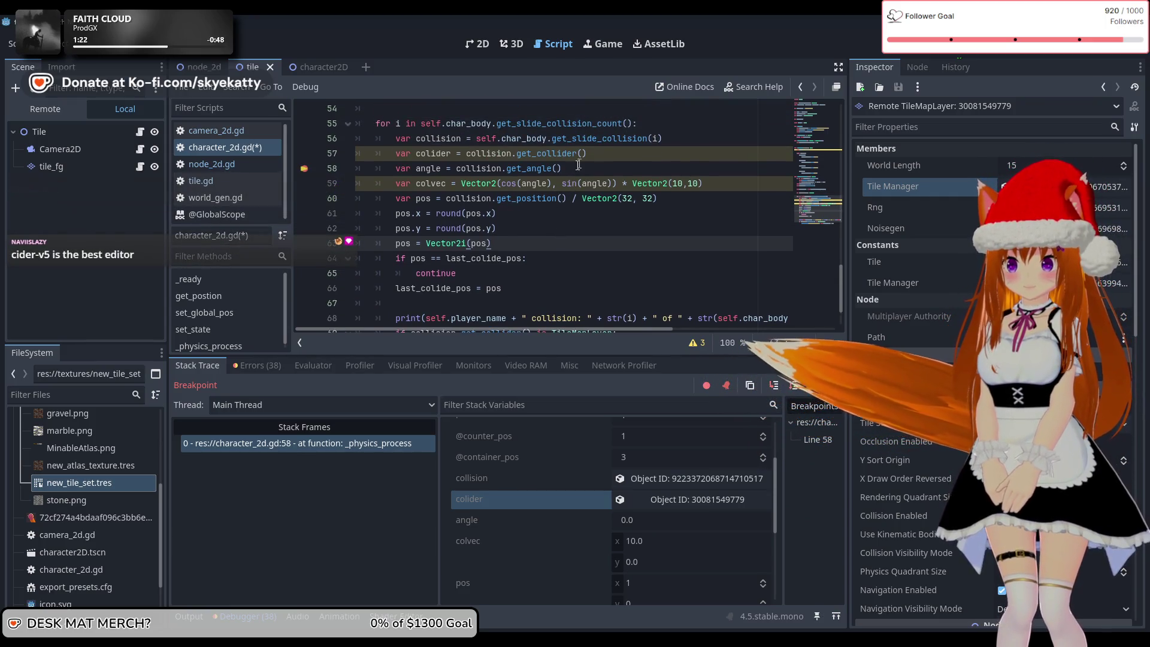
click(577, 170)
key(shift+Home)
key(BackSpace)
key(BackSpace)
key(BackSpace)
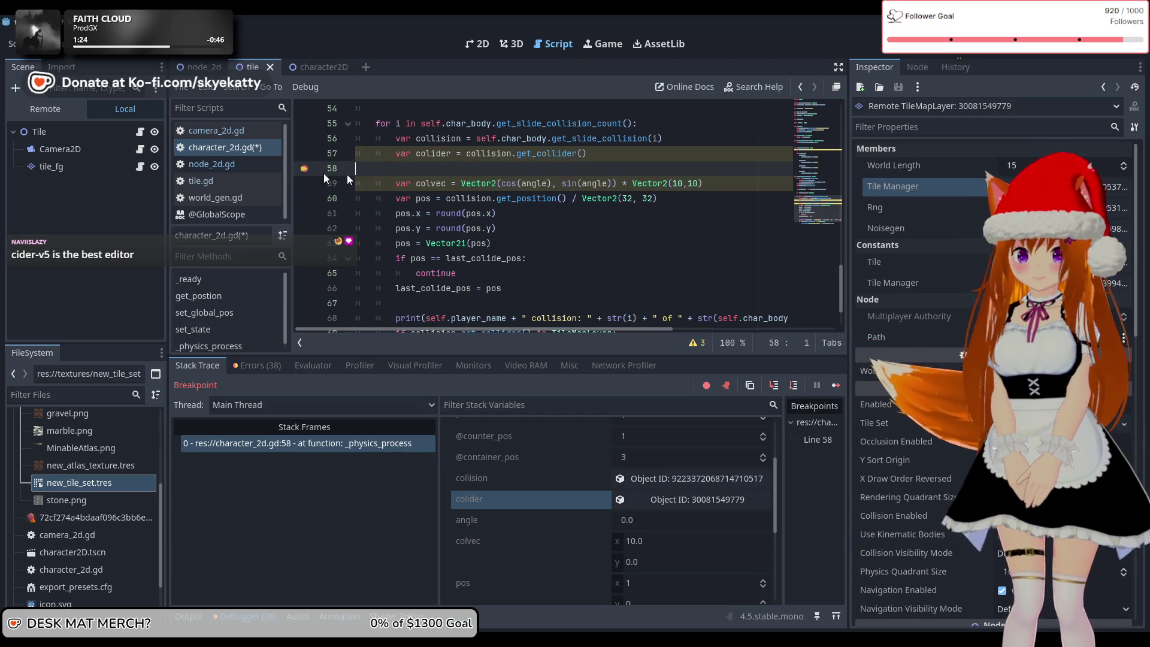
key(shift+Home)
key(shift+Home)
key(BackSpace)
key(BackSpace)
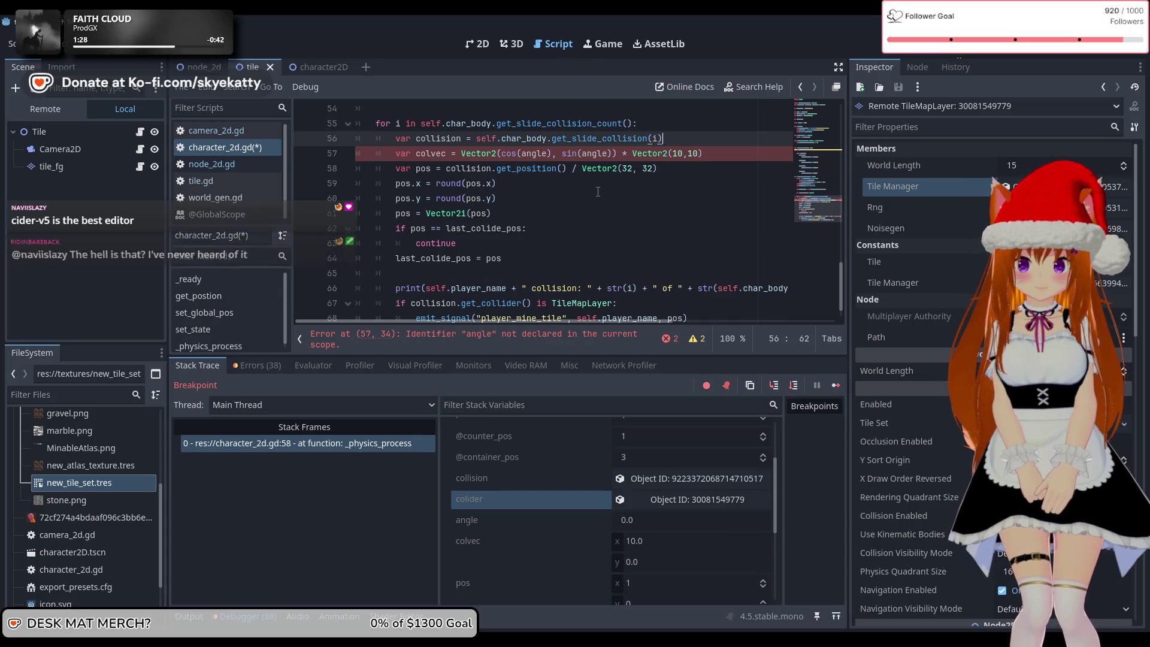
key(ctrl+z)
key(ctrl+z)
key(ctrl+z)
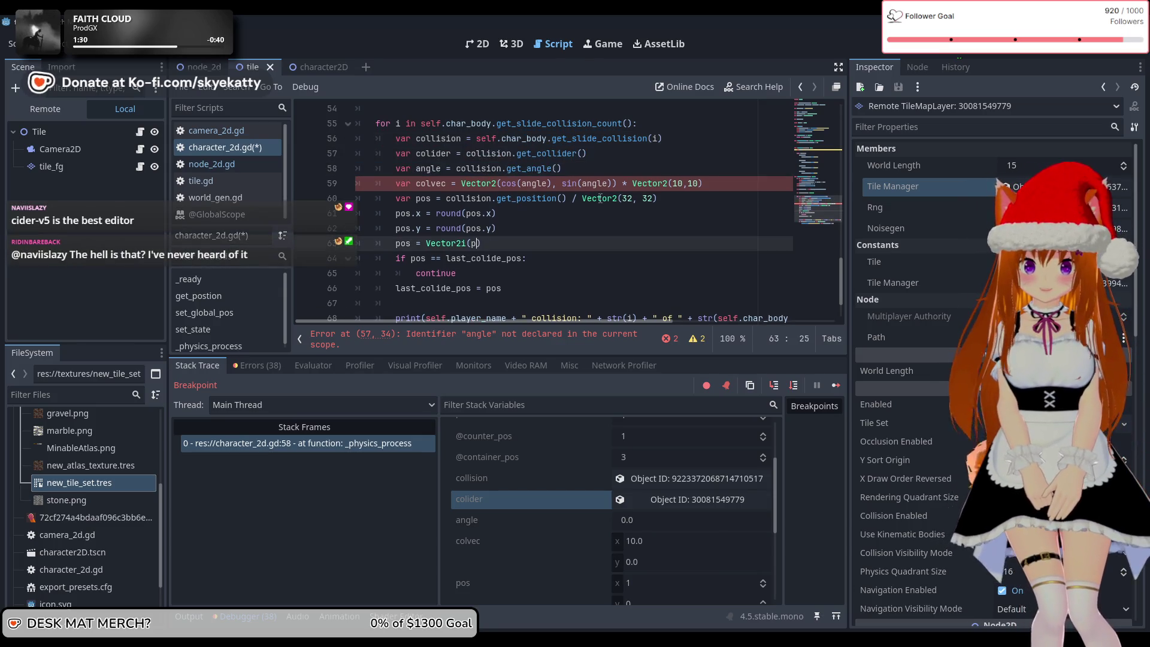
- Rewrite line 63 as pos = Vector2i(pos)
text(o)
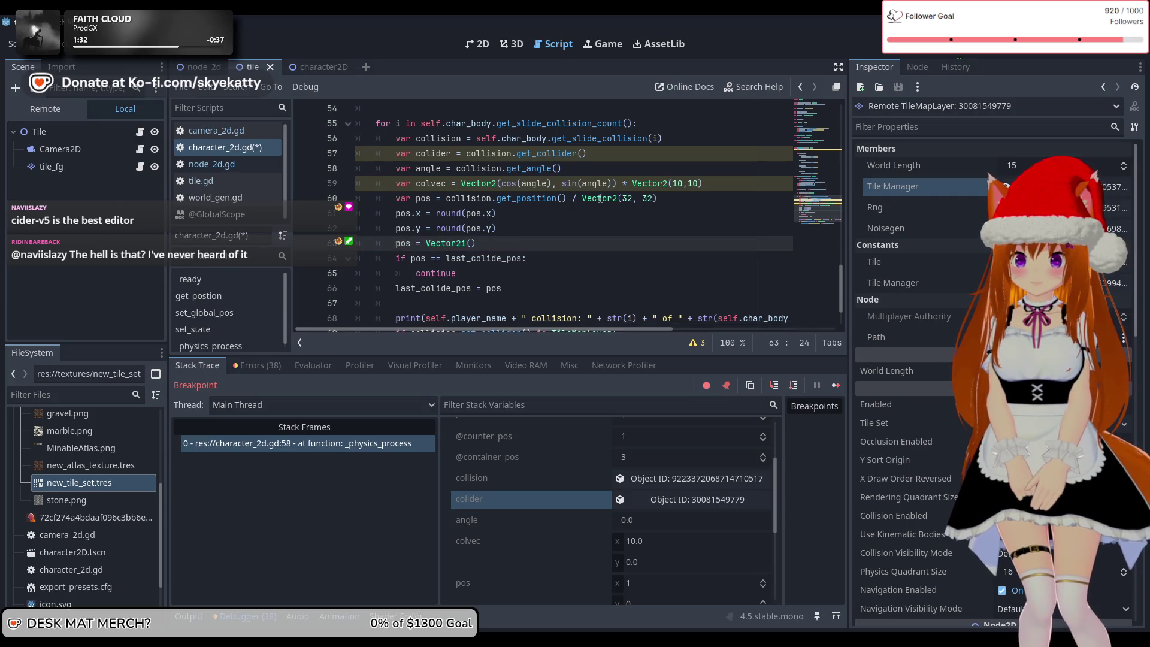
scroll(636, 206, down, 1)
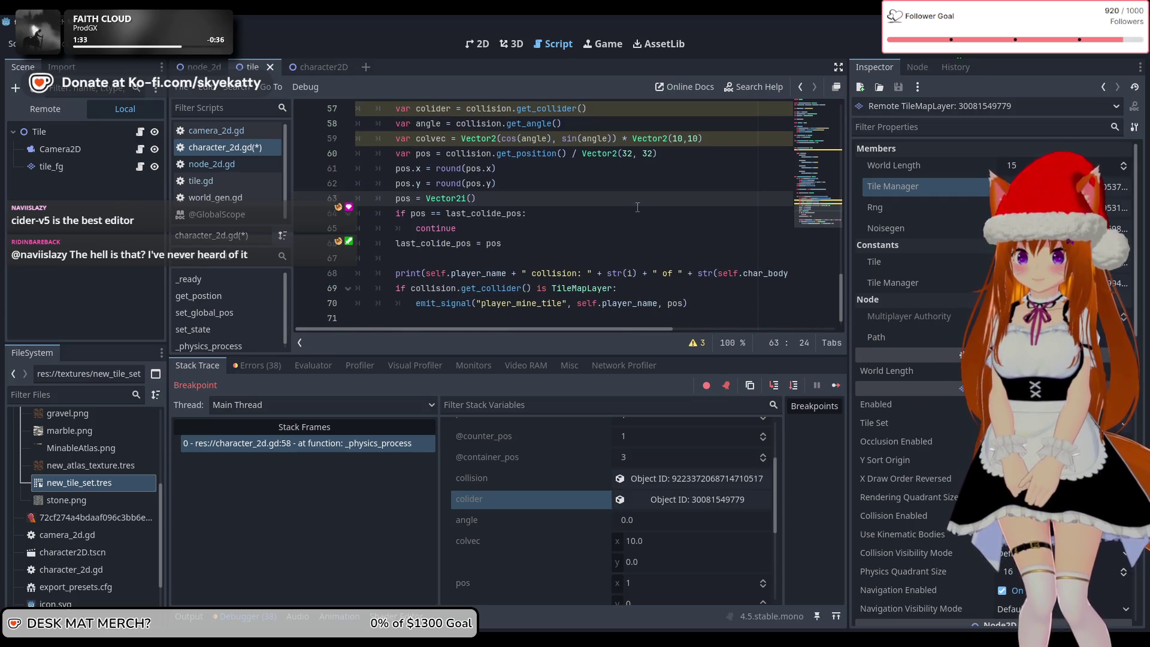
key(BackSpace)
key(BackSpace)
key(BackSpace)
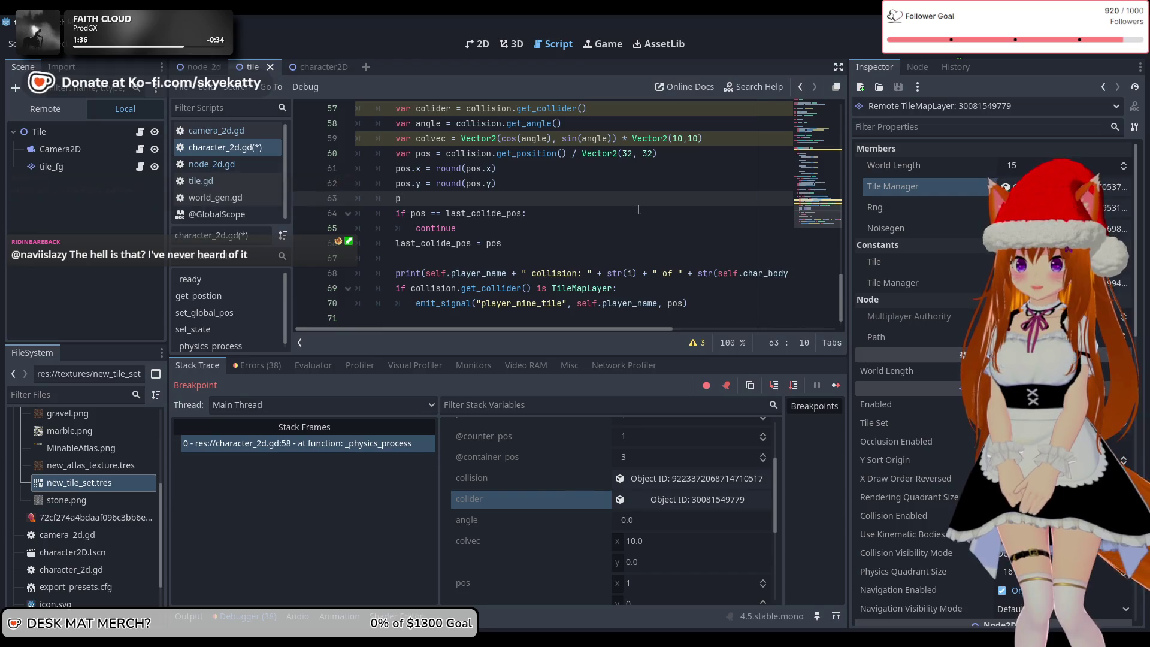
scroll(613, 200, up, 3)
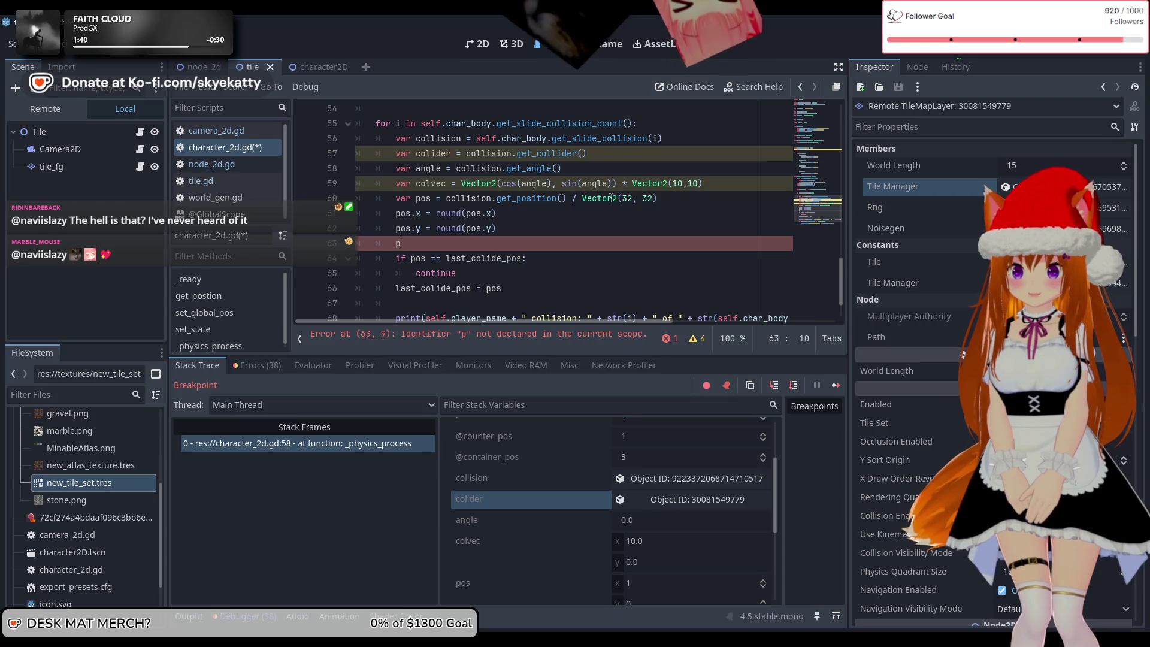
text(os = Vector2i())
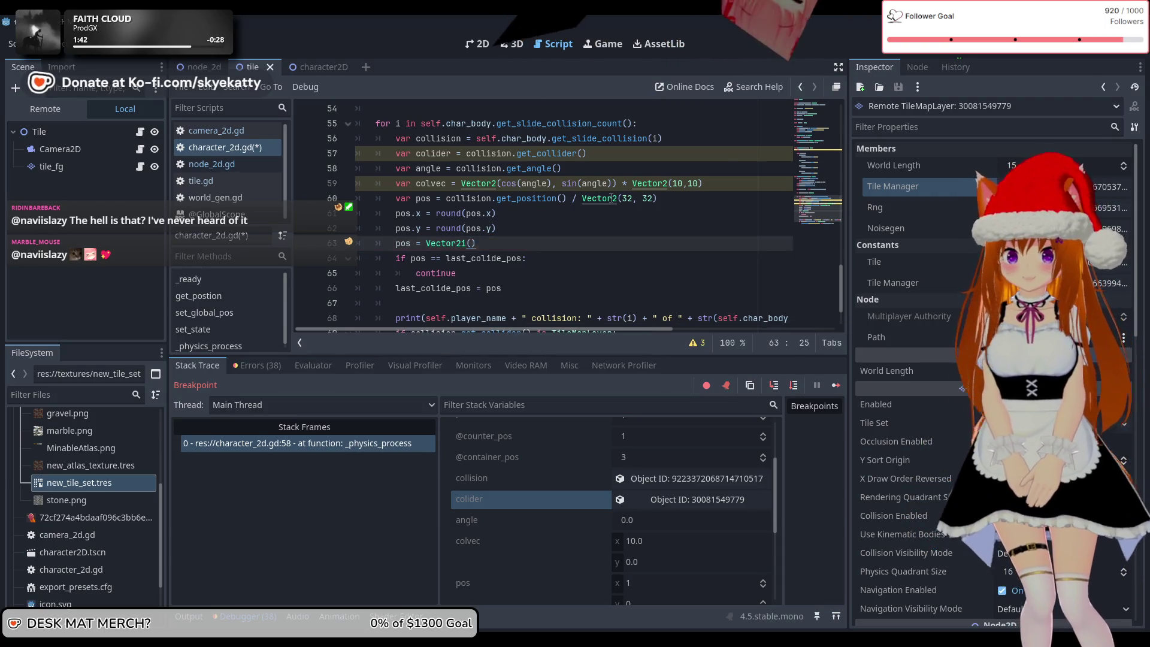
text(pos)
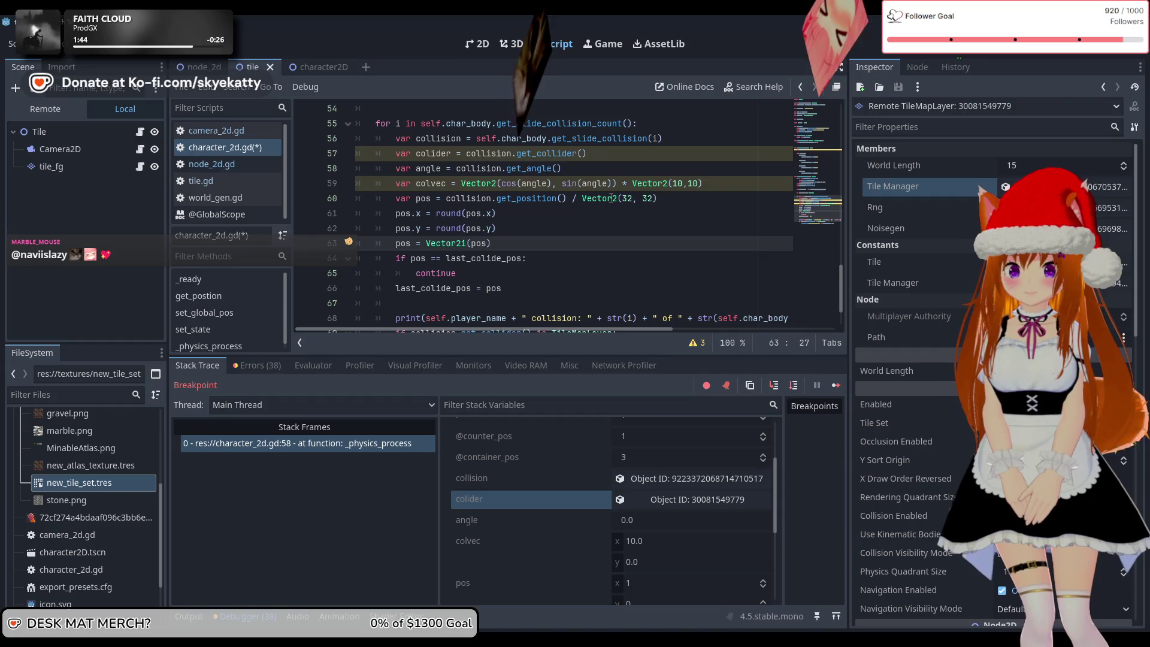
drag(704, 183, 490, 168)
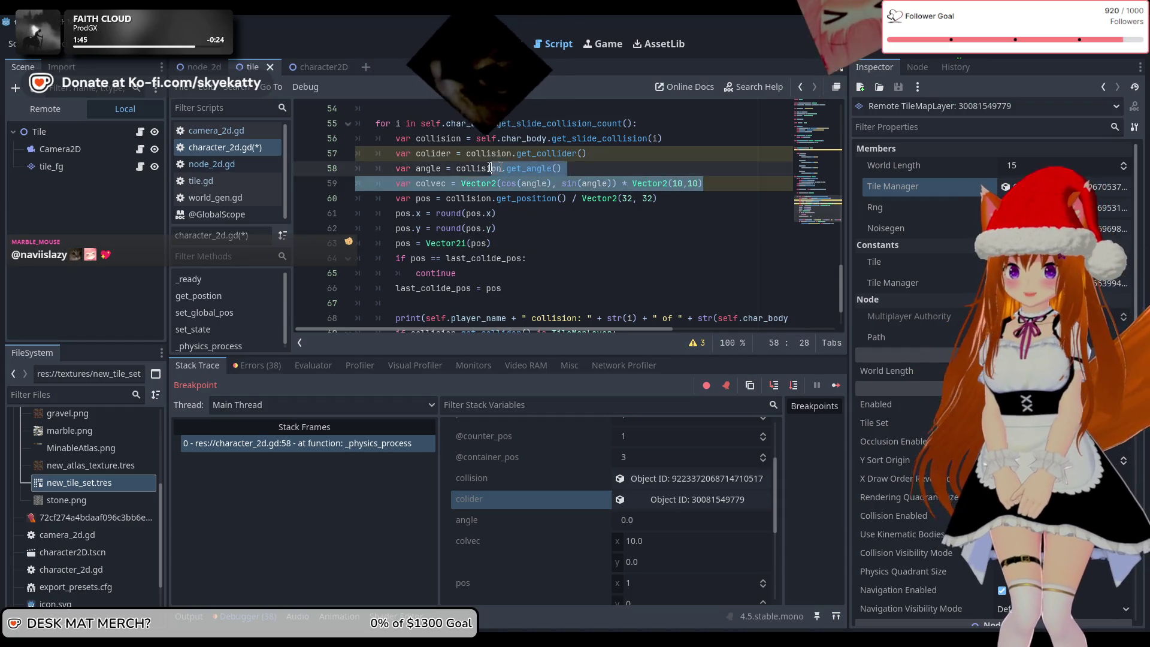
- Delete the var angle, var colvec and var colider lines from the collision loop
key(shift+Home)
key(shift+Home)
key(BackSpace)
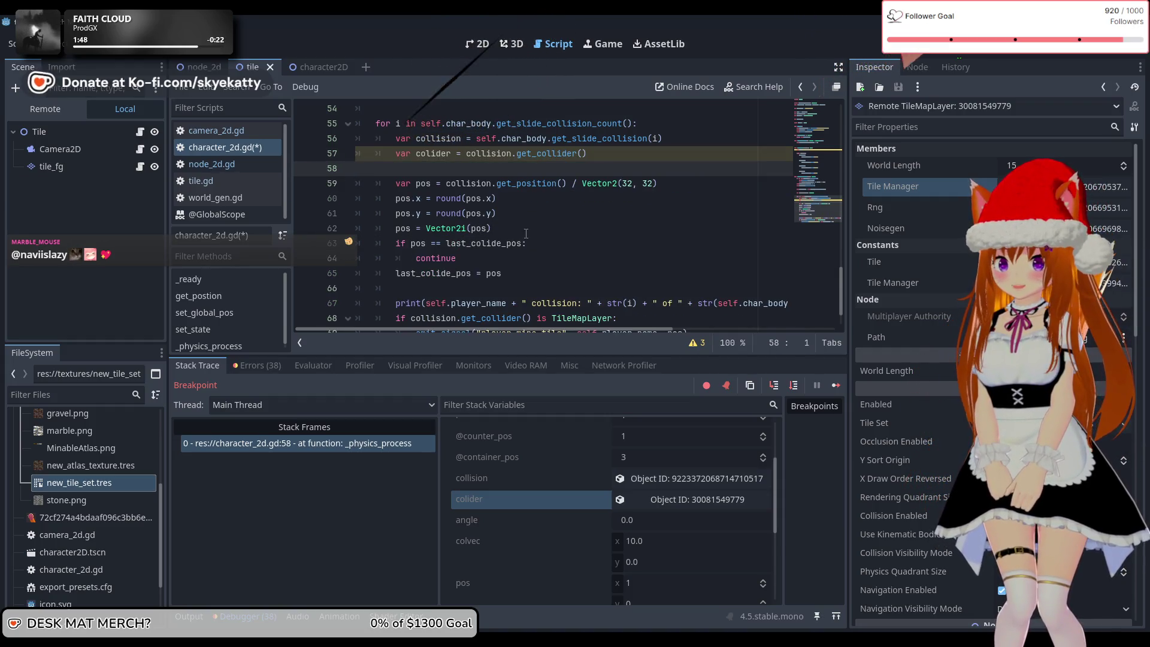
key(BackSpace)
scroll(526, 234, up, 1)
drag(588, 198, 311, 192)
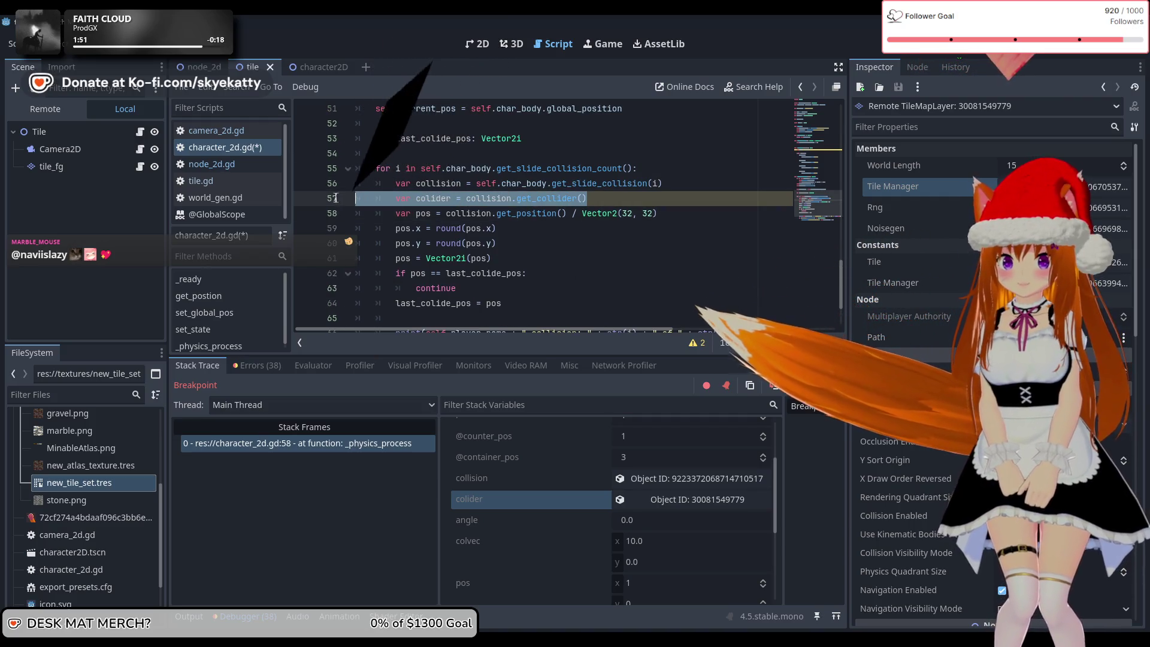
key(BackSpace)
key(BackSpace)
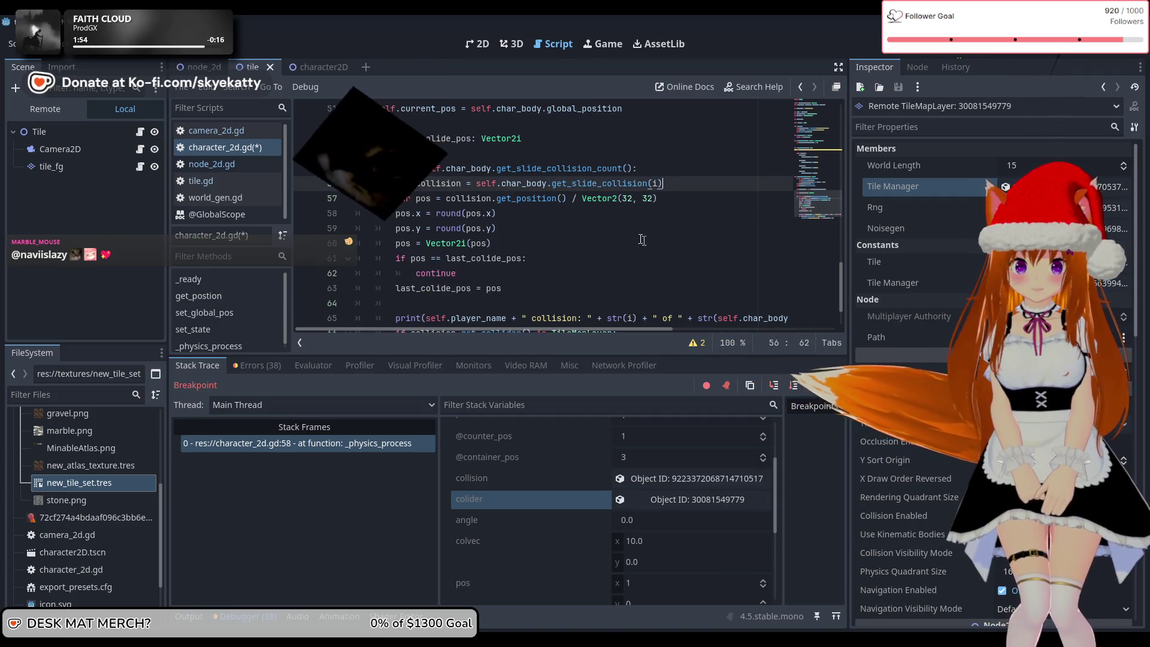
- Stop the running debug session
click(642, 240)
scroll(602, 218, down, 1)
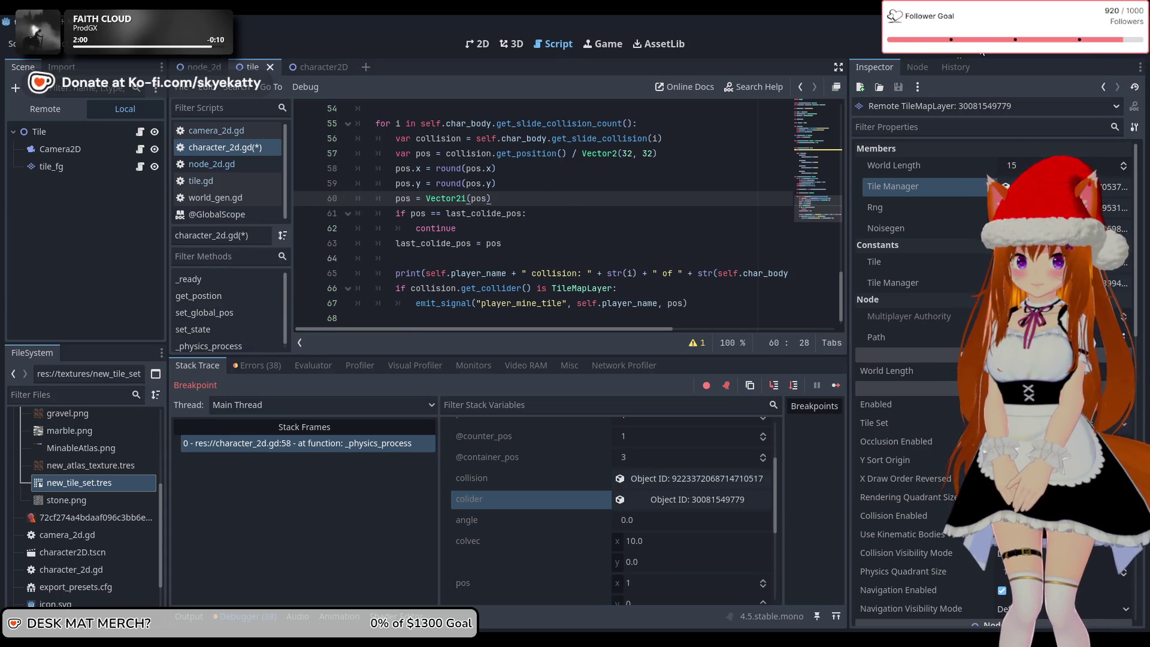
click(963, 52)
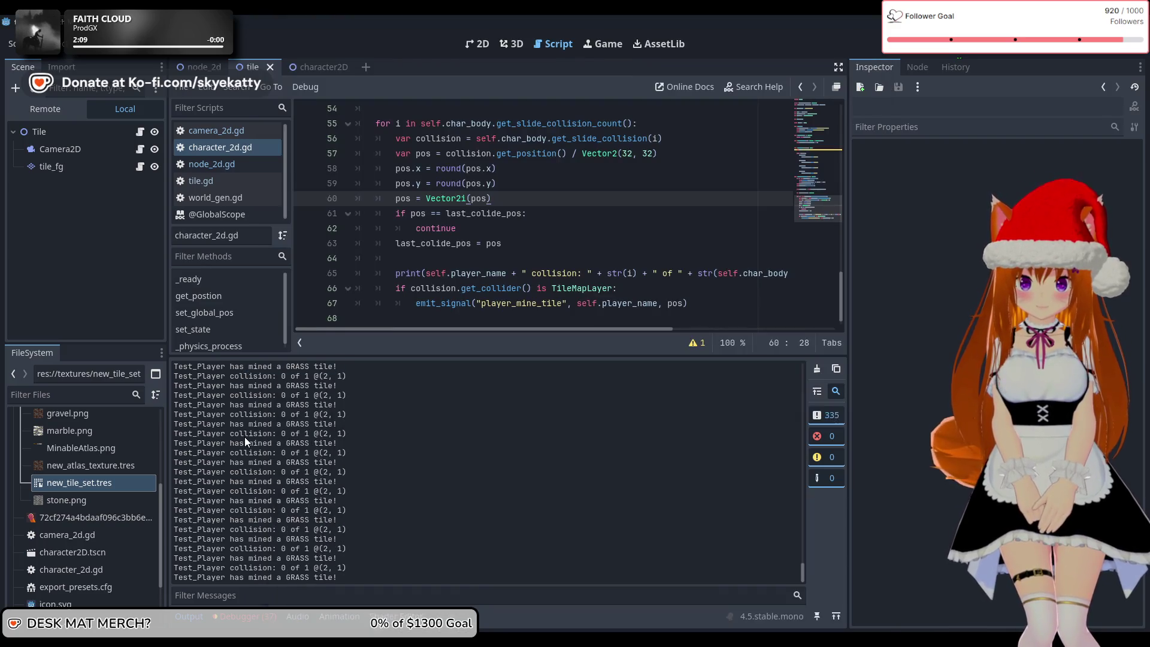
- Review the mined-tile messages in the Output log, then run the project with F5
scroll(245, 442, up, 5)
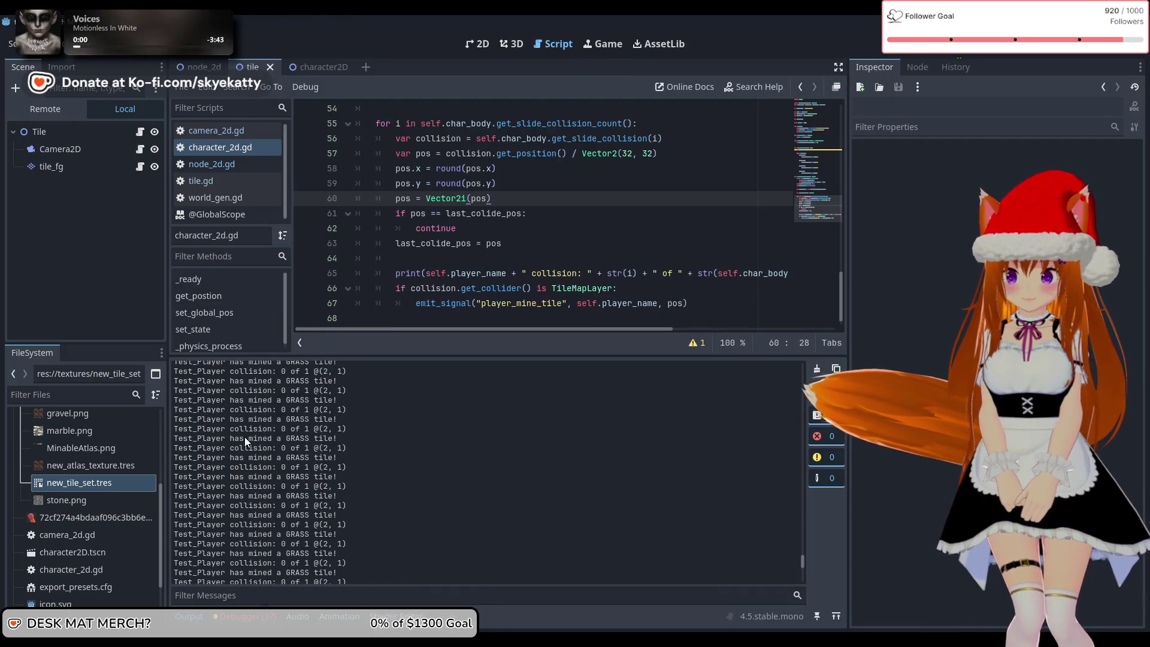
scroll(403, 433, up, 3)
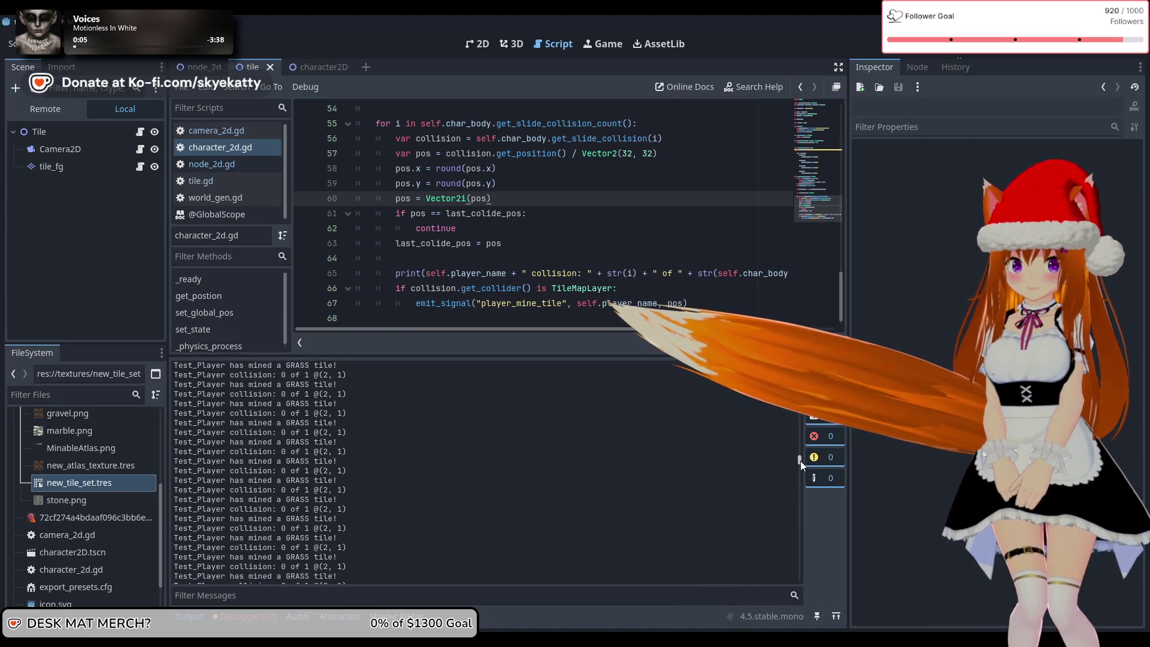
drag(801, 461, 801, 366)
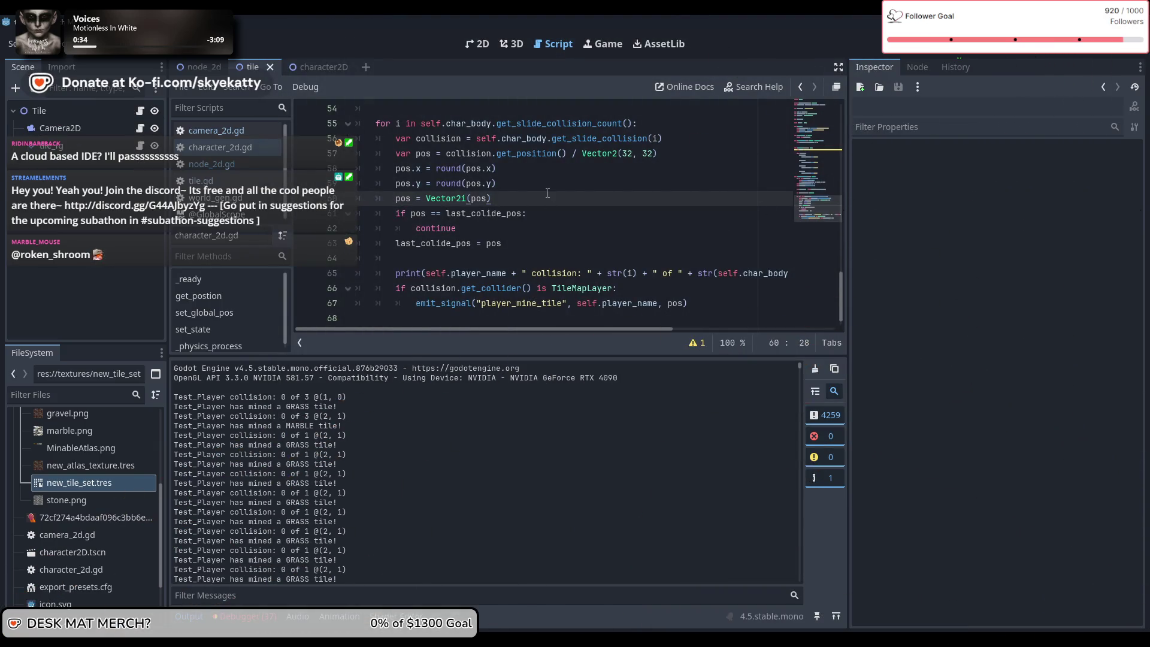
scroll(544, 191, up, 1)
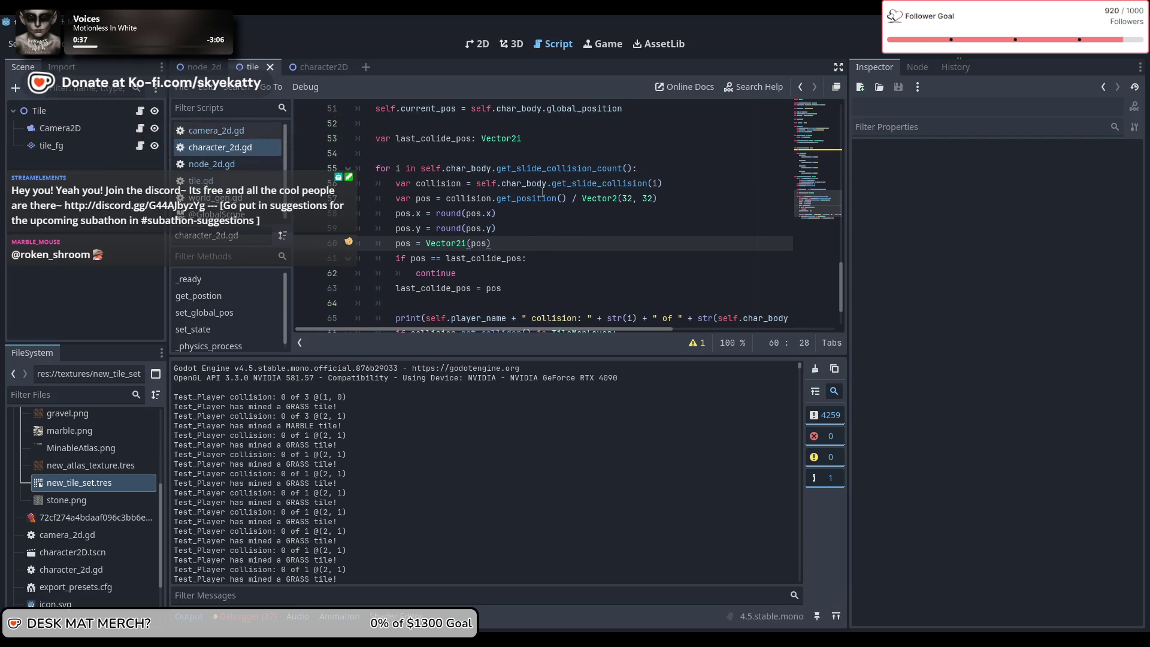
scroll(544, 242, down, 2)
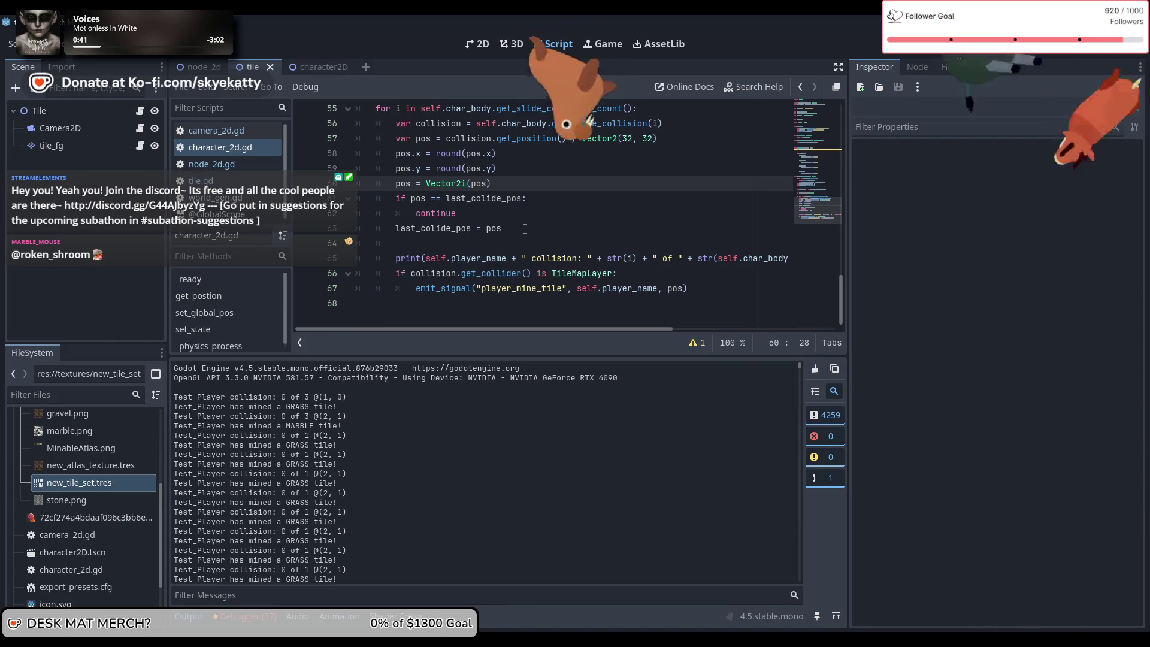
scroll(530, 229, up, 1)
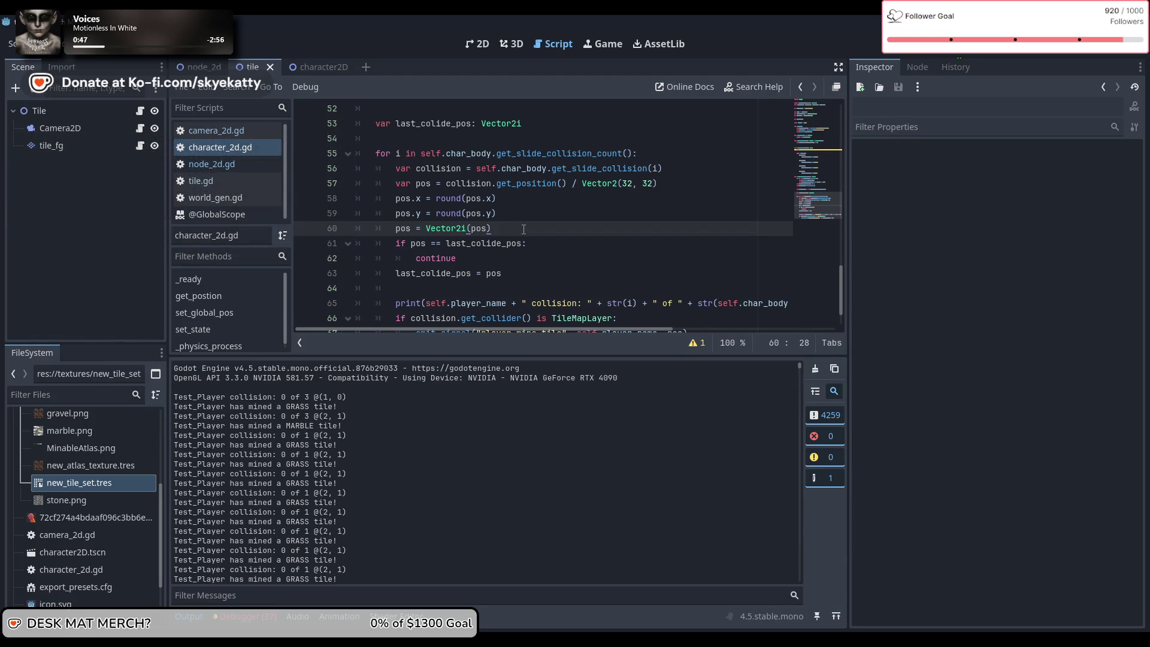
click(541, 202)
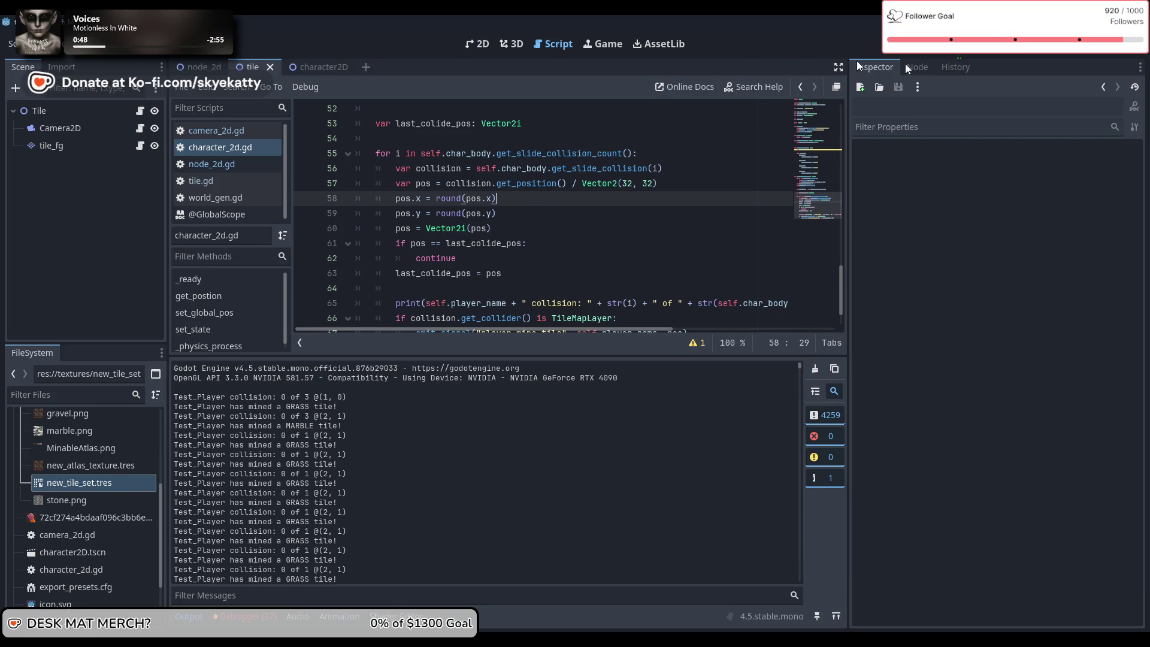
key(F5)
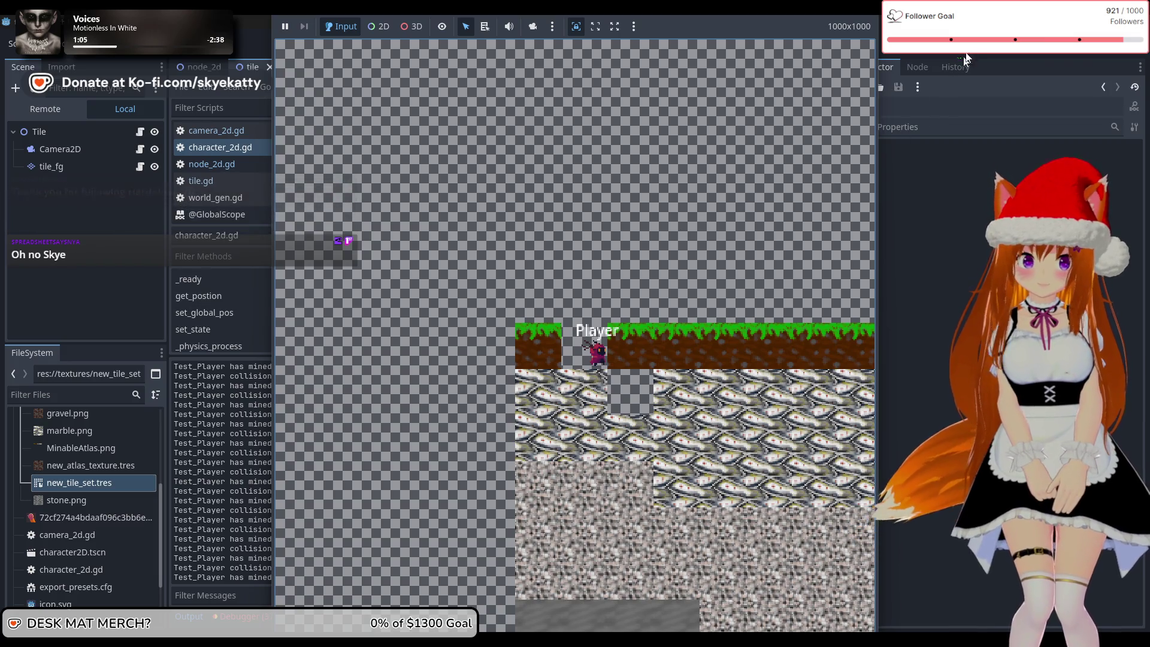
- Stop the game, rerun it to test mining, then stop it again
key(F8)
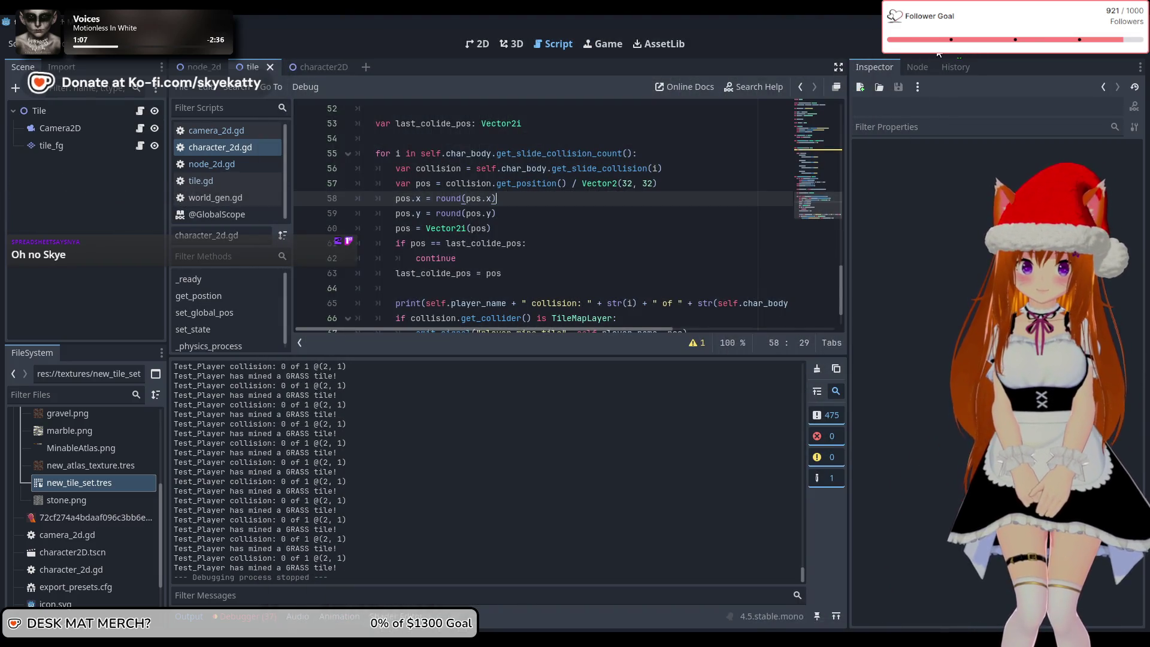
key(F5)
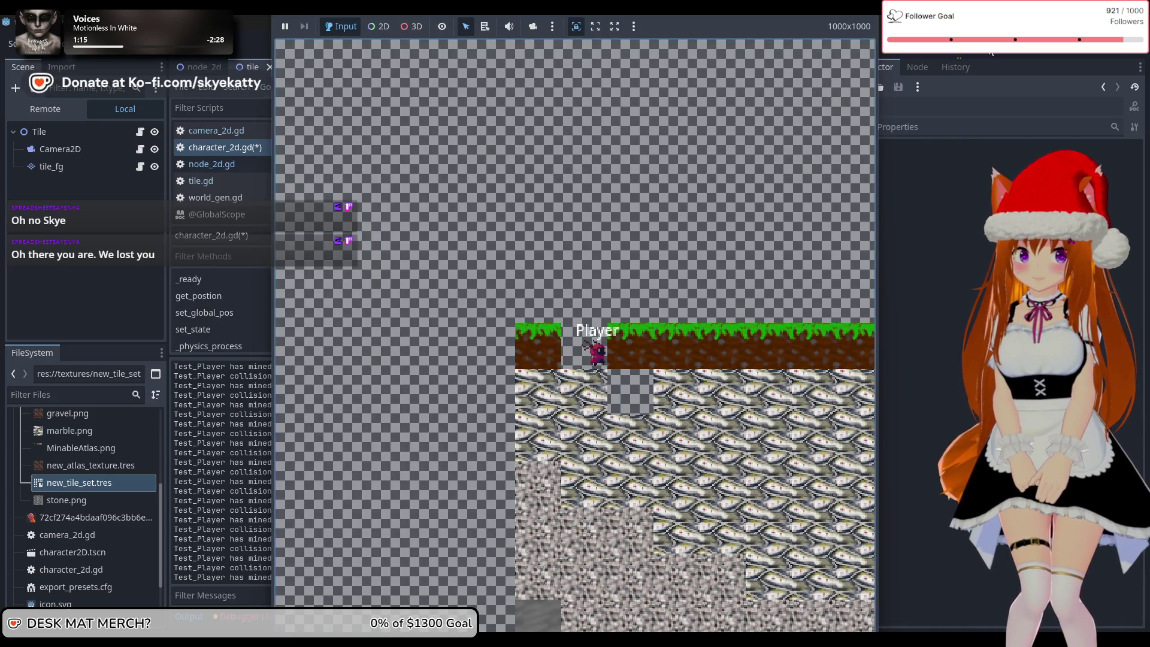
key(F8)
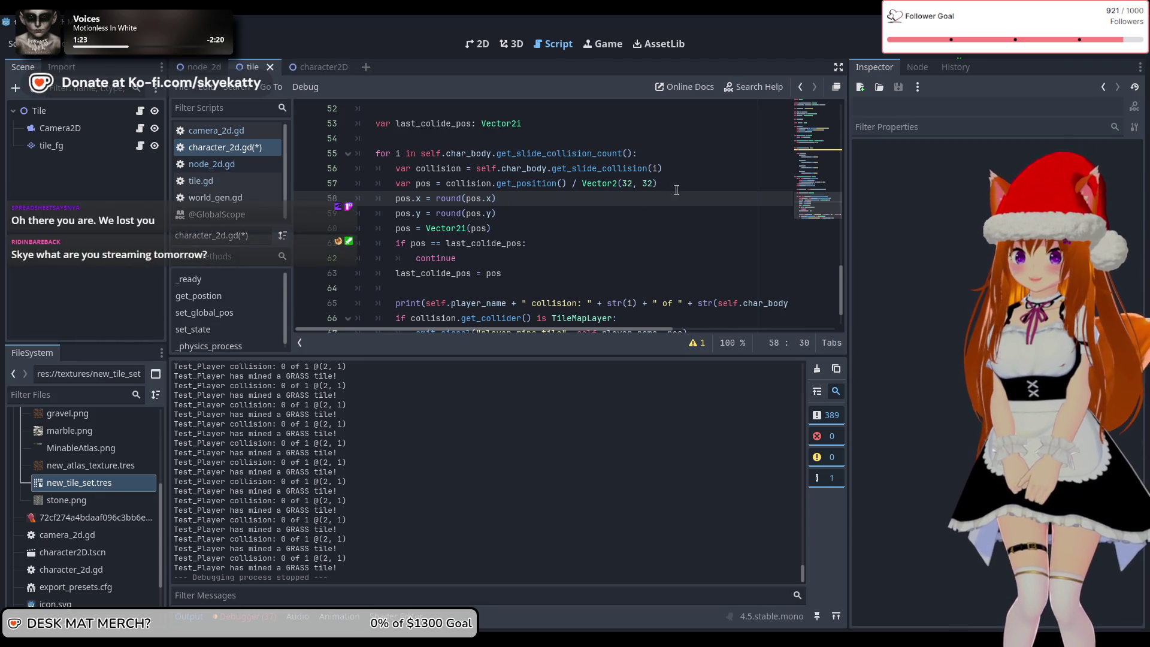
drag(677, 184, 588, 185)
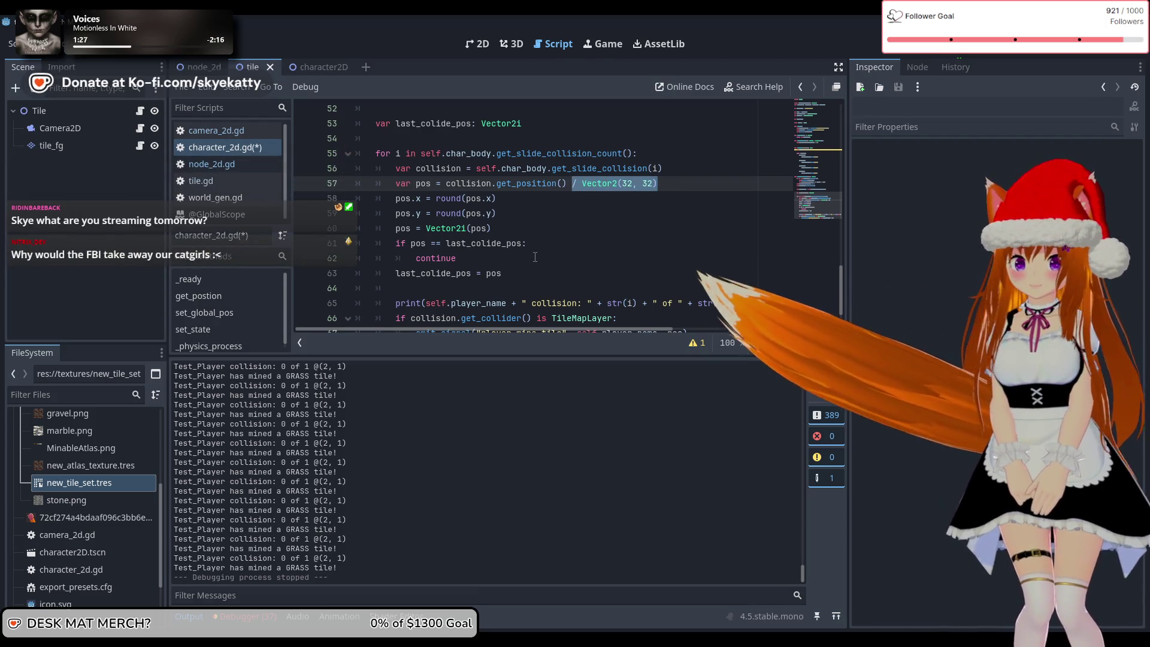
- Remove the division from line 57 and move to the Vector2i line
key(BackSpace)
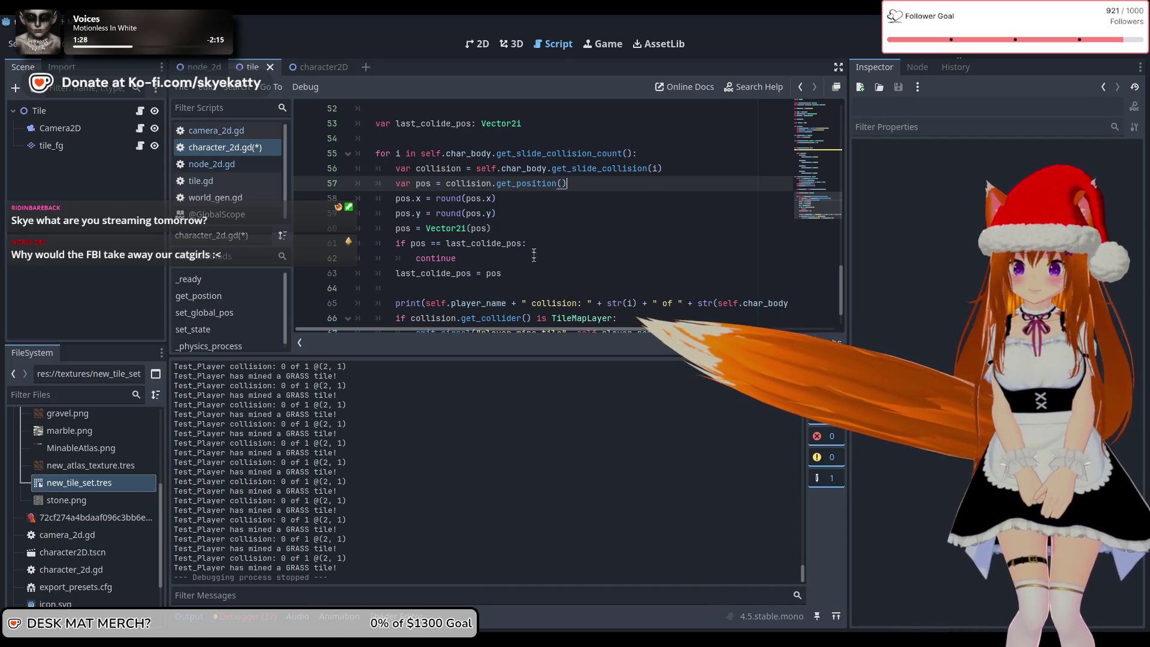
click(531, 215)
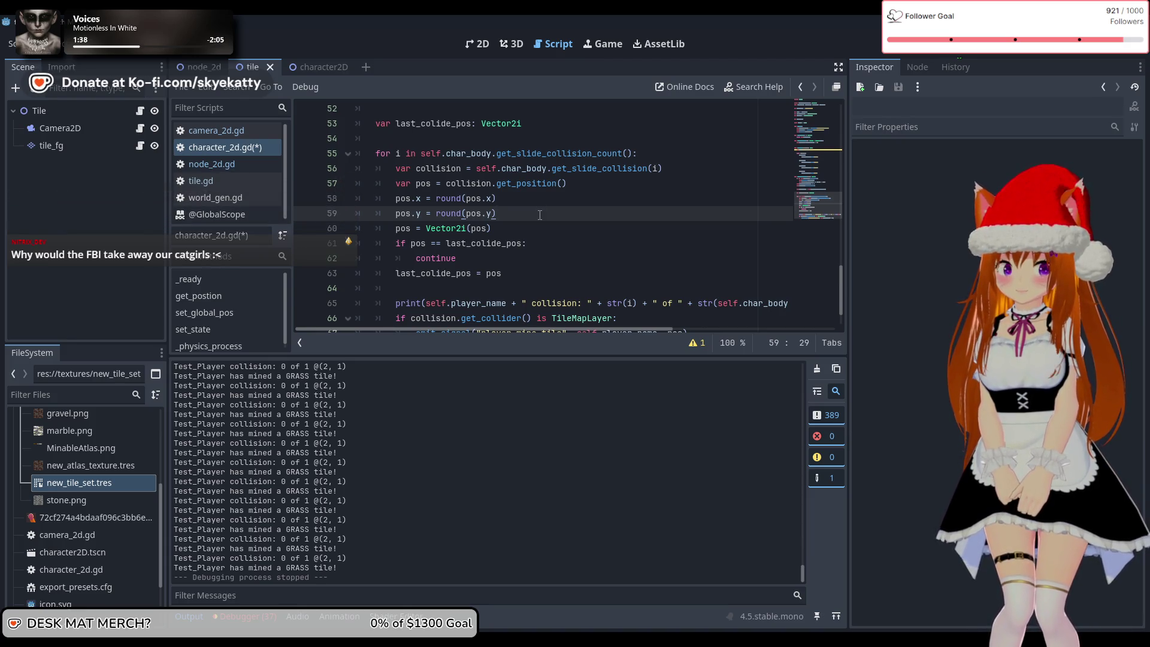
click(502, 234)
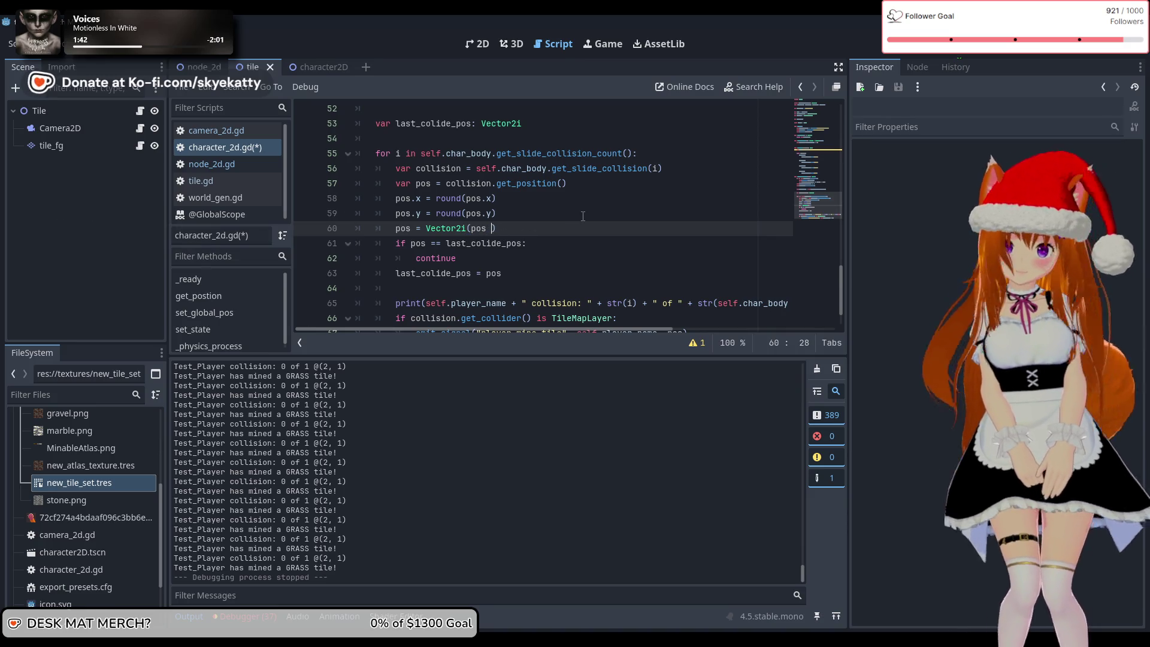
text(.)
- Rewrite line 60 as Vector2i(pos / Vector2(32,32)), then save and run the game
key(BackSpace)
key(BackSpace)
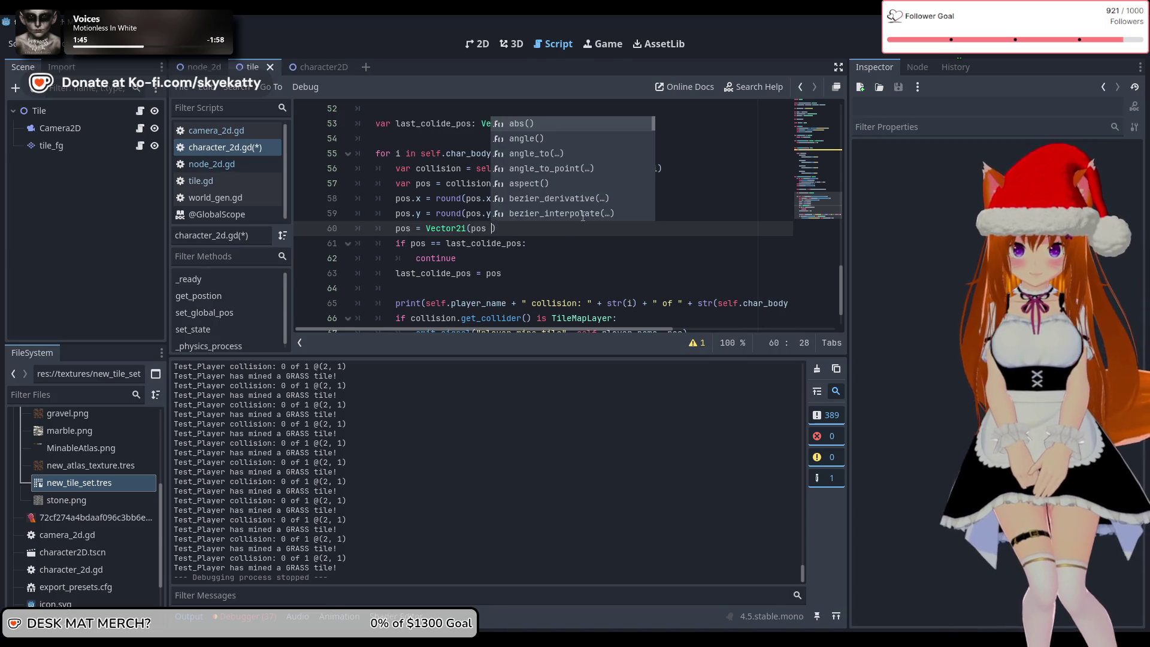
text(/ Ve)
text(ctor2)
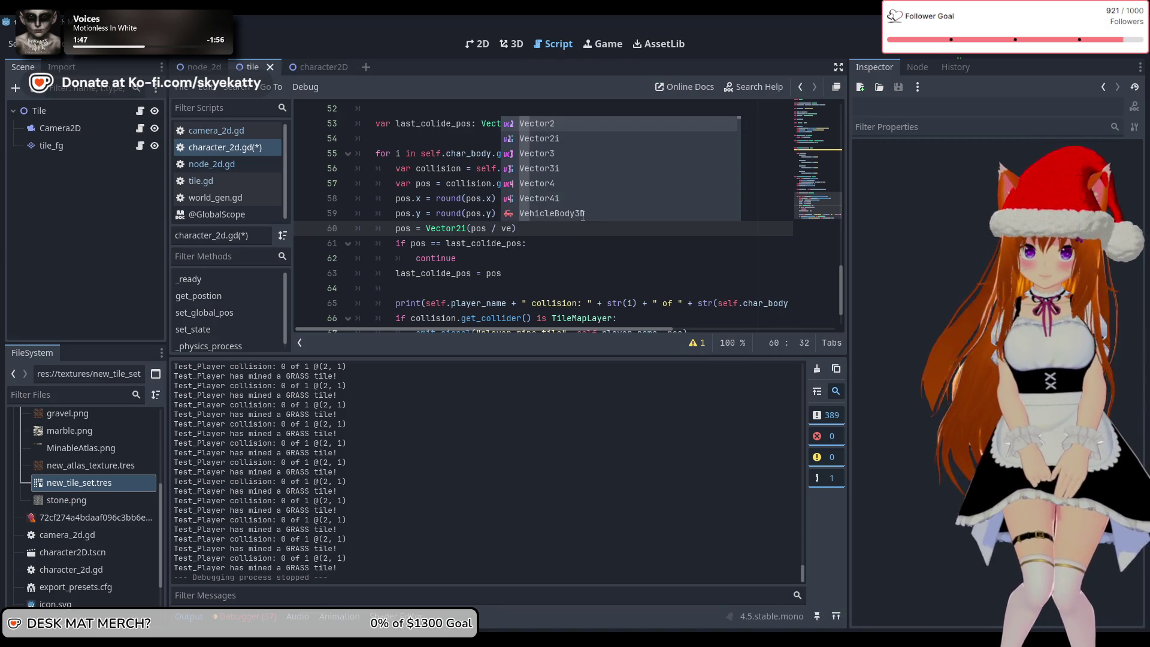
key(Return)
text((32)
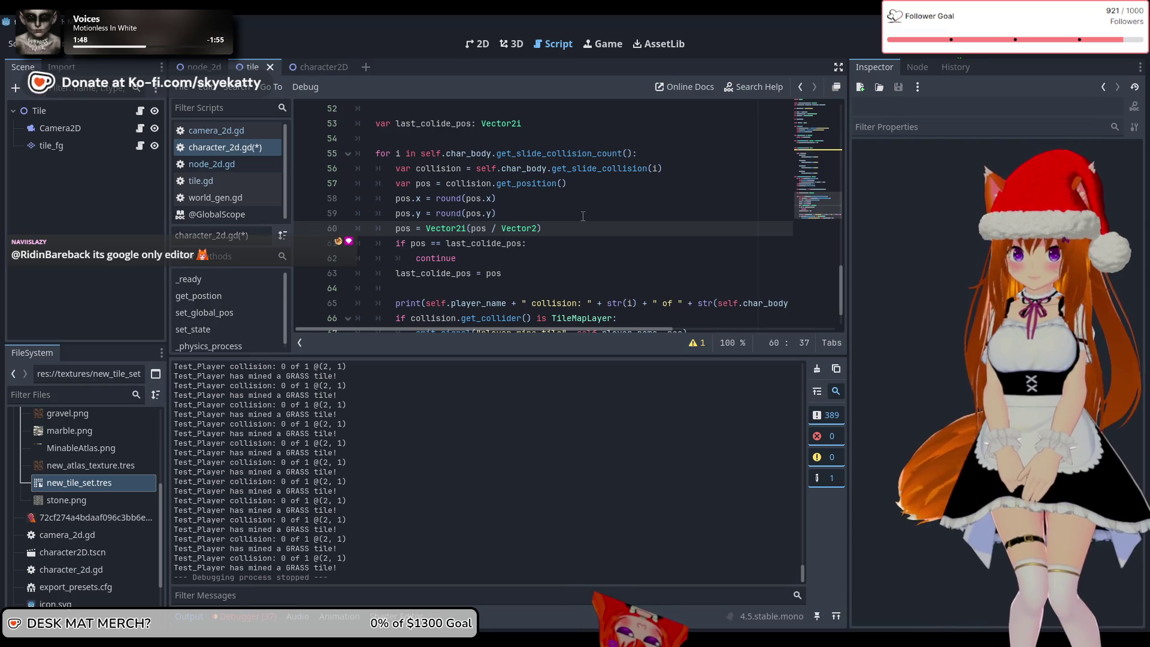
text(,32)
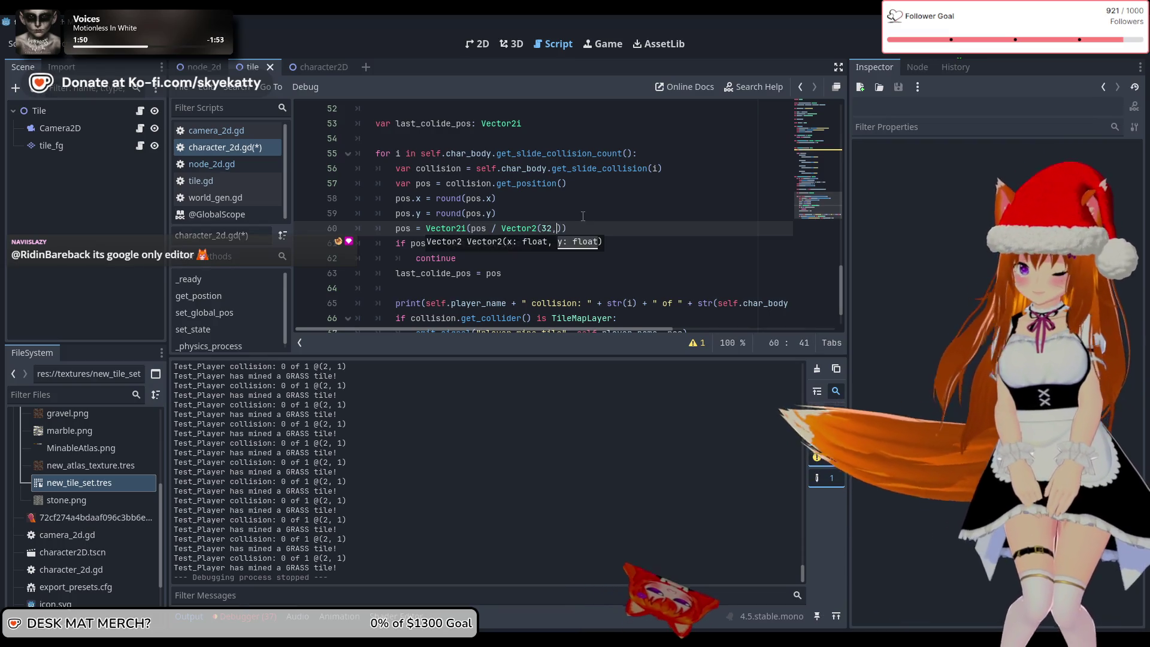
key(End)
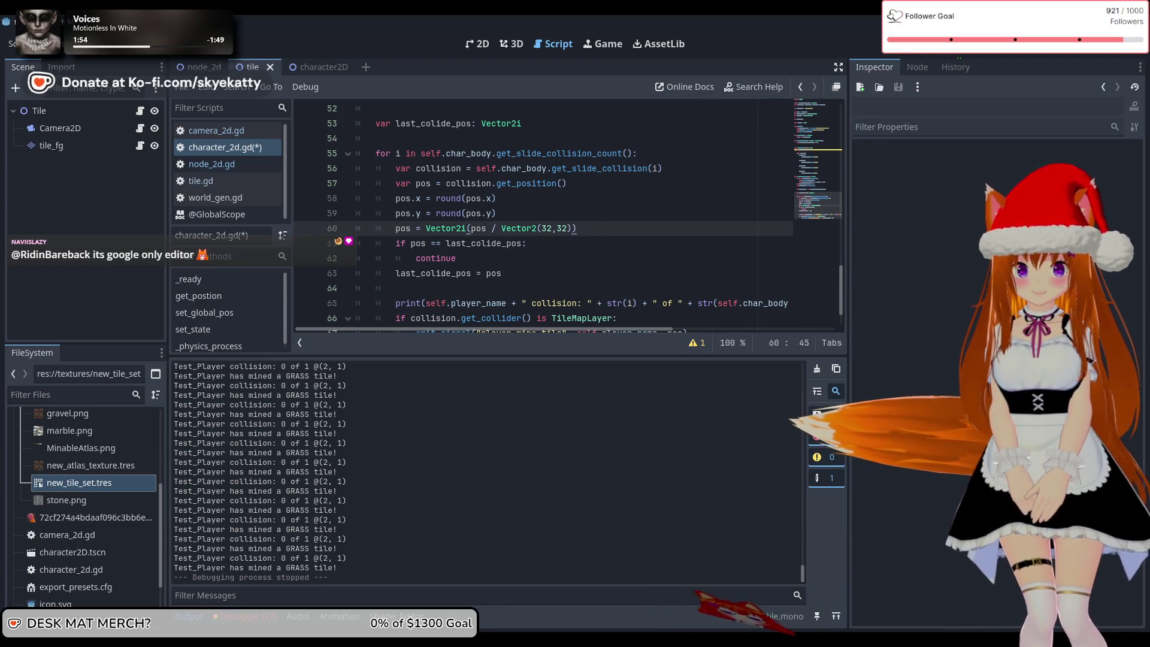
key(F5)
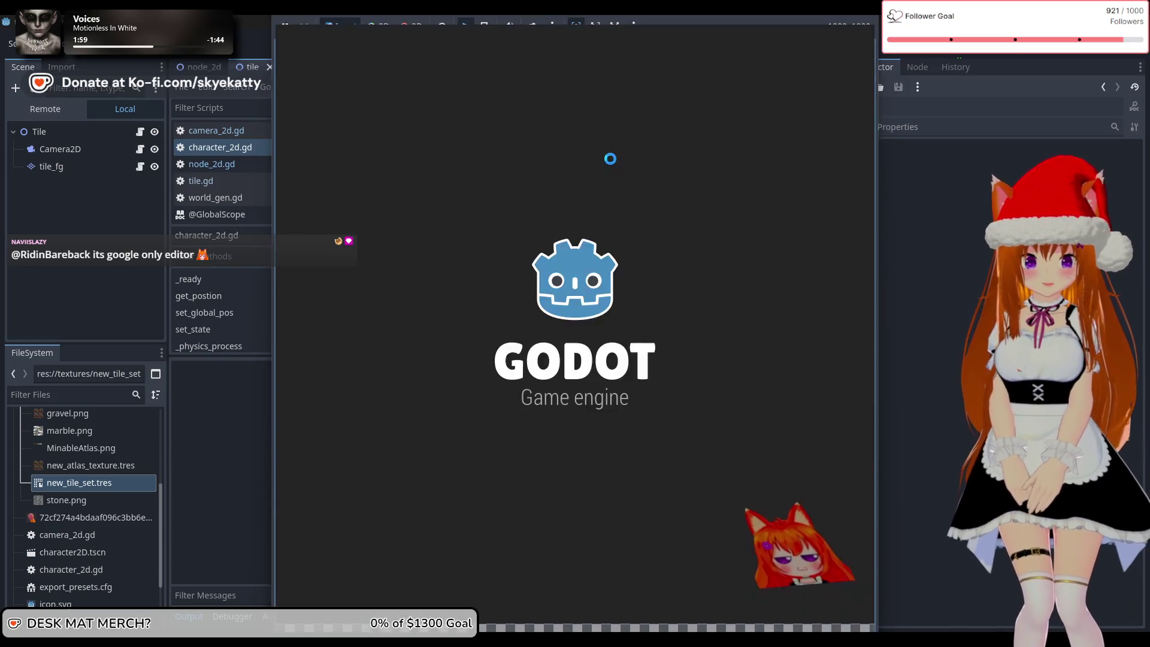
- Dig the player down and right, then check the GRASS tile lines in the output log
key(Down)
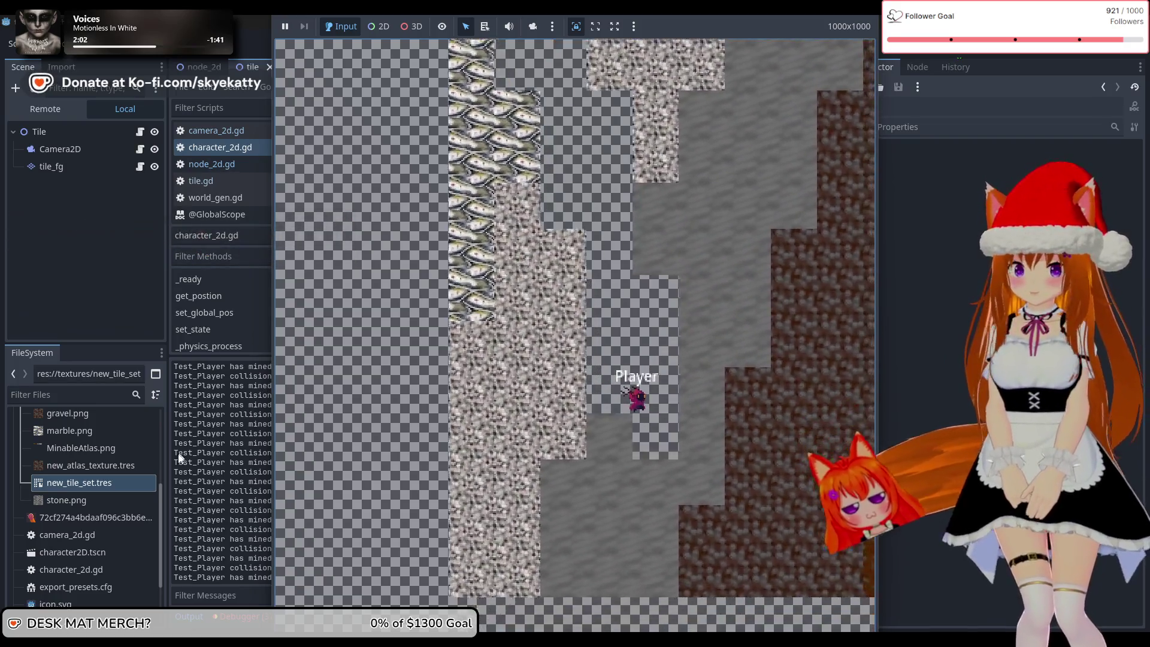
key(F8)
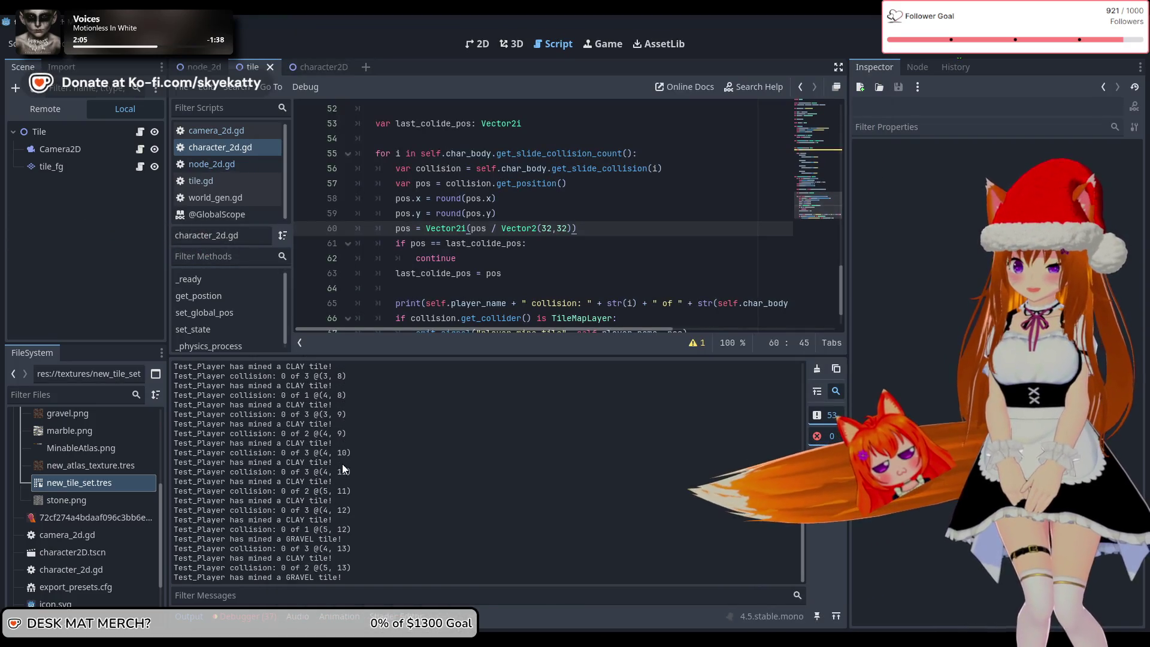
click(692, 607)
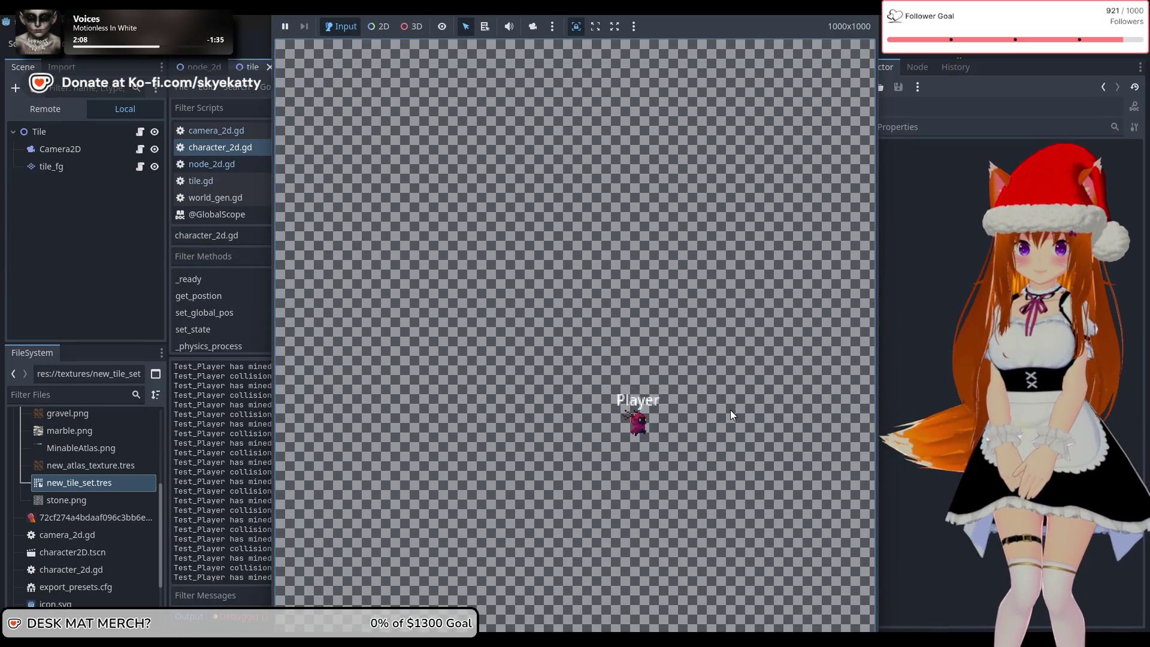
click(211, 504)
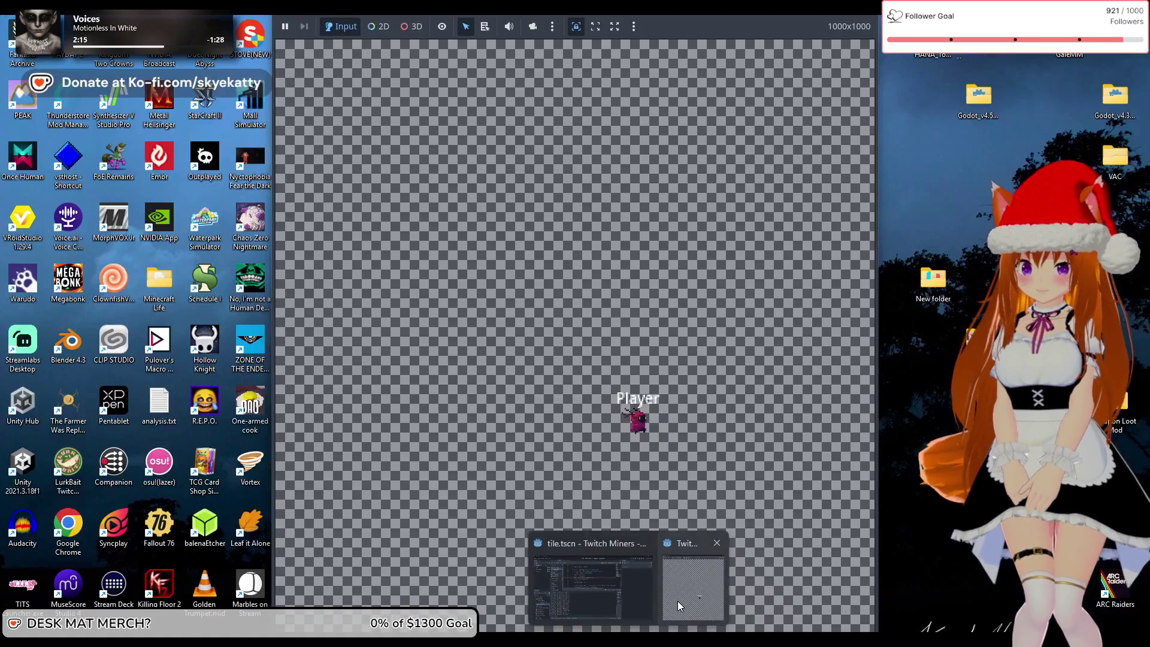
click(678, 602)
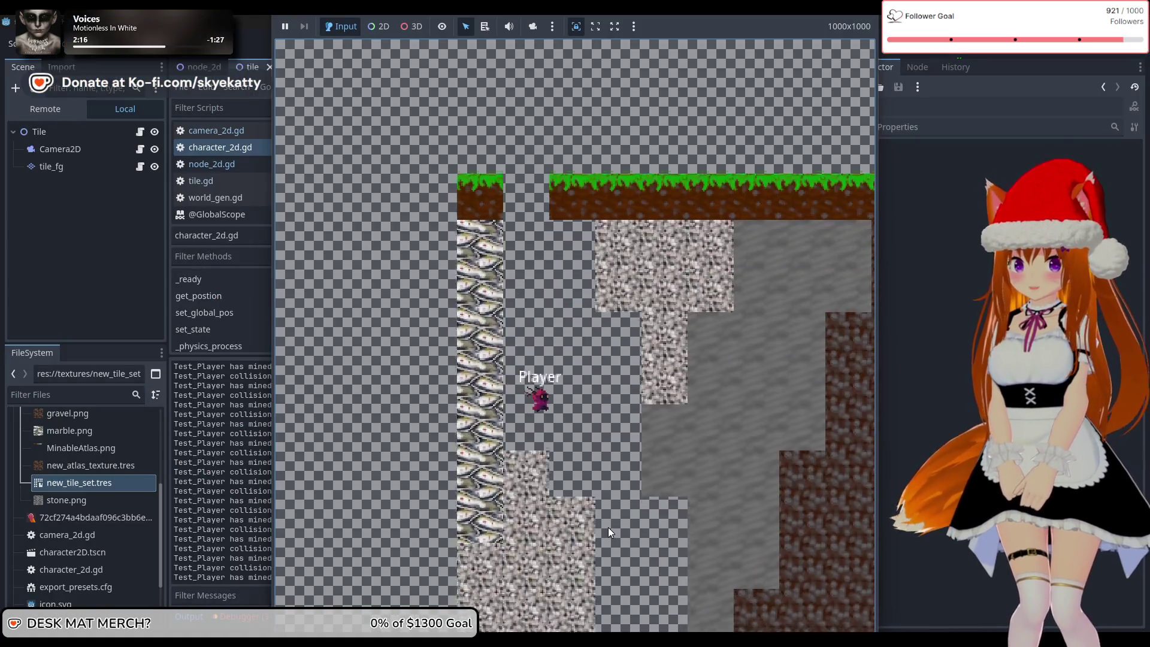
key(Right)
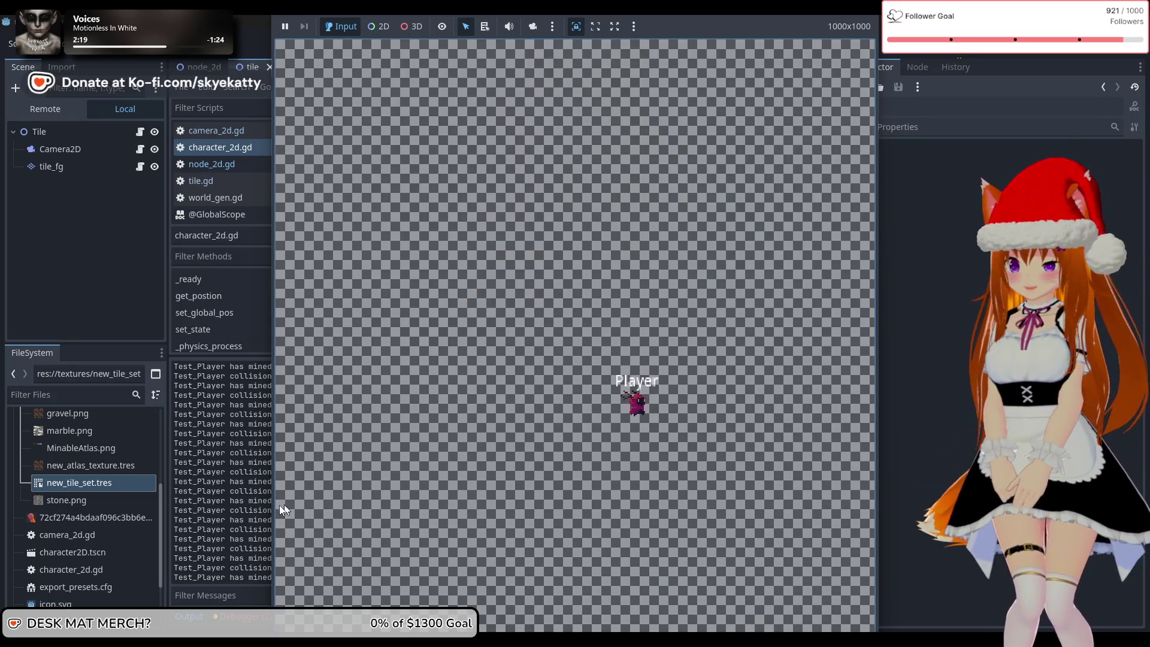
click(246, 509)
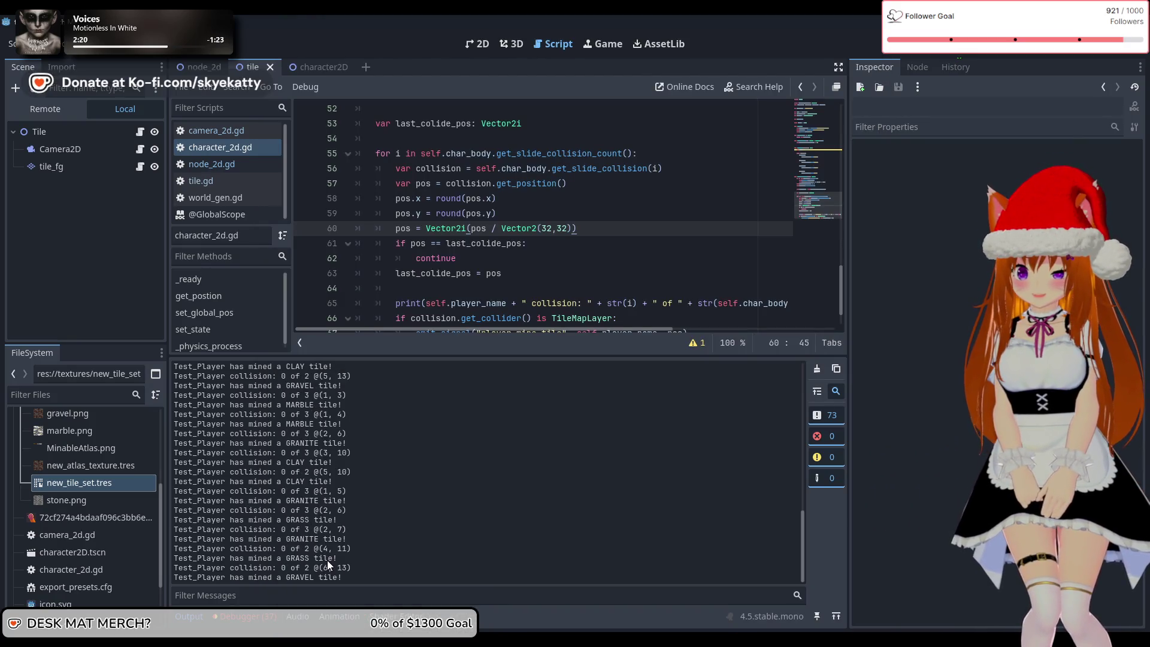
mouse_move(336, 557)
mouse_down()
mouse_move(197, 550)
mouse_move(240, 548)
mouse_up()
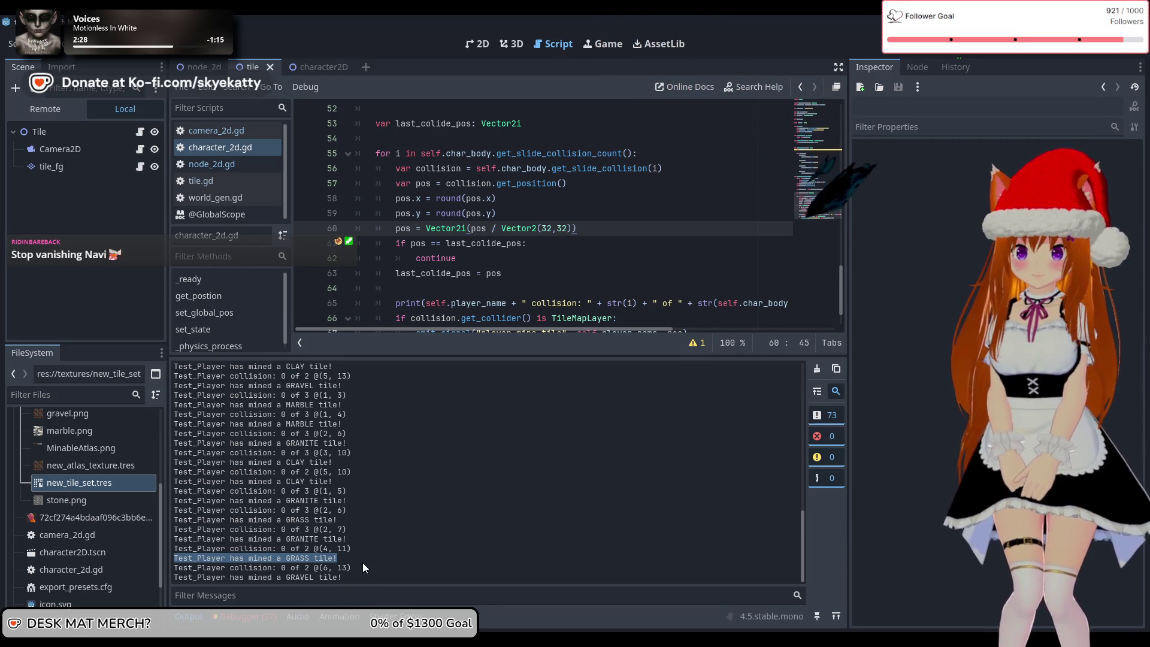
drag(364, 555, 183, 556)
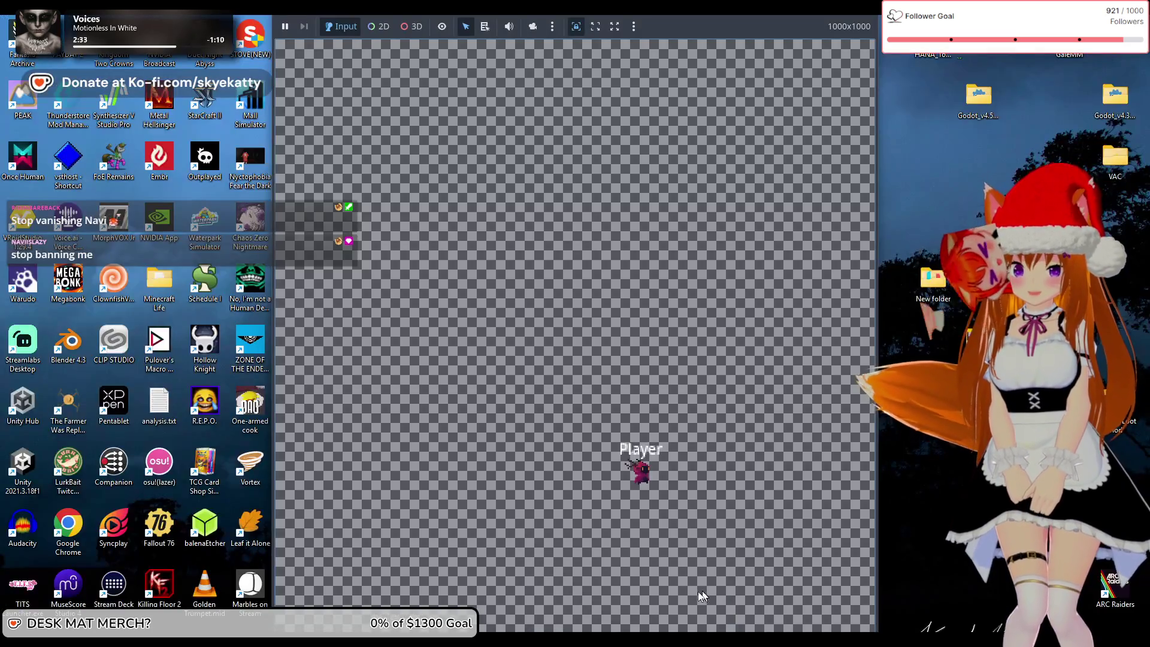
- Drop the player down the cleared shaft and right, checking logged GRANITE, GRASS and CLAY tiles
click(702, 591)
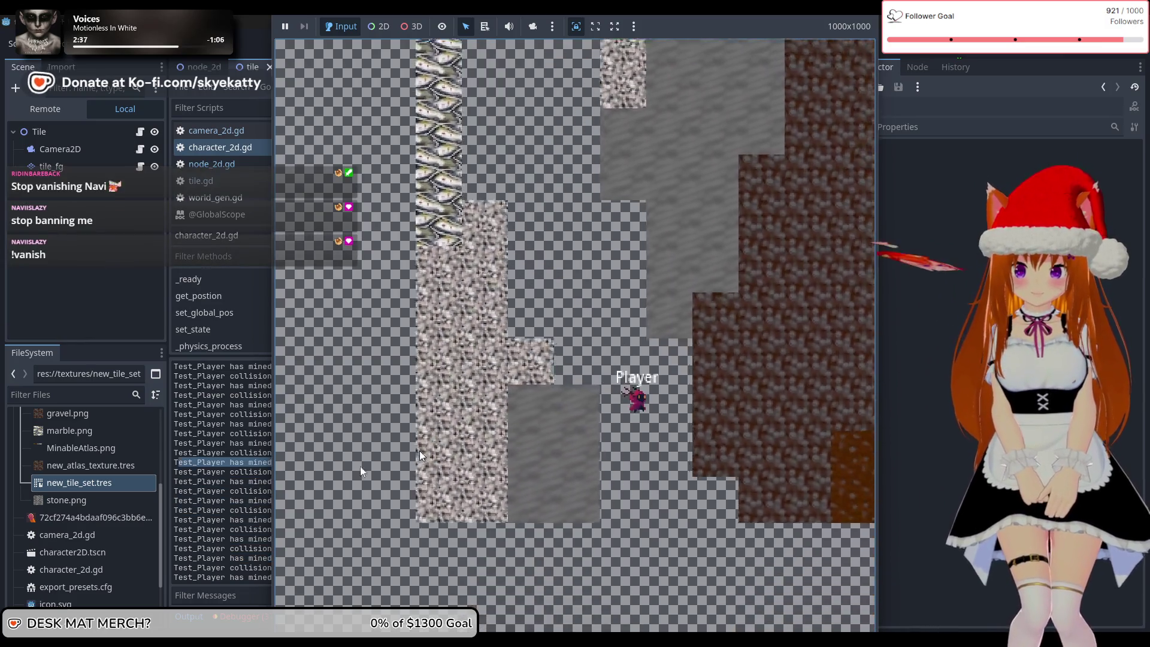
click(221, 469)
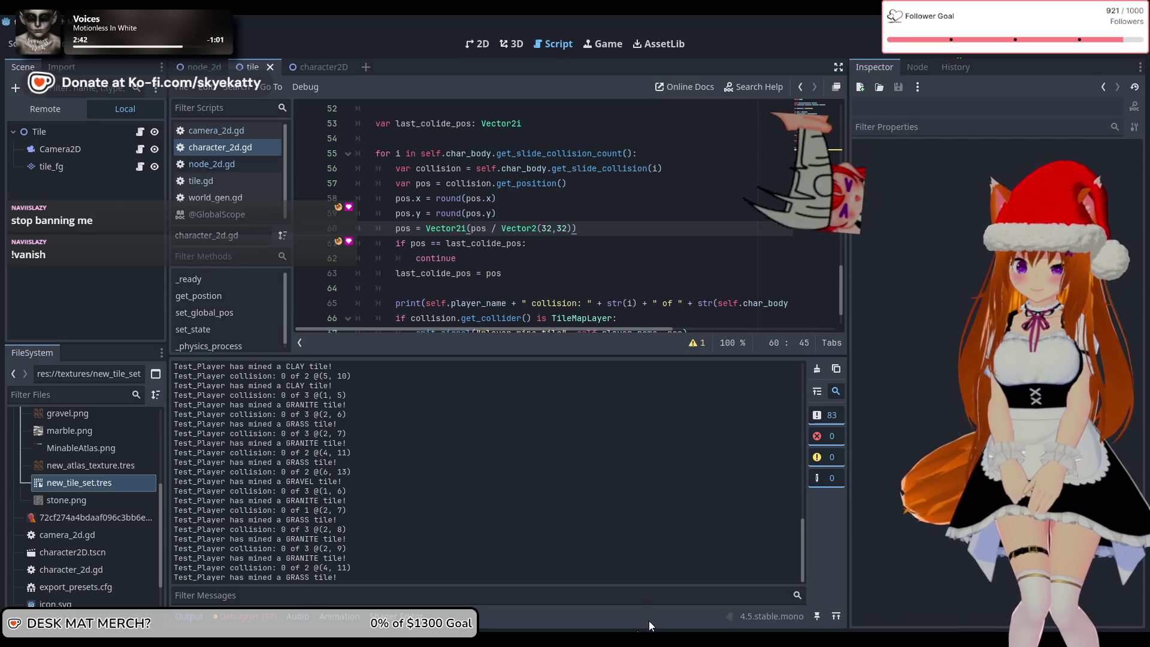
mouse_move(641, 618)
click(623, 590)
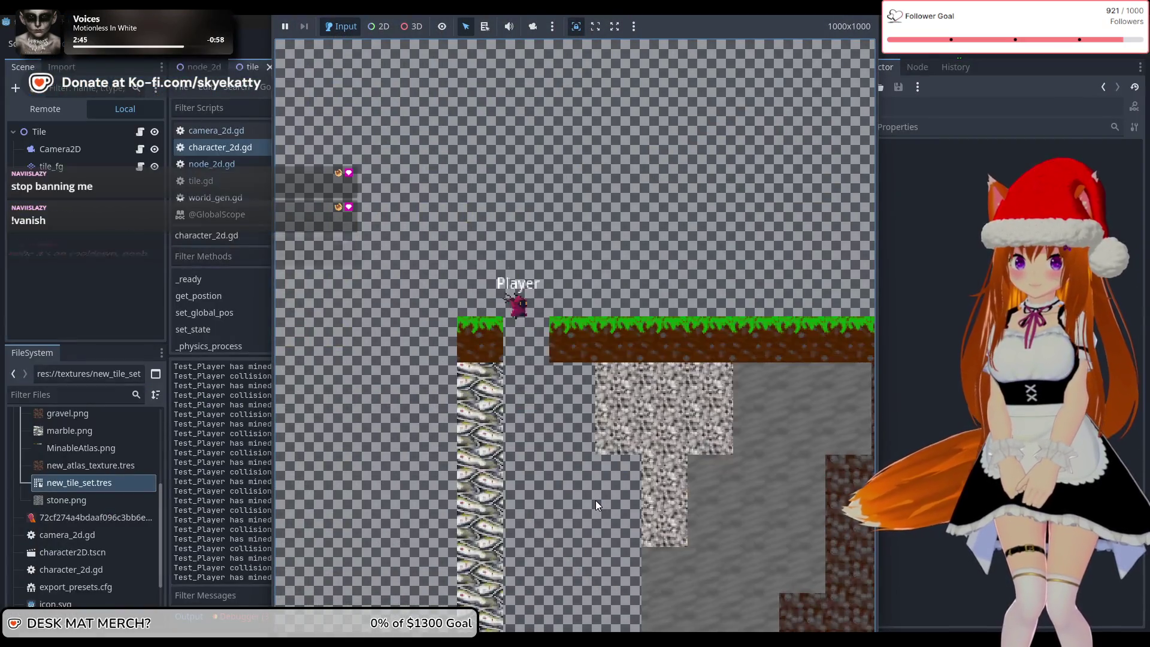
key(Right)
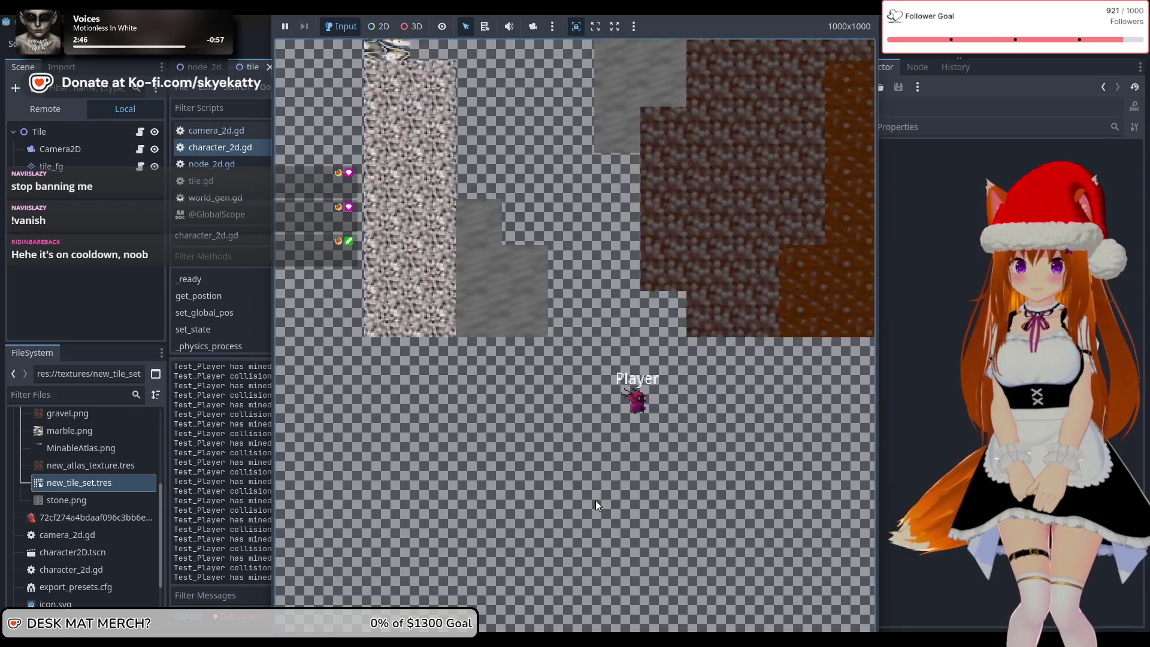
click(244, 500)
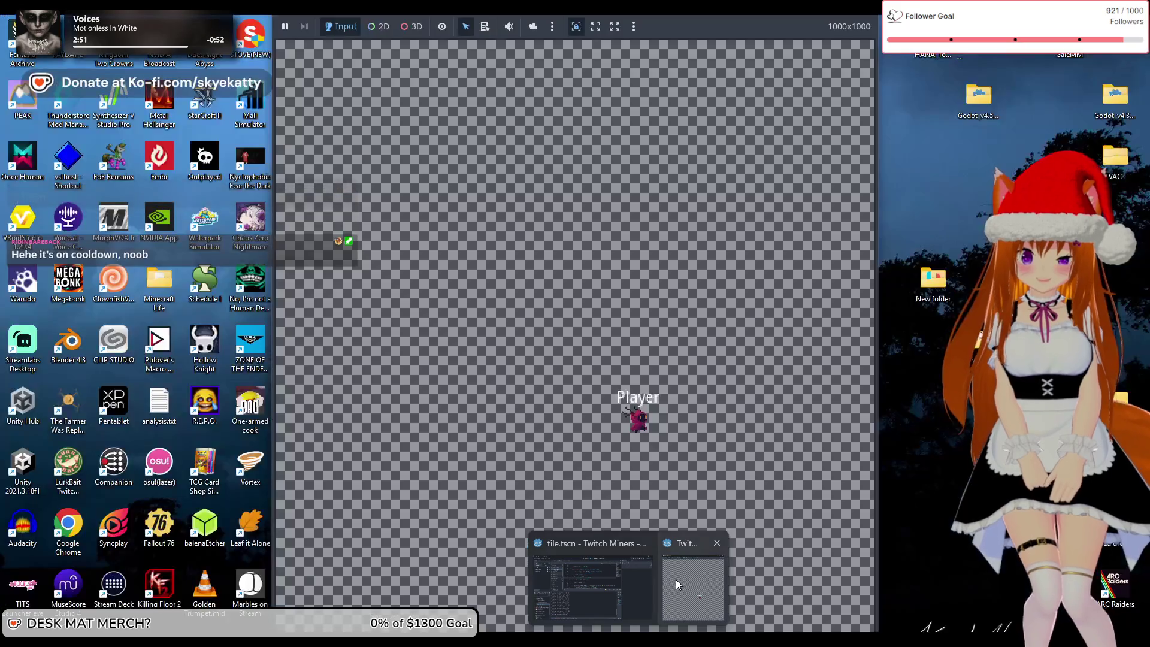
click(675, 580)
key(Right)
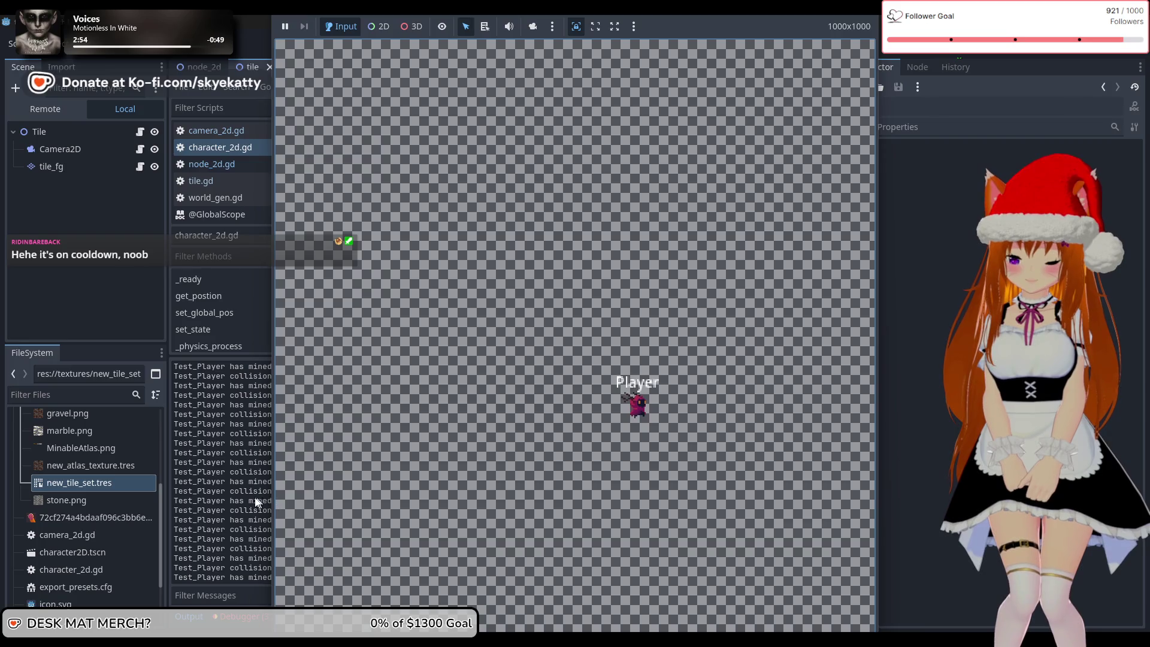
click(254, 497)
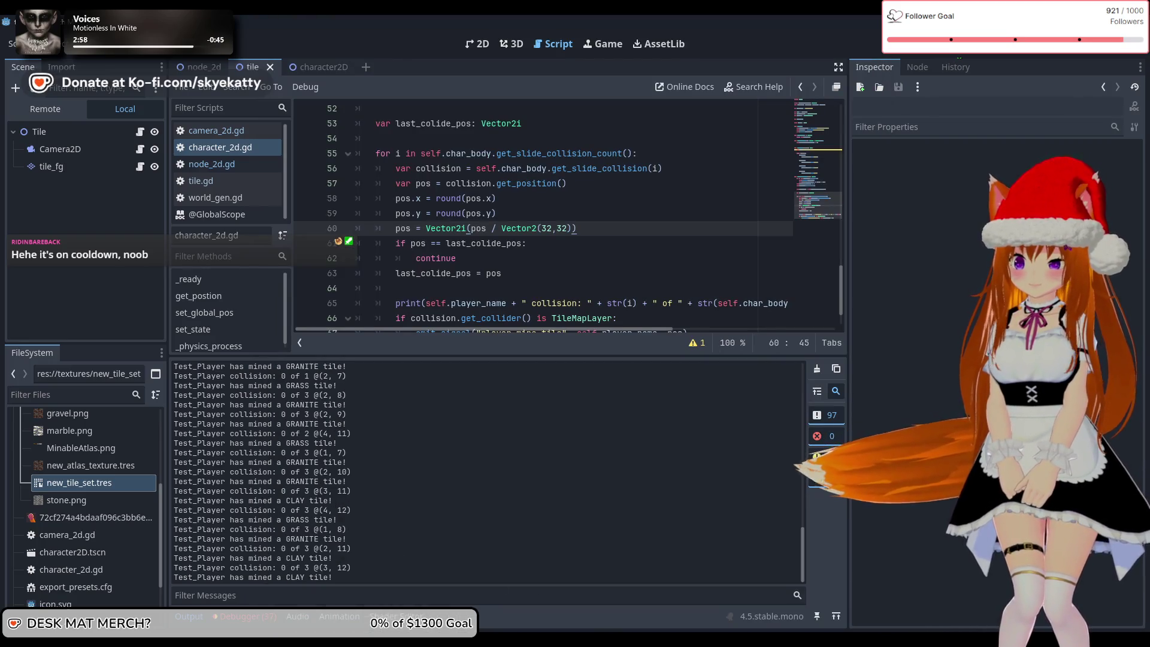
mouse_move(642, 614)
mouse_move(662, 577)
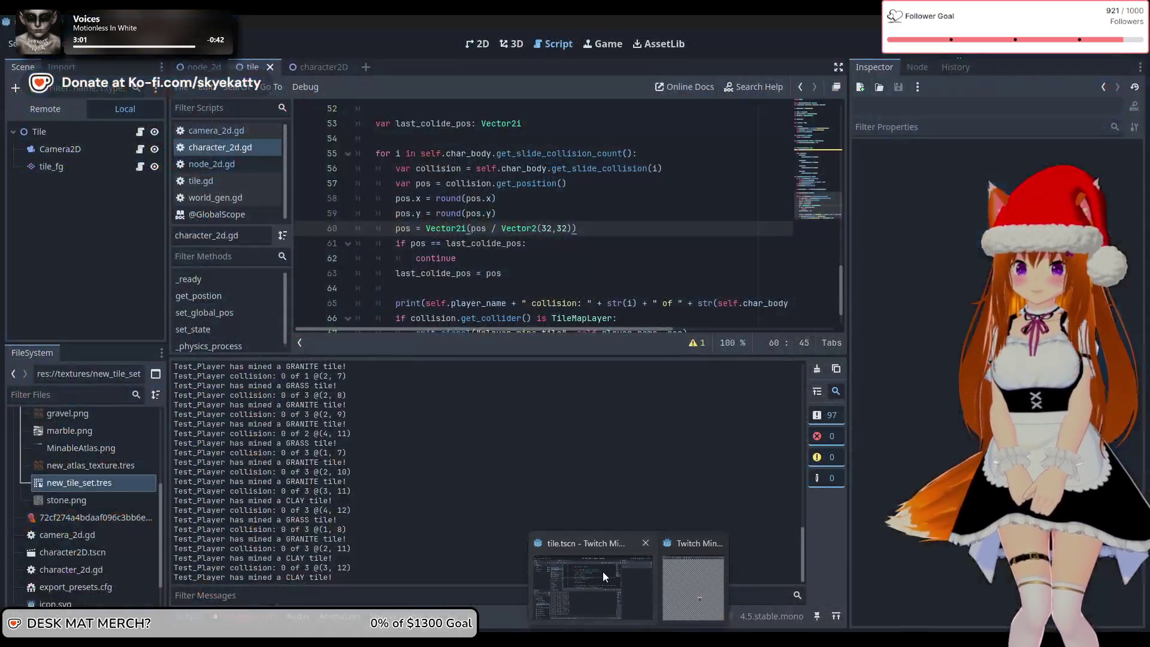
click(602, 572)
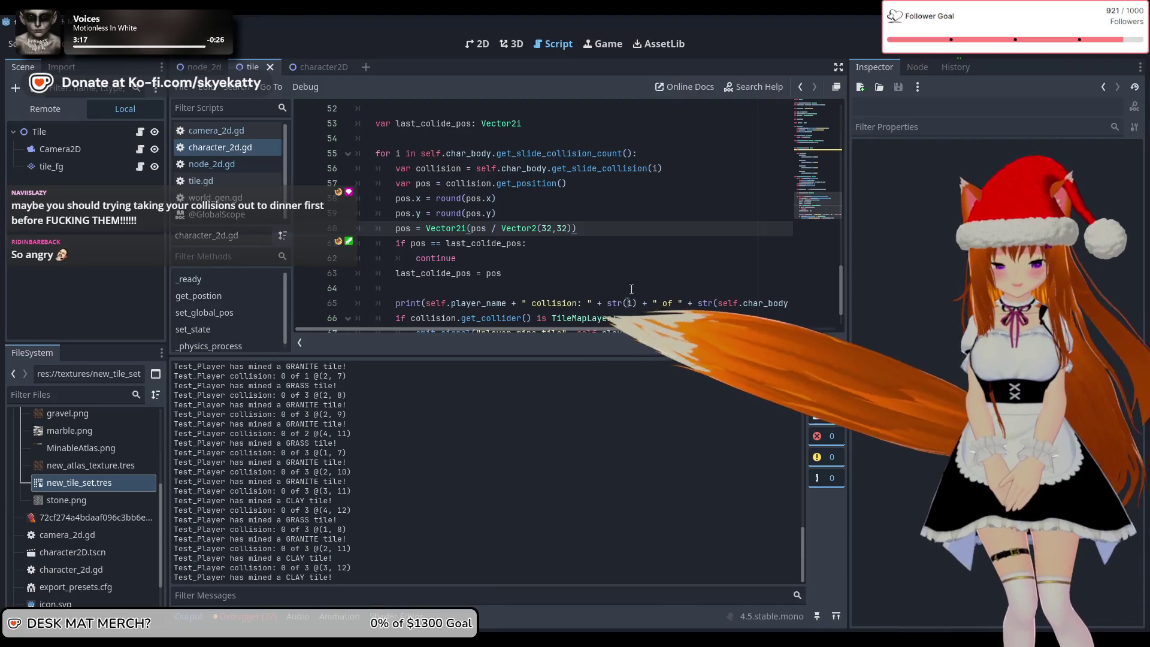
- Rerun the game until GRASS tiles at (2, 11) are logged, stop it, and open node_2d
key(F5)
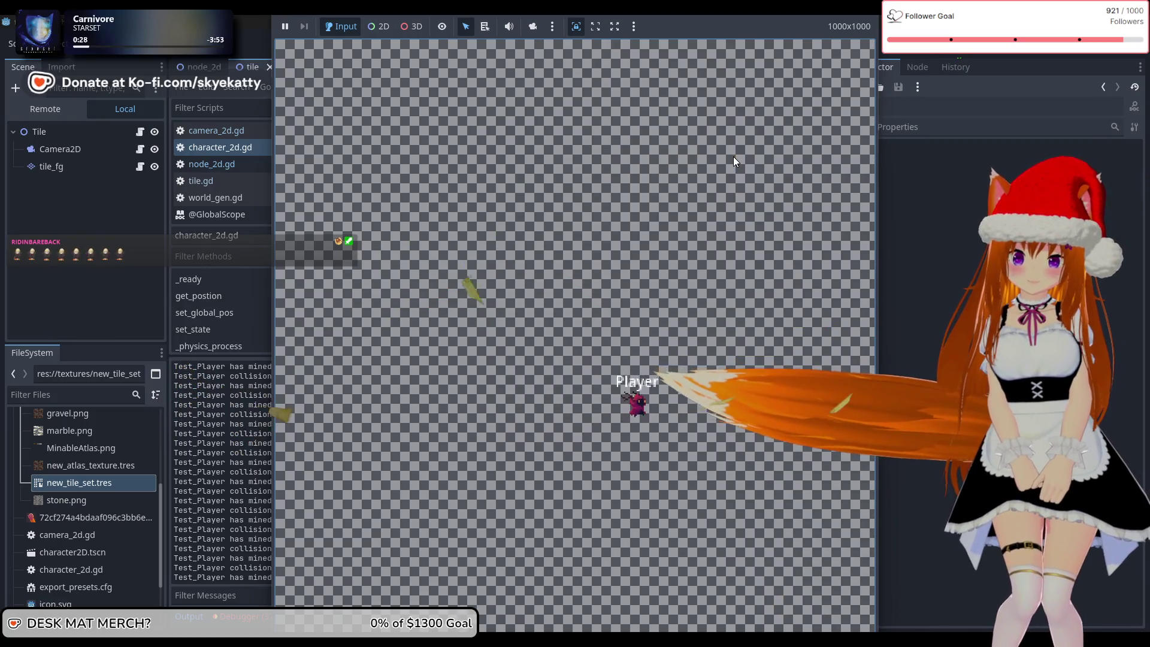
key(F8)
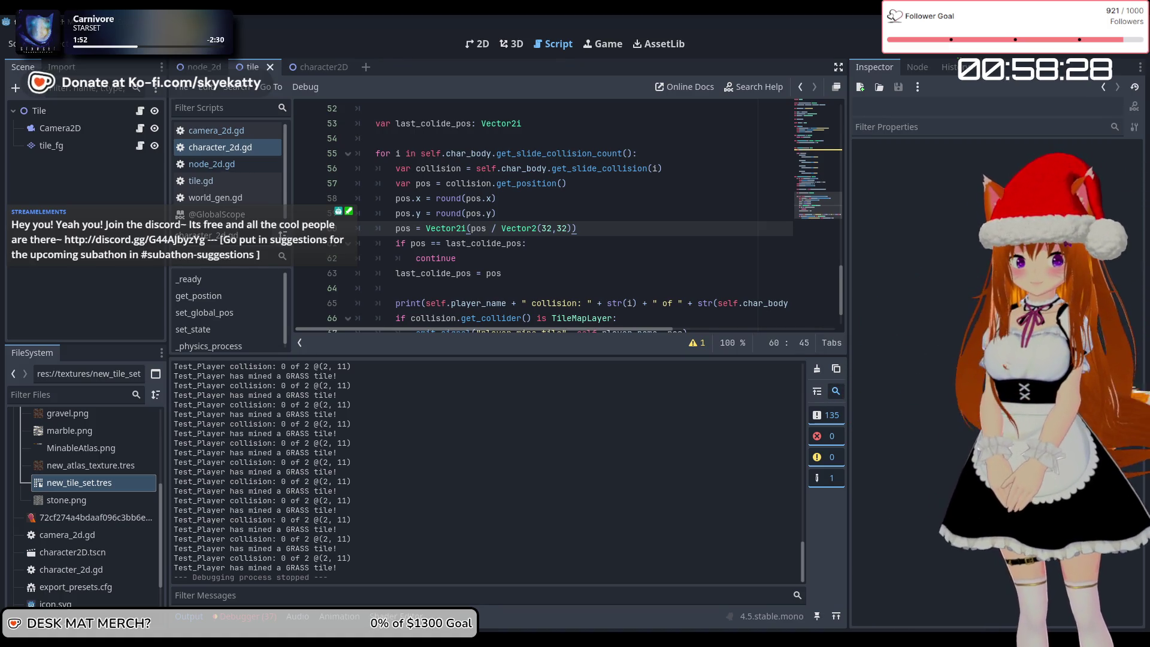
scroll(539, 182, down, 1)
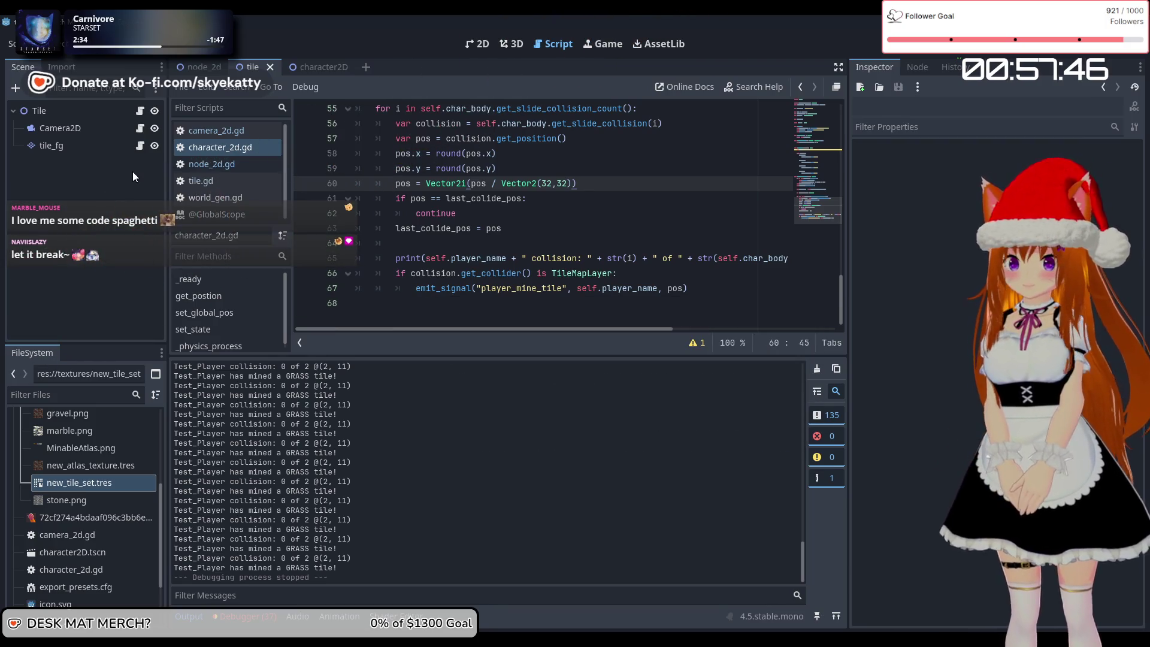
click(208, 68)
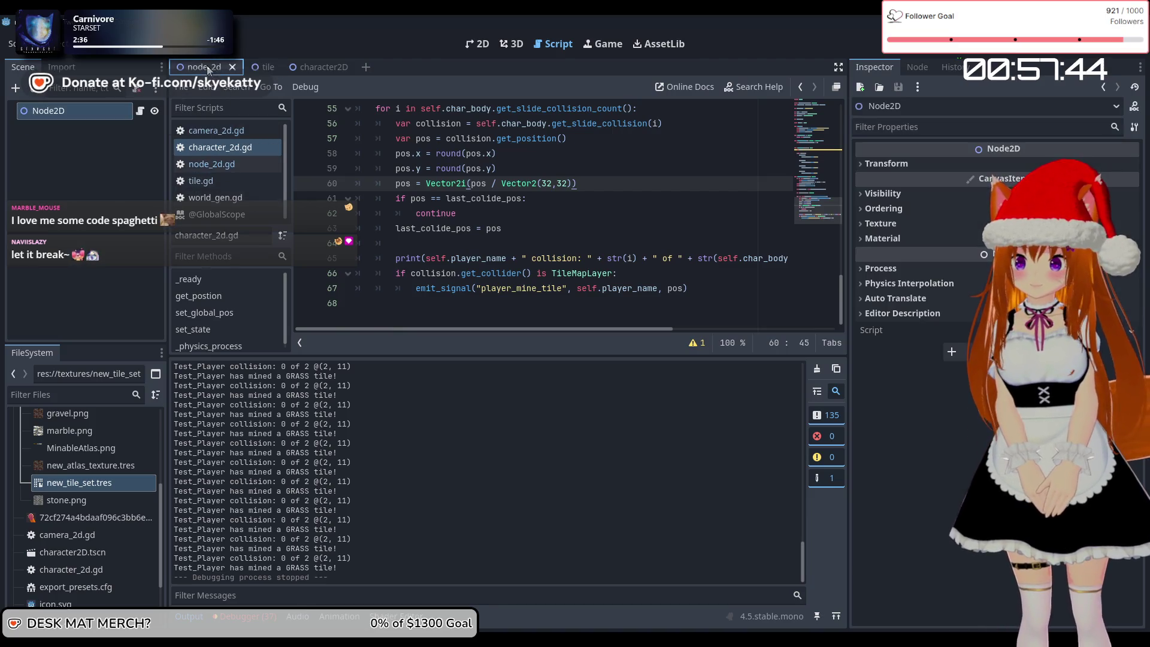
click(304, 62)
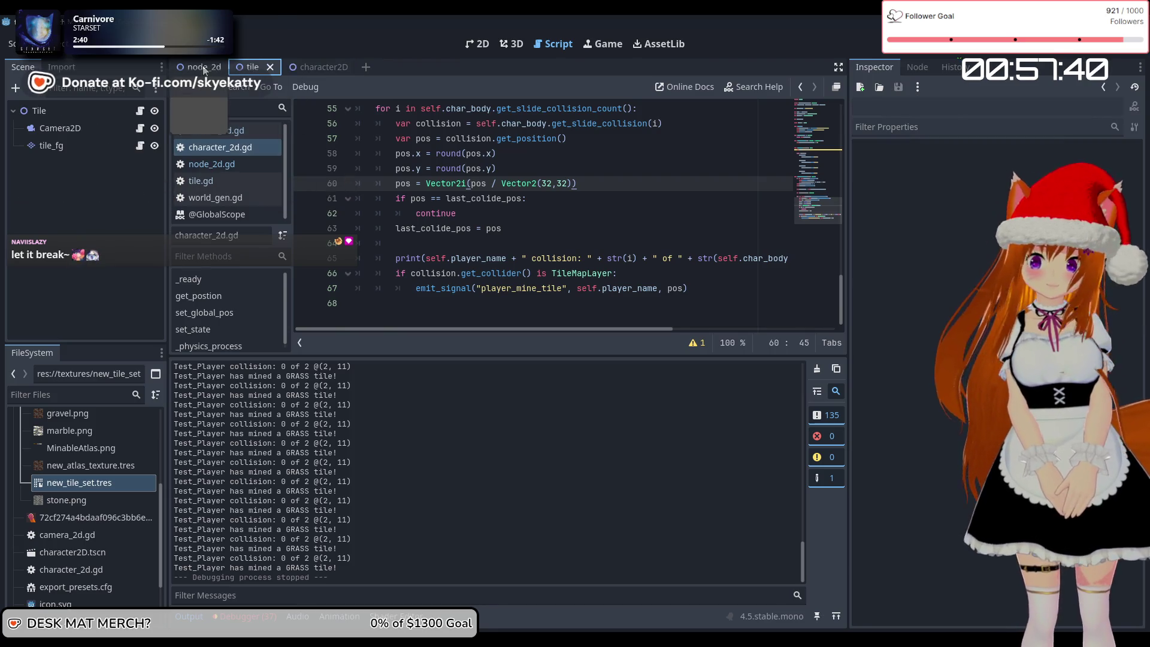
click(224, 179)
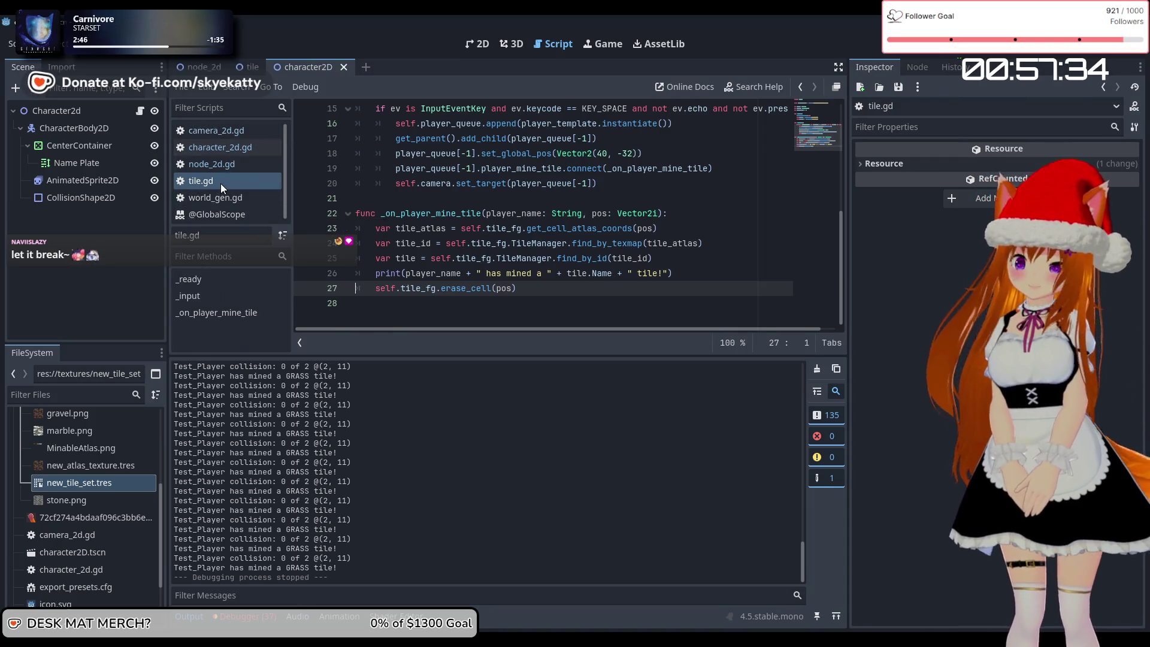
click(220, 164)
click(233, 147)
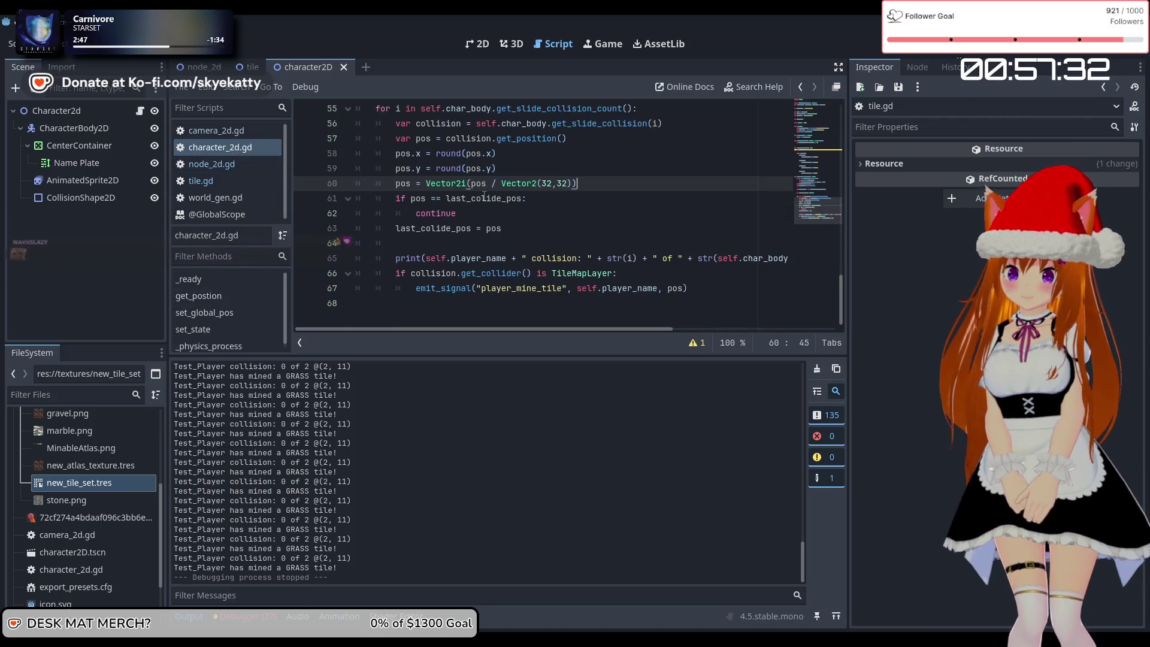
scroll(553, 237, up, 2)
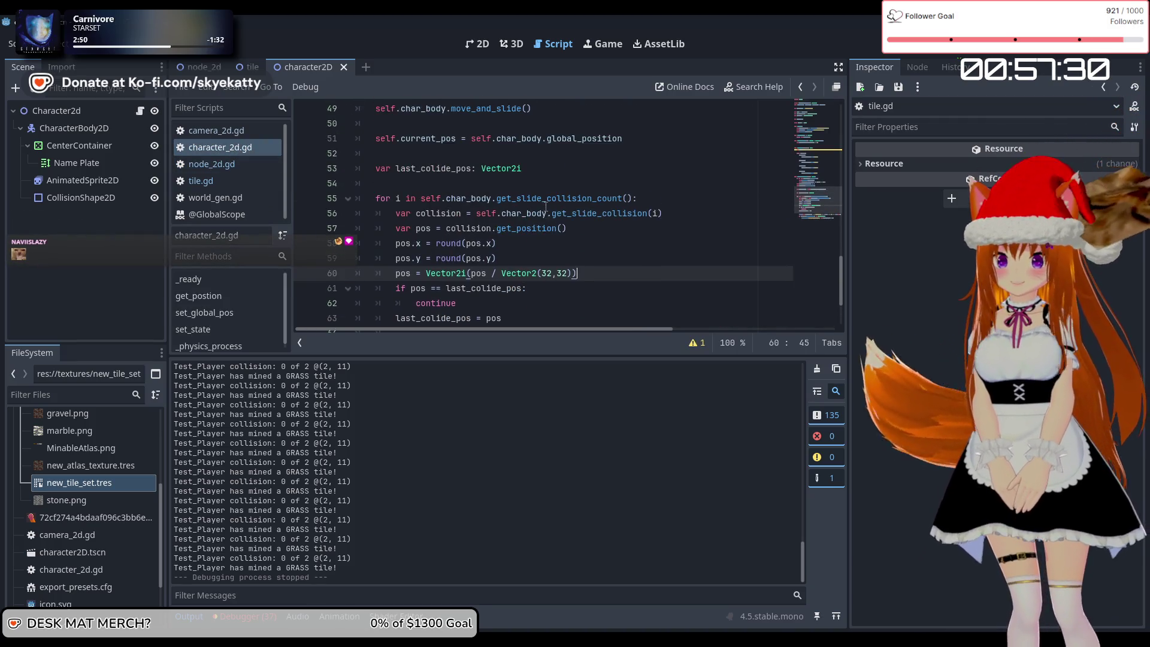
scroll(543, 210, down, 1)
scroll(544, 210, down, 1)
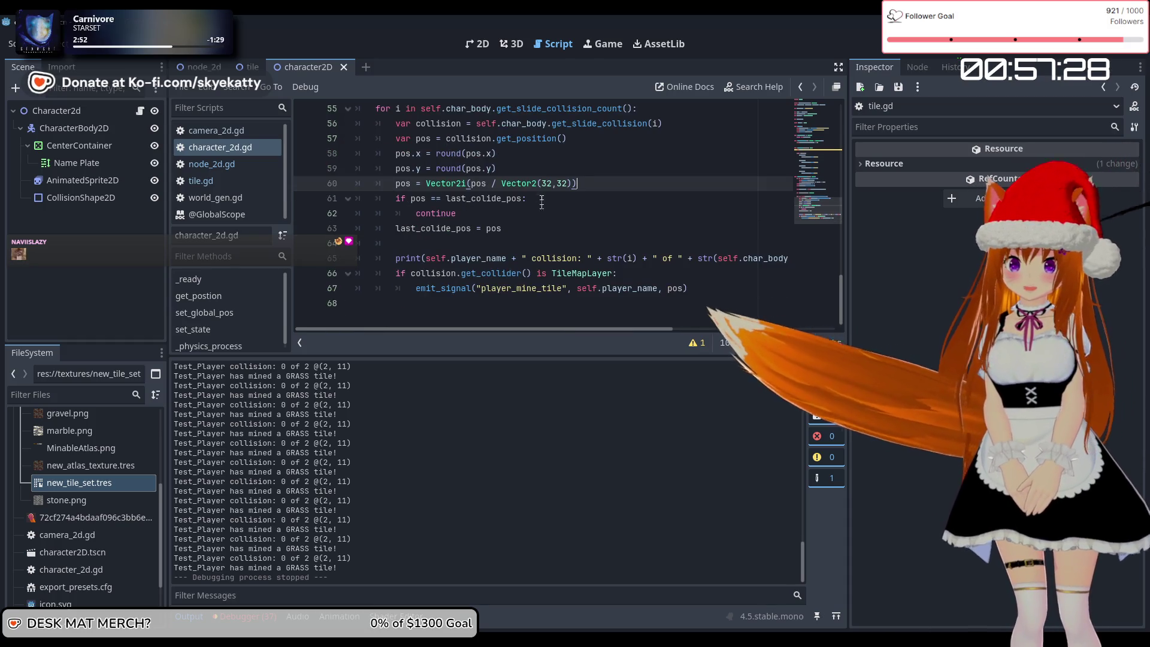
scroll(540, 198, up, 2)
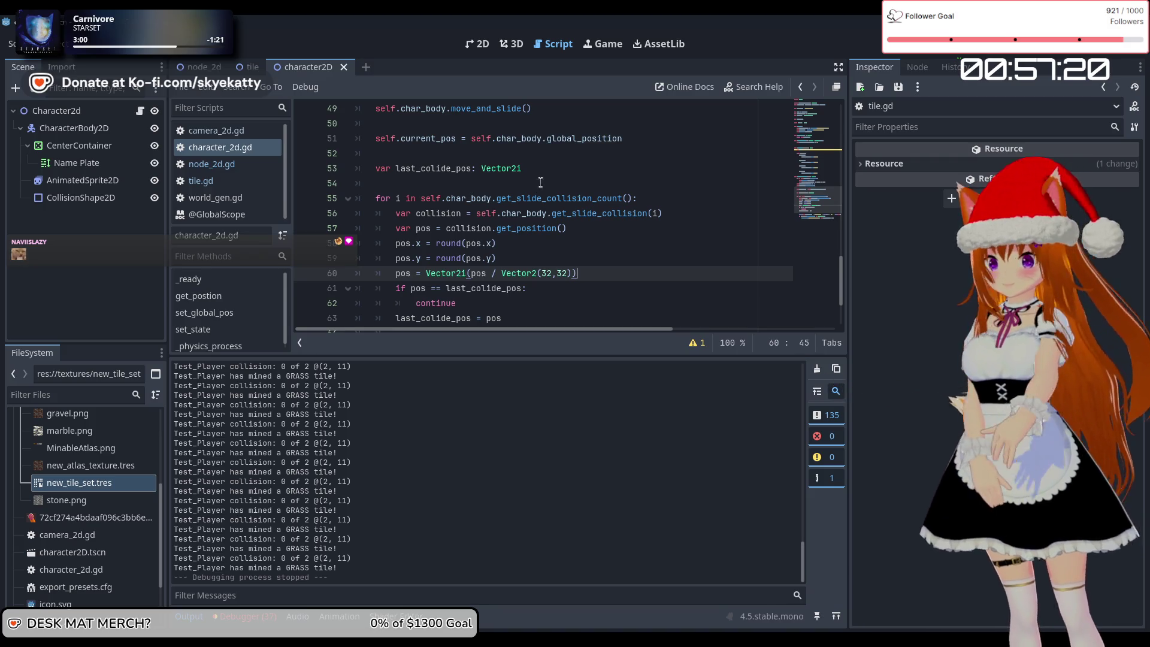
scroll(540, 182, down, 2)
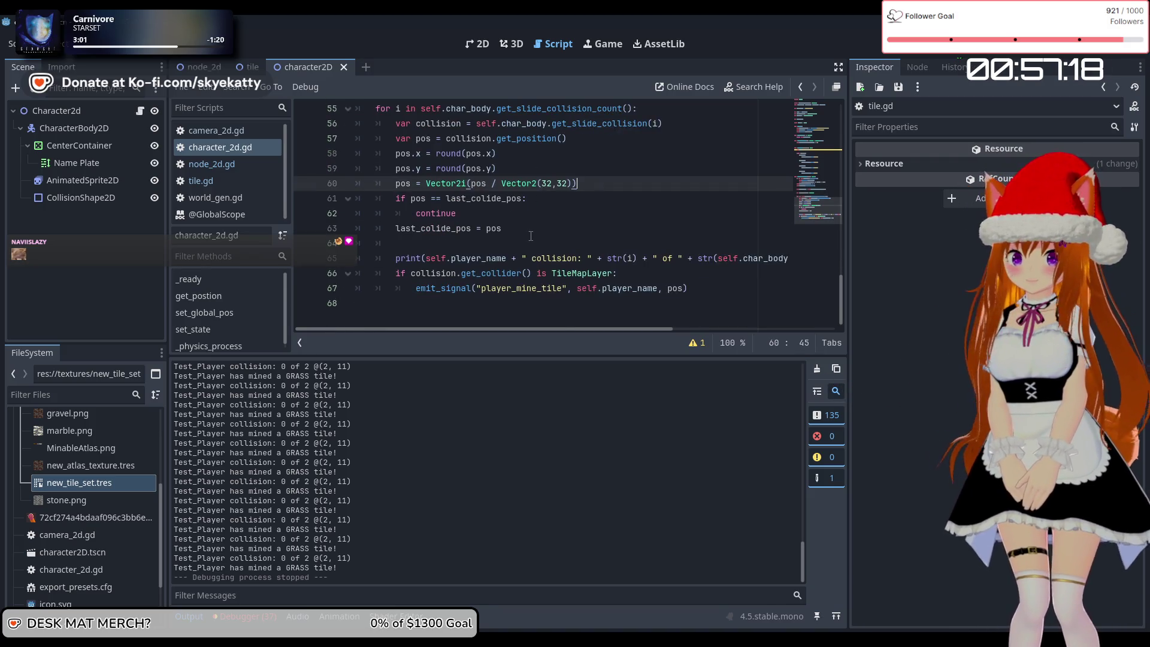
scroll(530, 236, up, 7)
scroll(531, 223, down, 3)
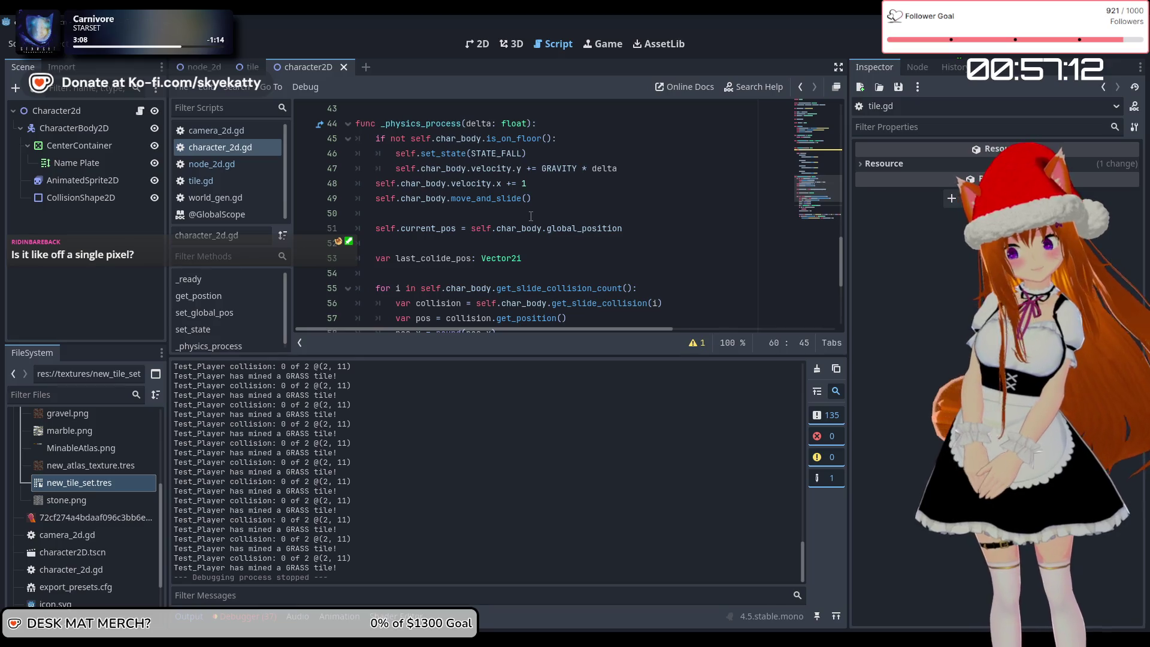
scroll(531, 217, down, 4)
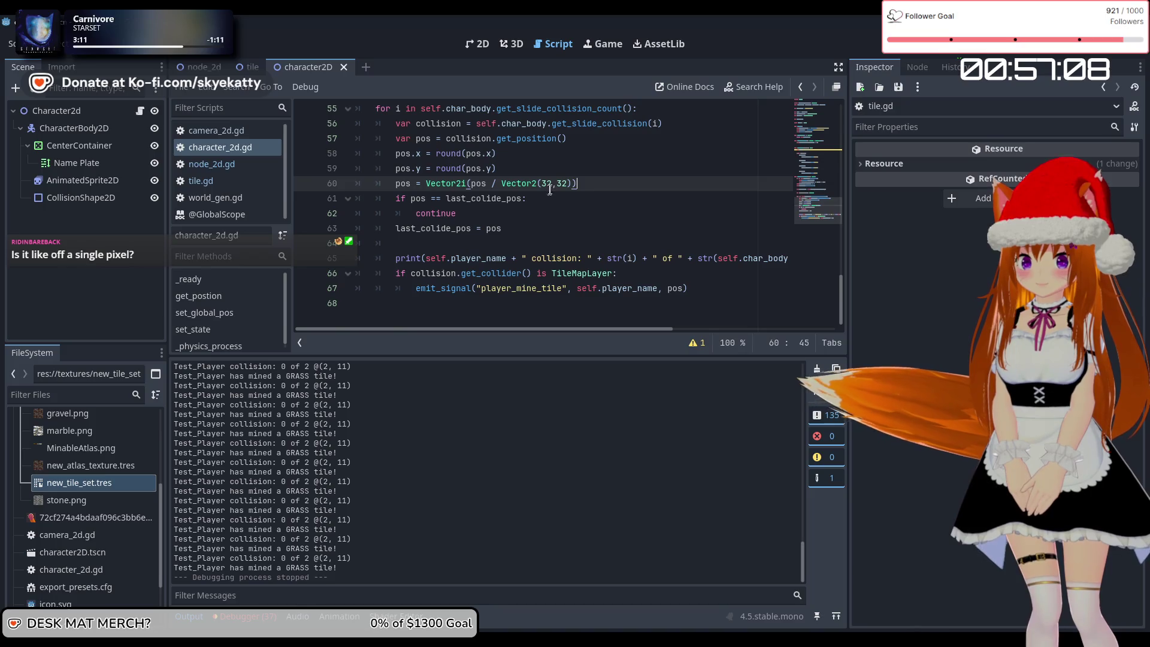
click(551, 188)
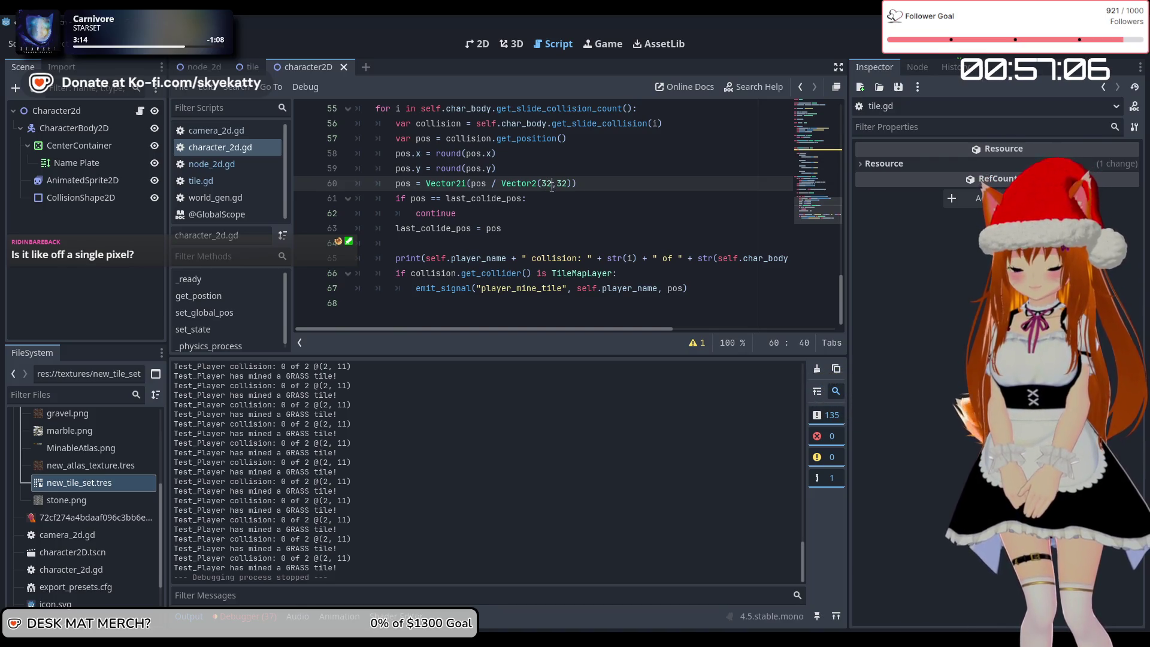
- Change the Vector2 tile divisor on line 60 to use 31
text(2)
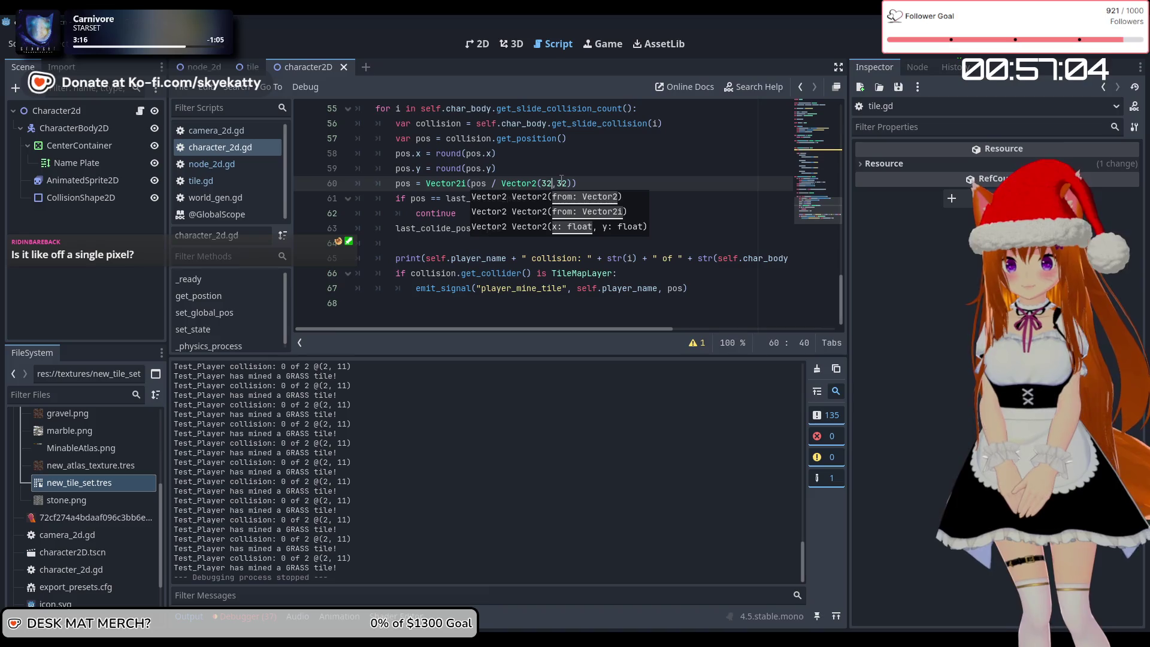
text(1)
click(564, 183)
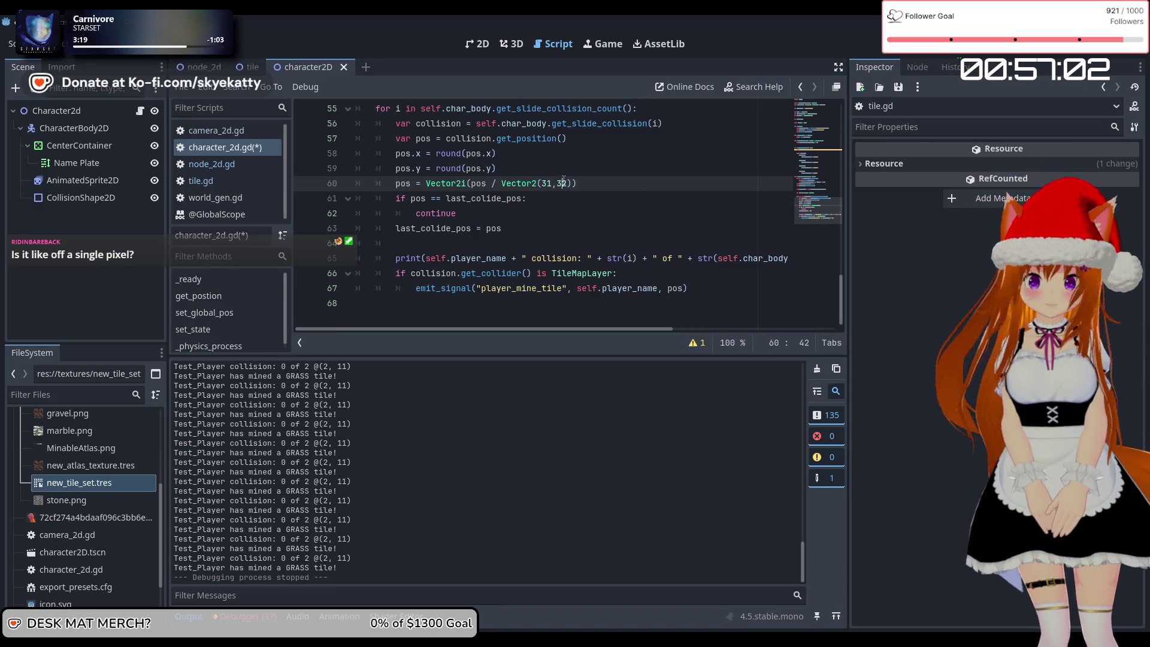
key(Delete)
text(1)
key(End)
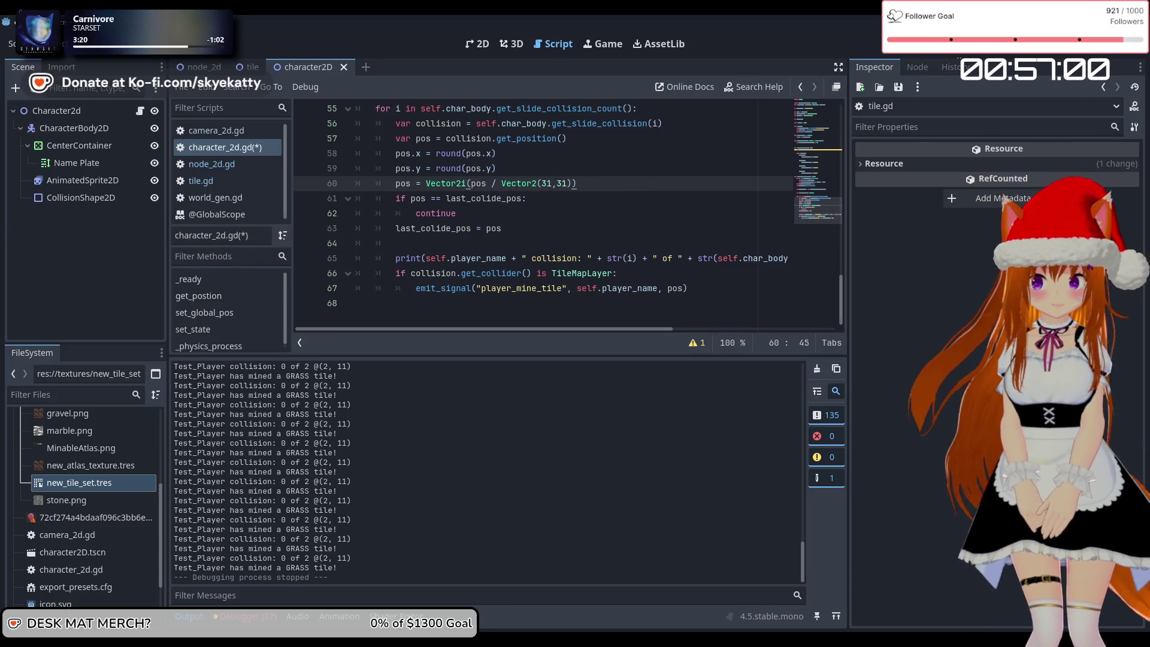
- Save and run the game, let the player dig, then stop the test run
key(F5)
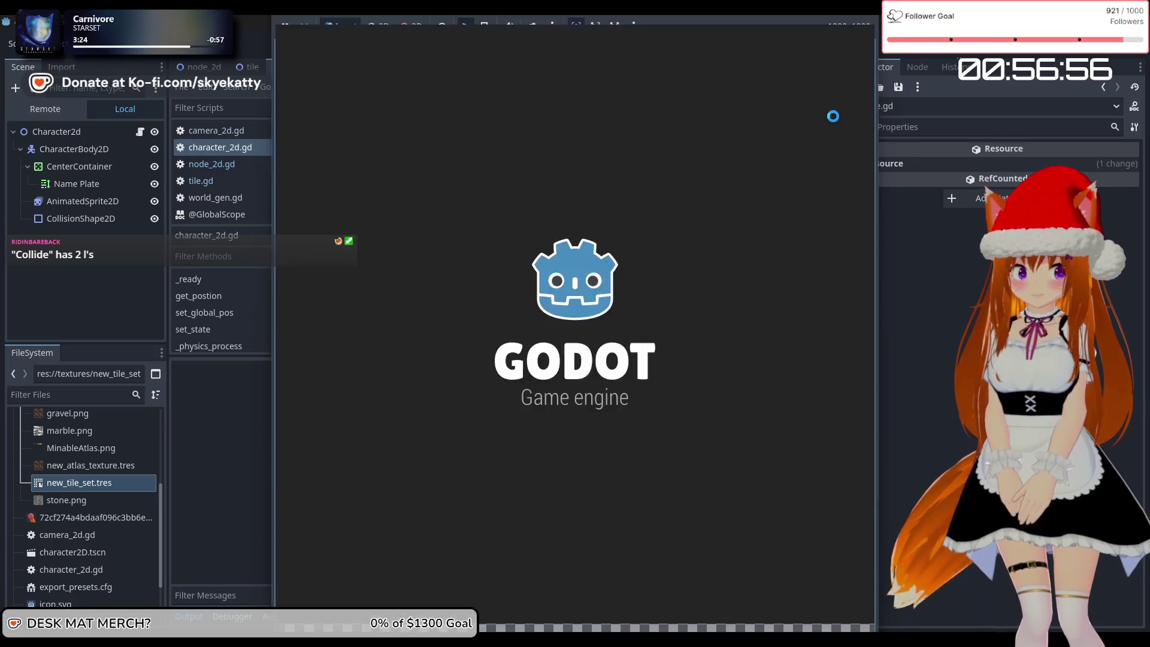
key(s)
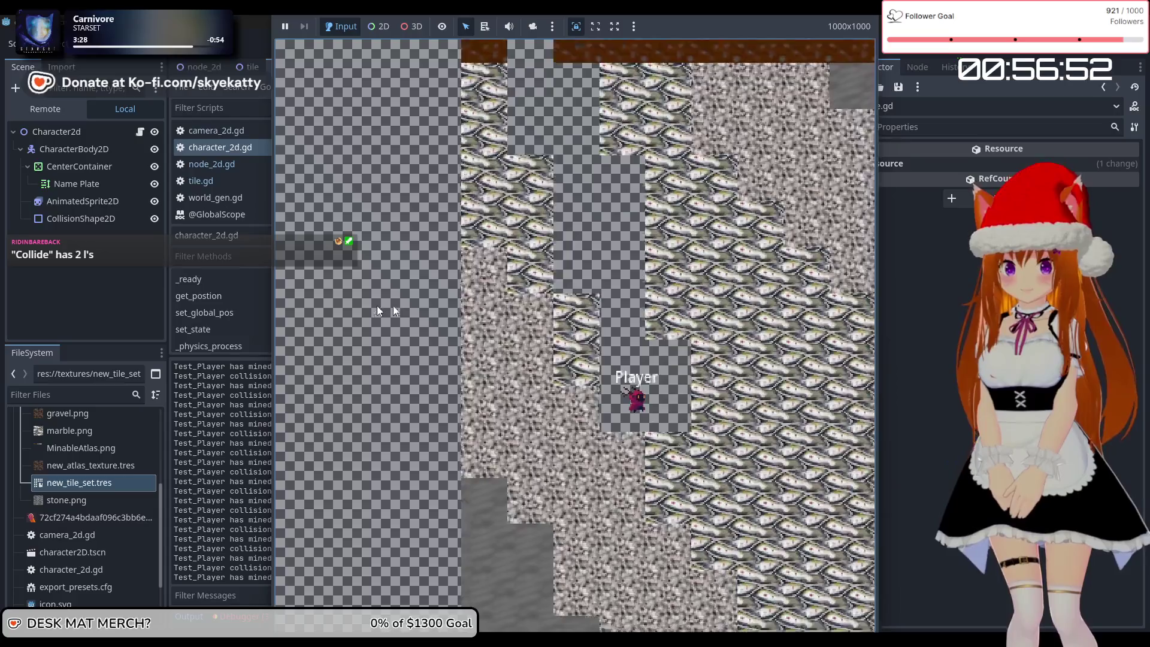
key(F8)
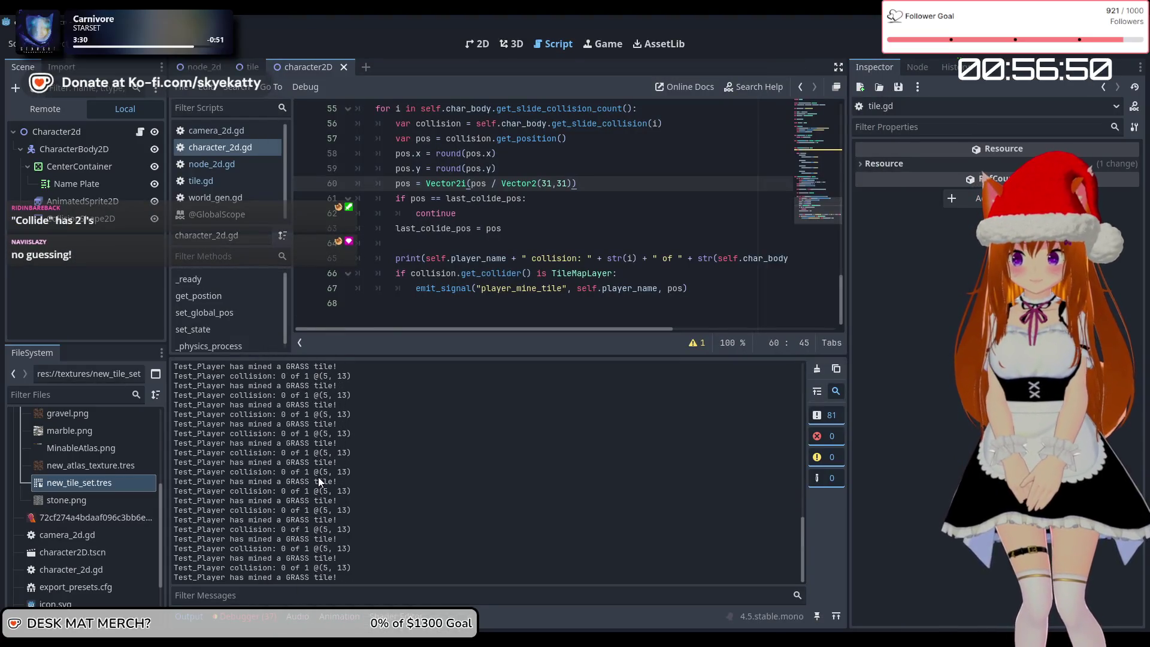
scroll(313, 545, up, 8)
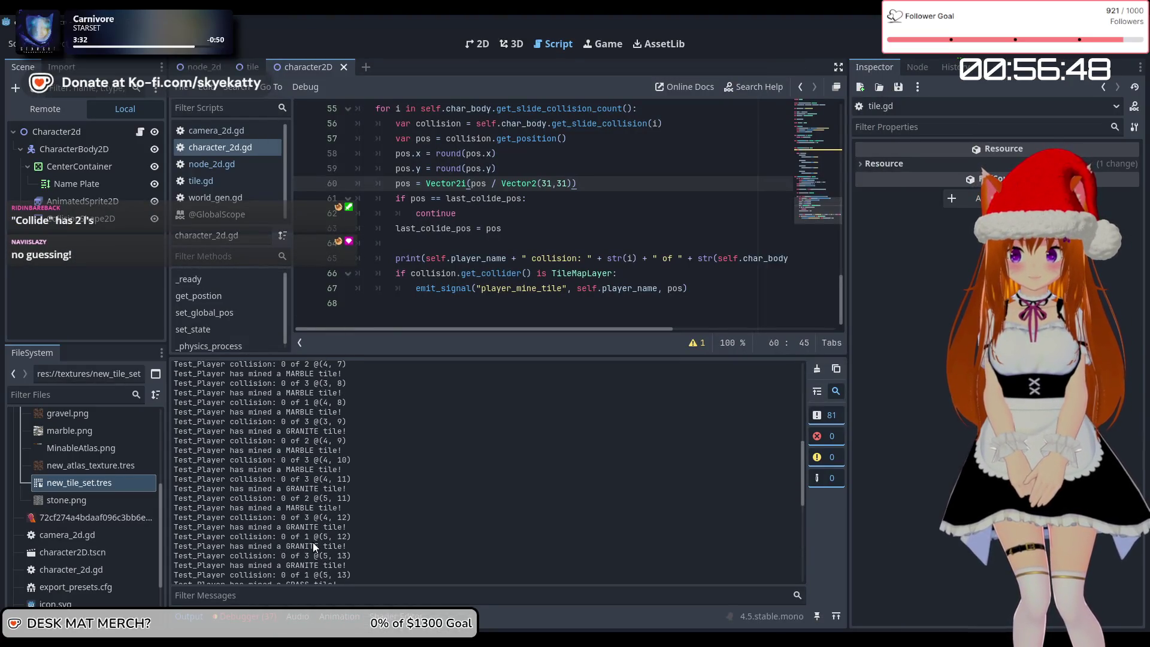
scroll(313, 542, down, 8)
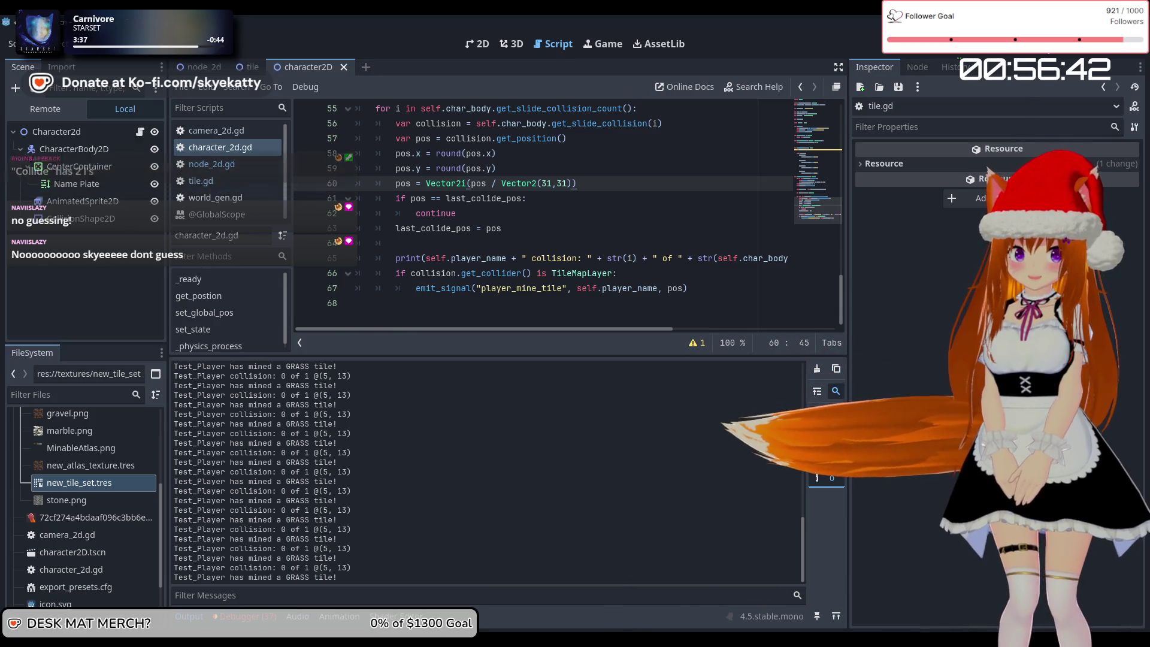
key(F8)
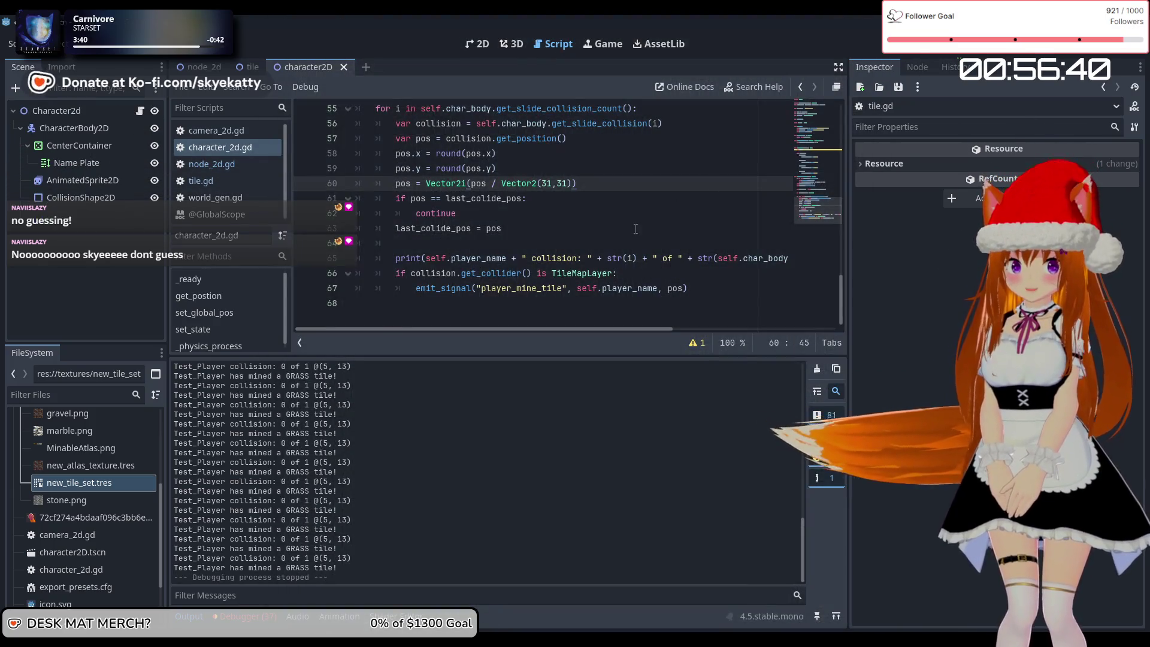
click(553, 183)
text(2)
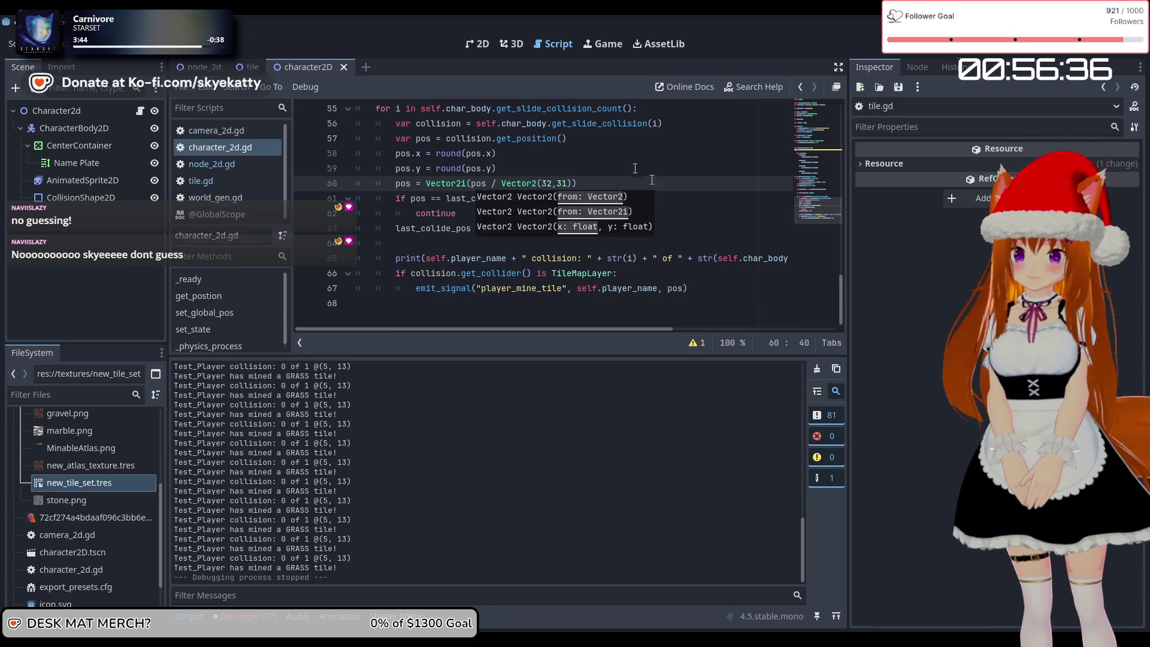
click(624, 152)
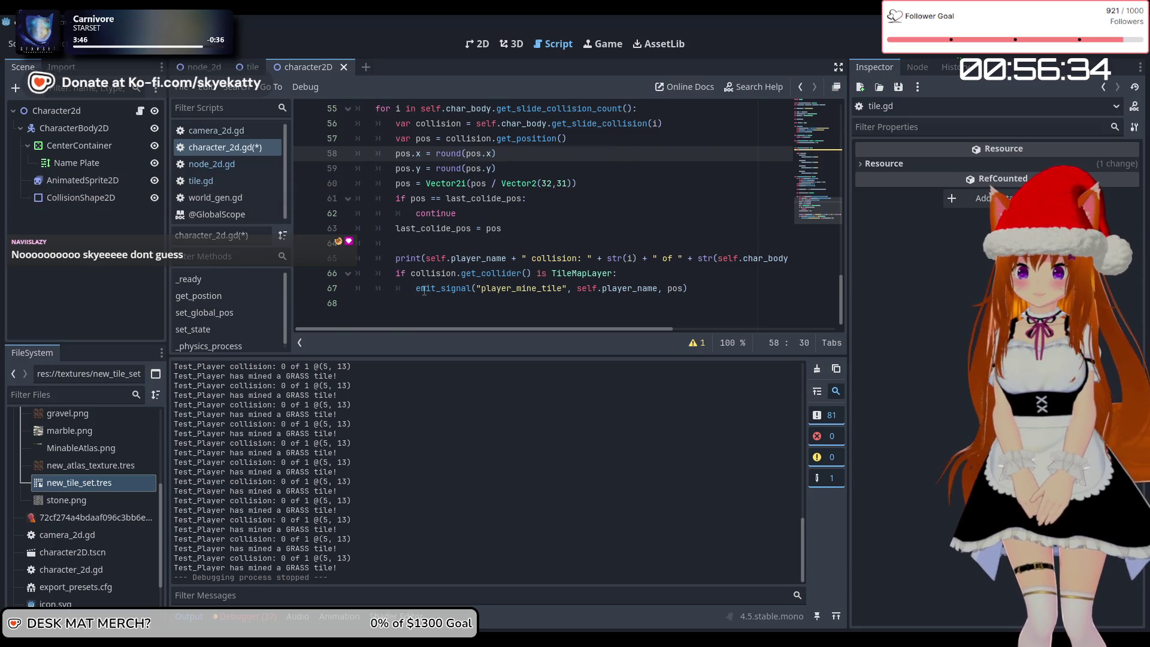
mouse_move(444, 292)
click(467, 213)
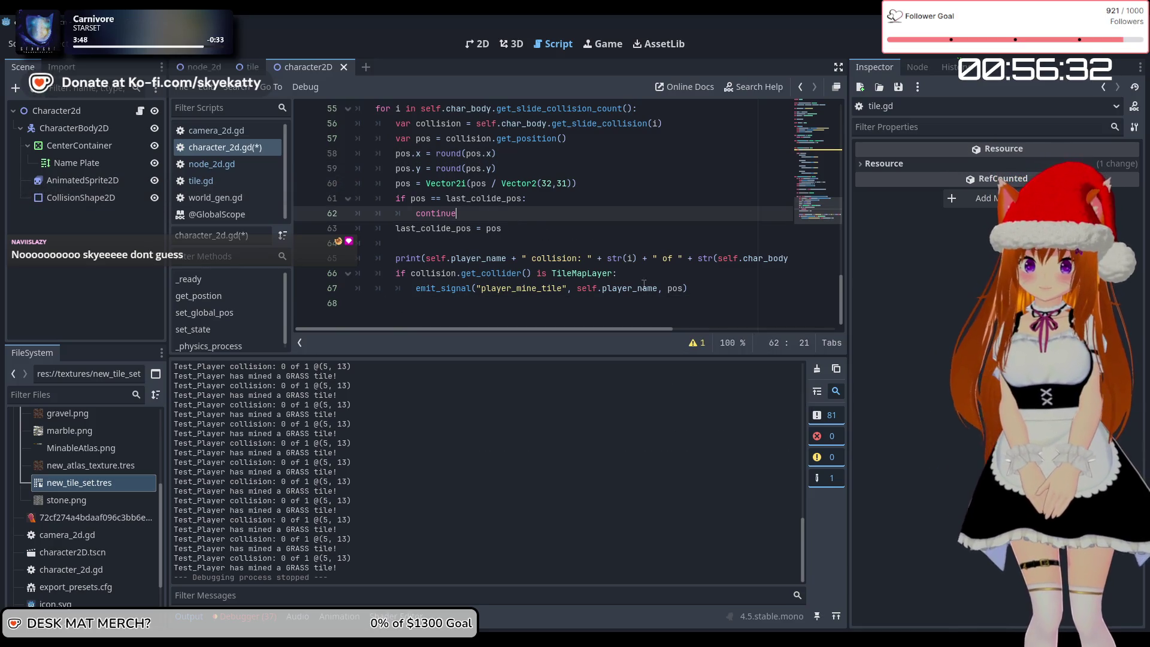
click(641, 288)
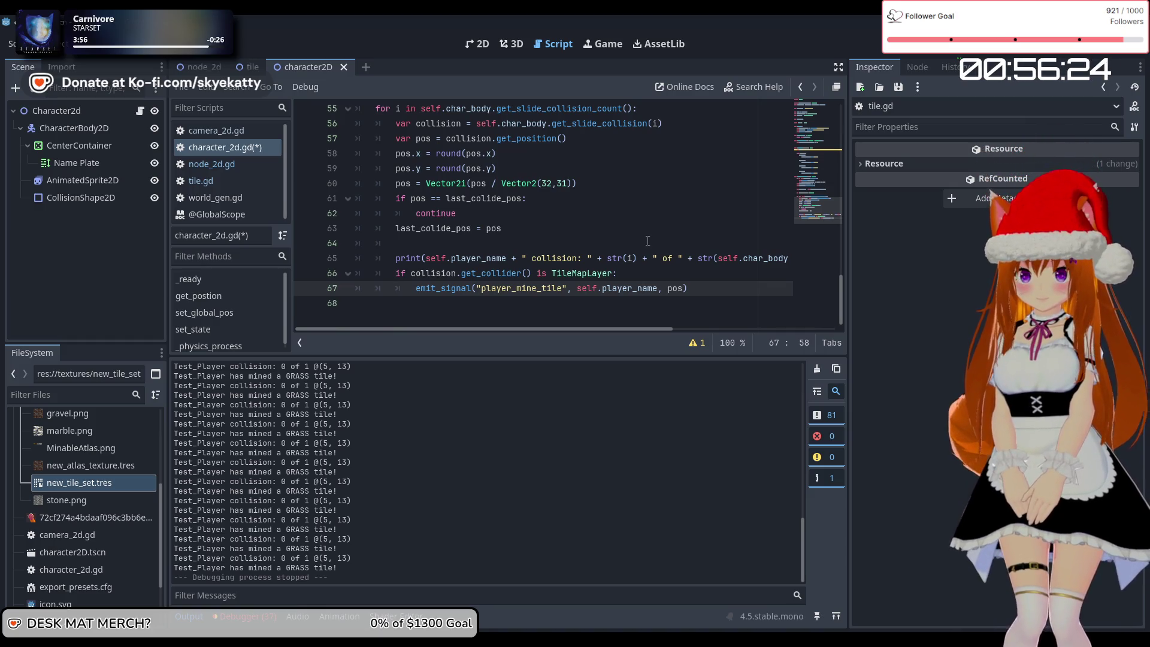
scroll(571, 234, up, 4)
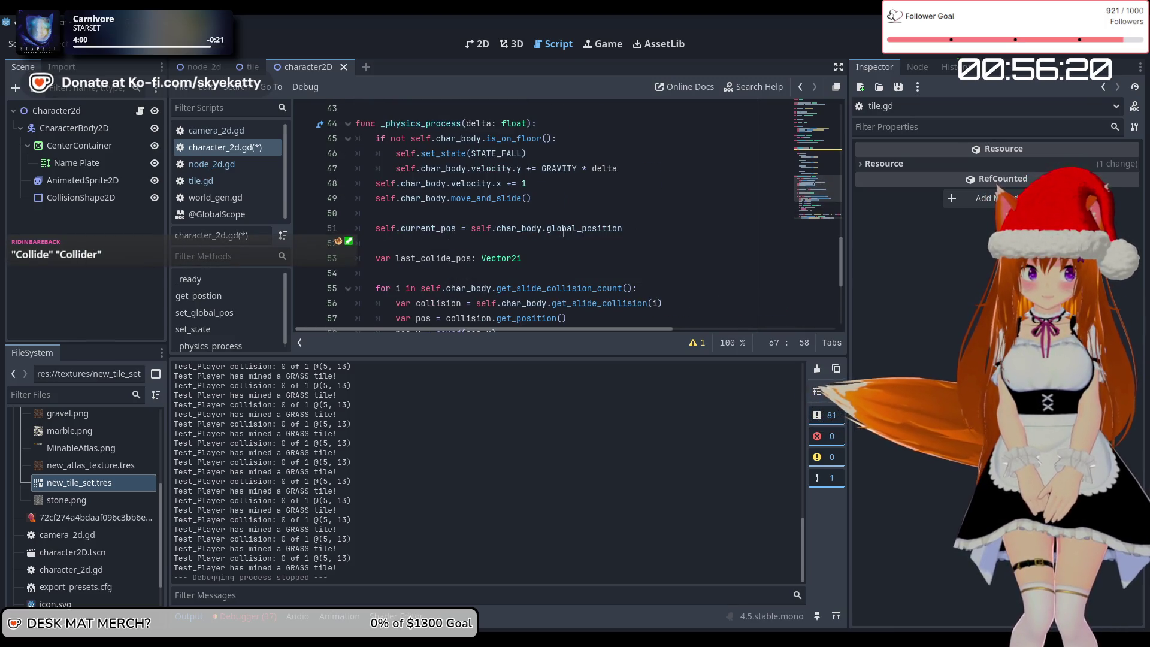
scroll(561, 233, down, 1)
scroll(561, 234, down, 1)
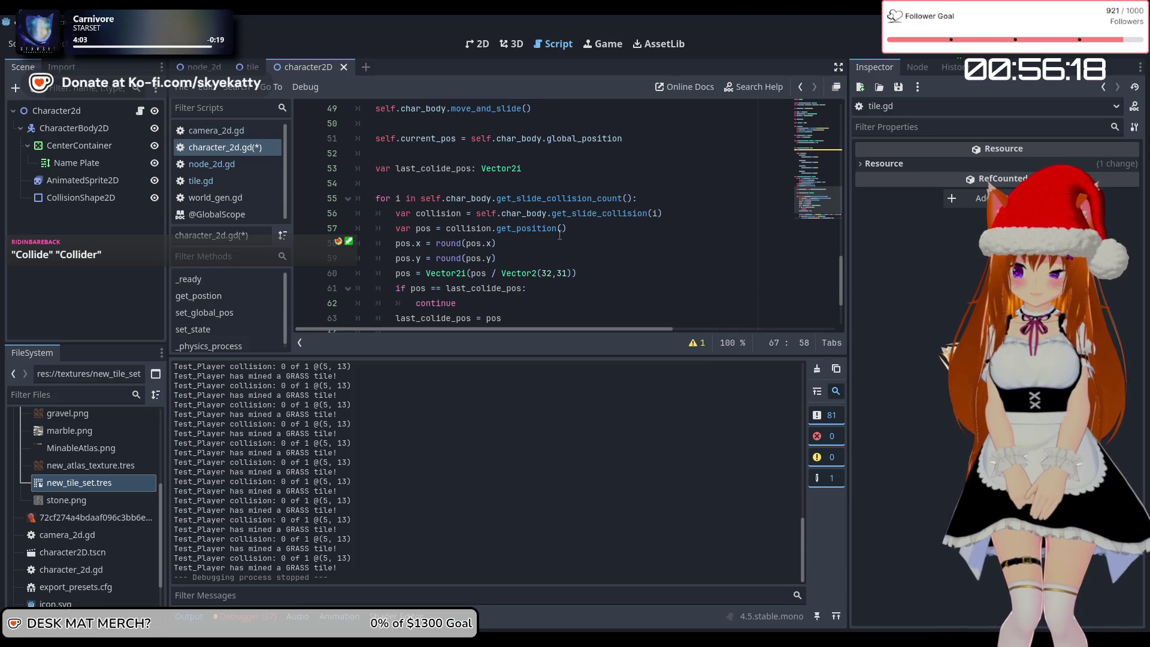
scroll(559, 235, down, 2)
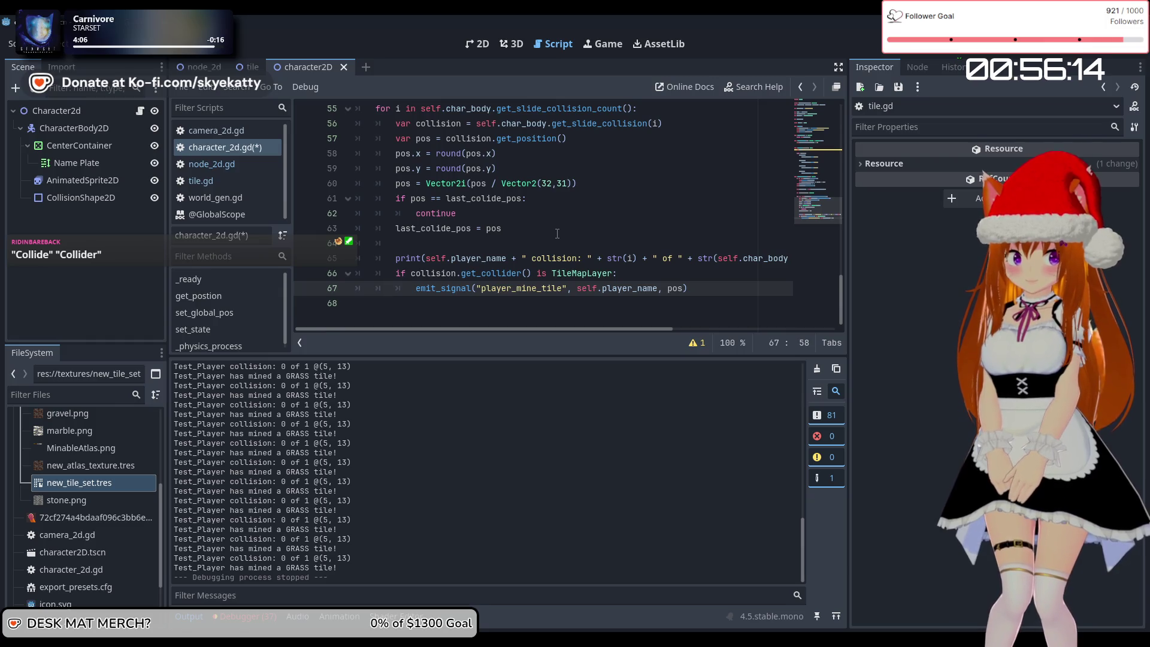
scroll(557, 233, up, 2)
scroll(554, 231, down, 2)
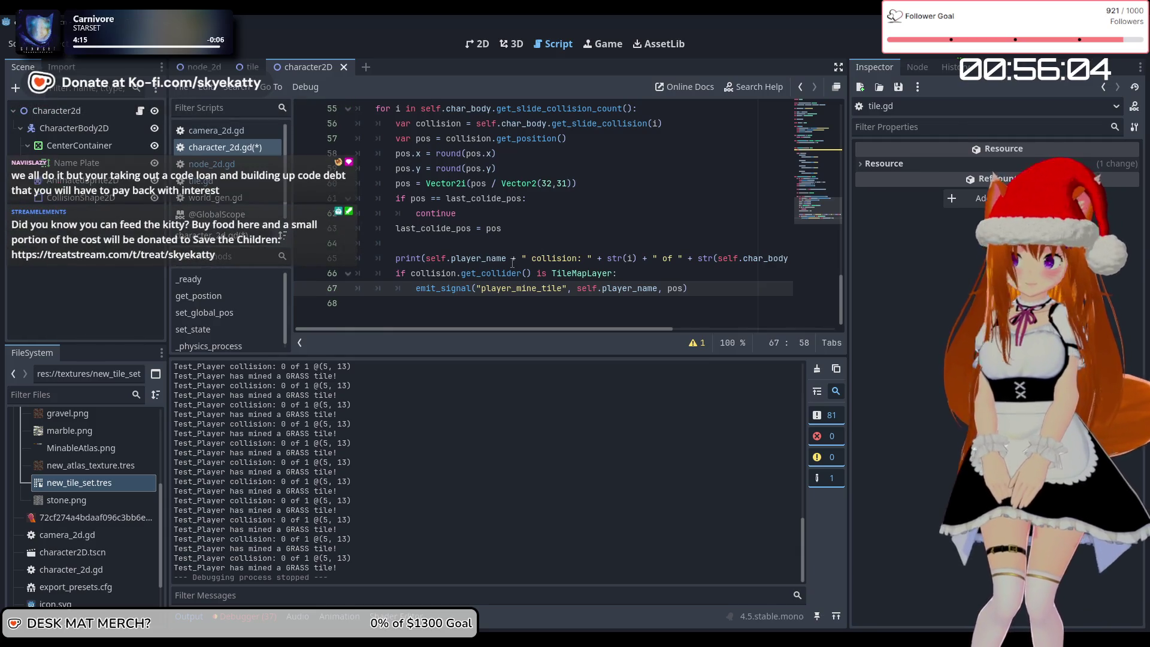
scroll(513, 263, up, 1)
scroll(513, 264, down, 1)
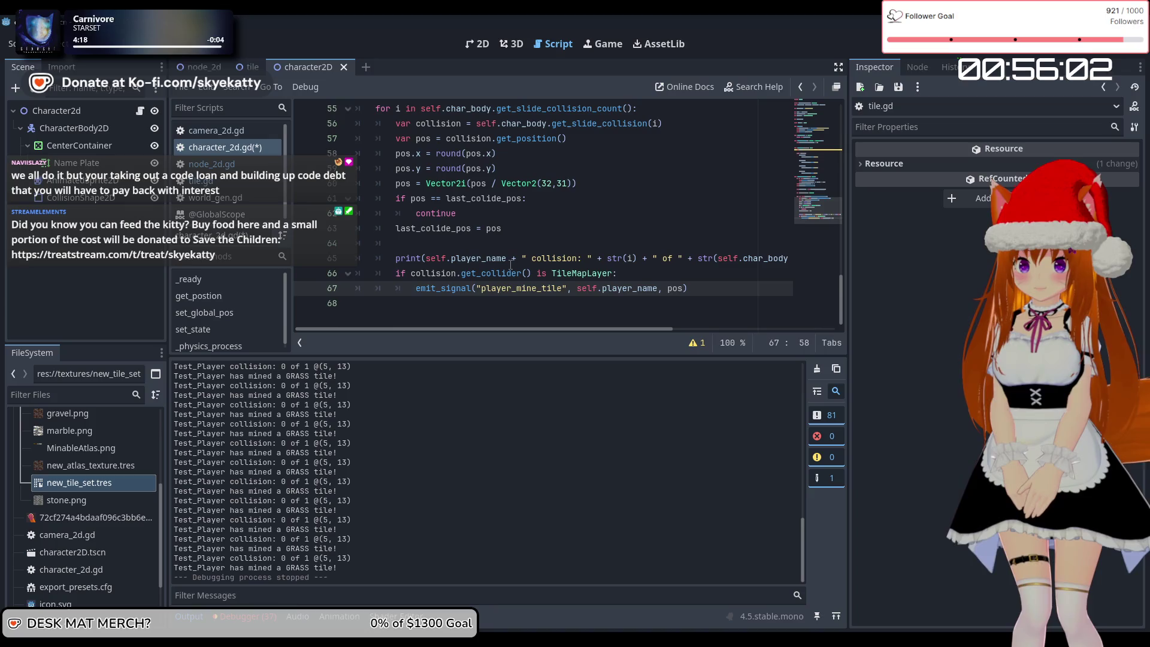
scroll(511, 264, up, 1)
scroll(442, 275, down, 1)
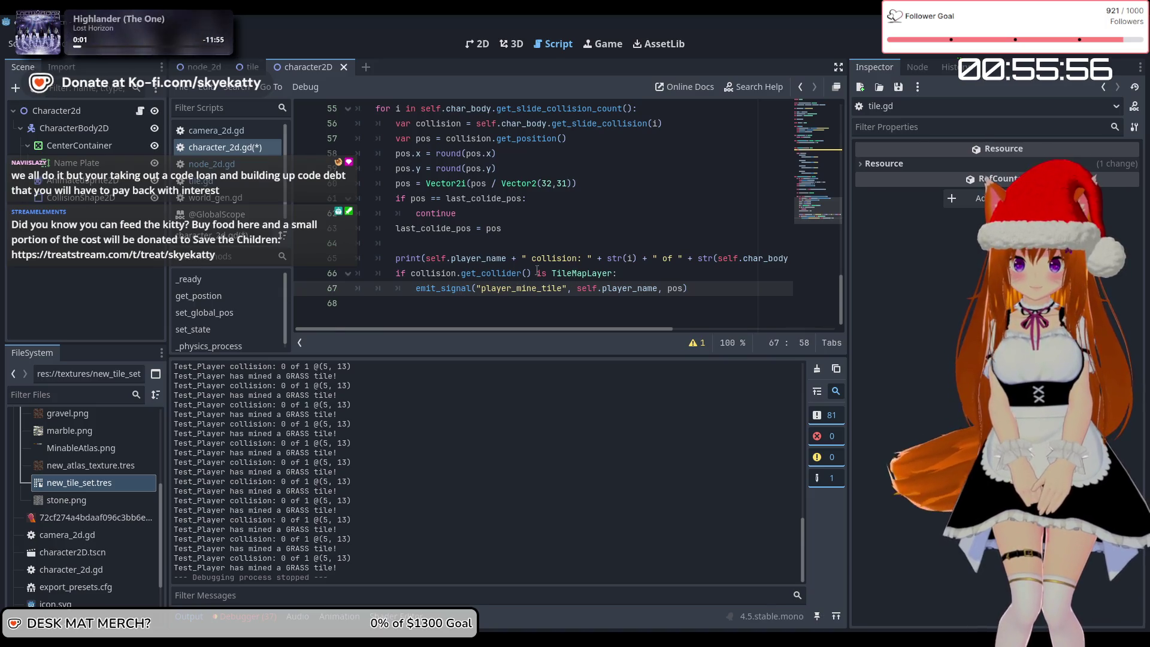
scroll(438, 281, up, 2)
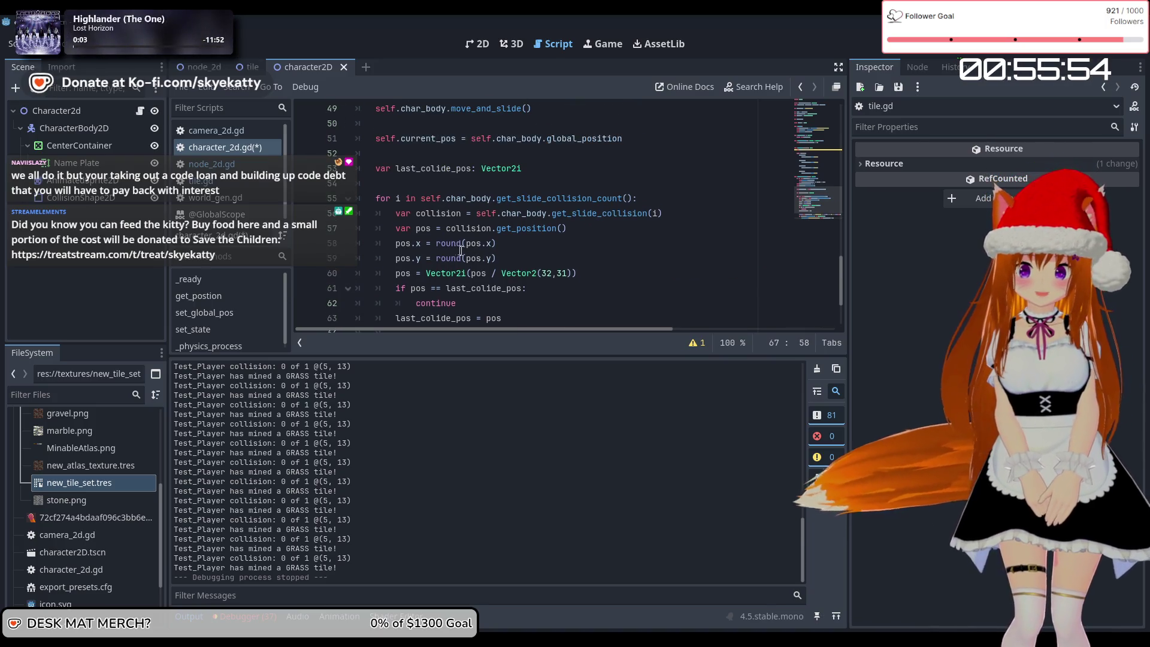
scroll(519, 248, down, 2)
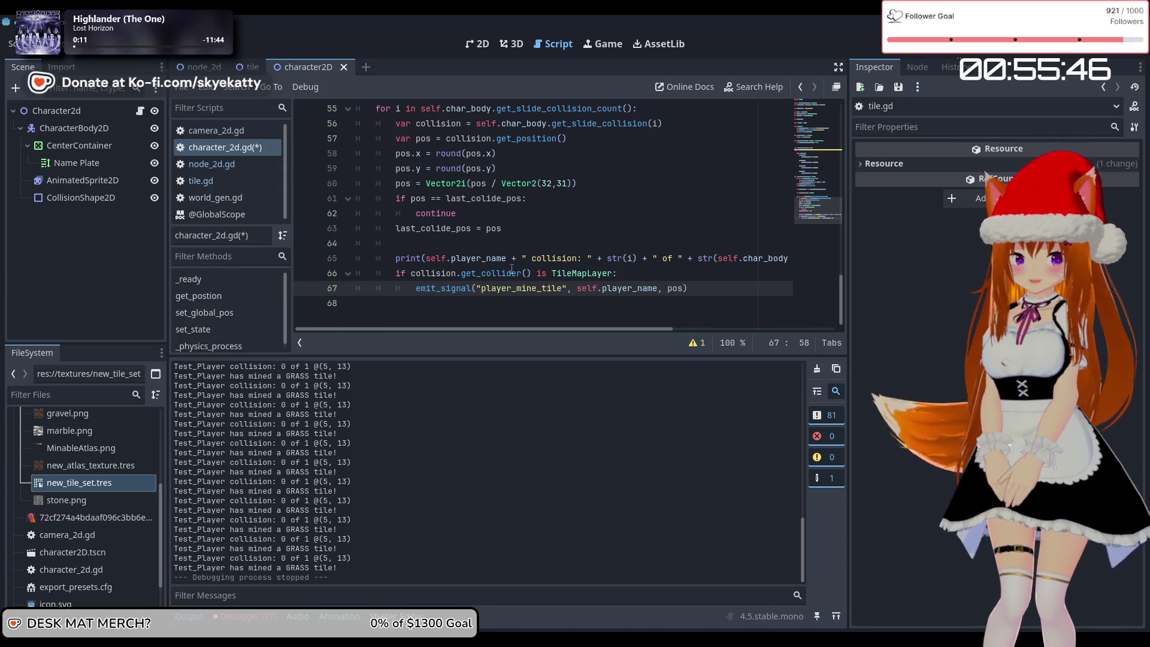
mouse_move(511, 269)
mouse_move(469, 265)
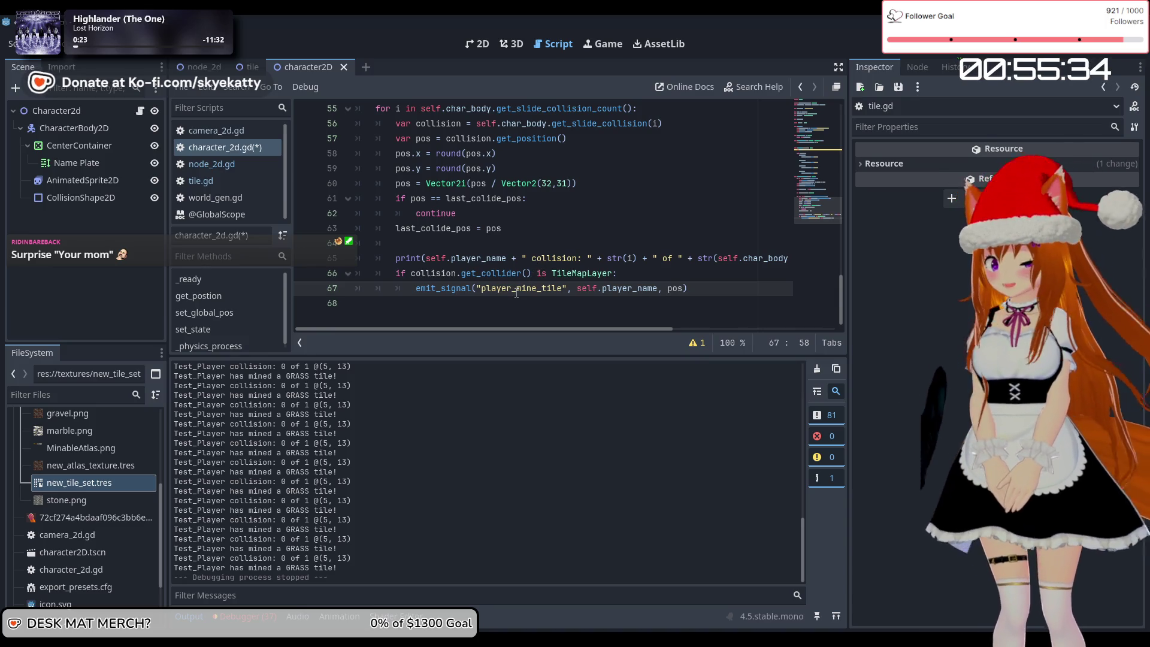
mouse_move(516, 293)
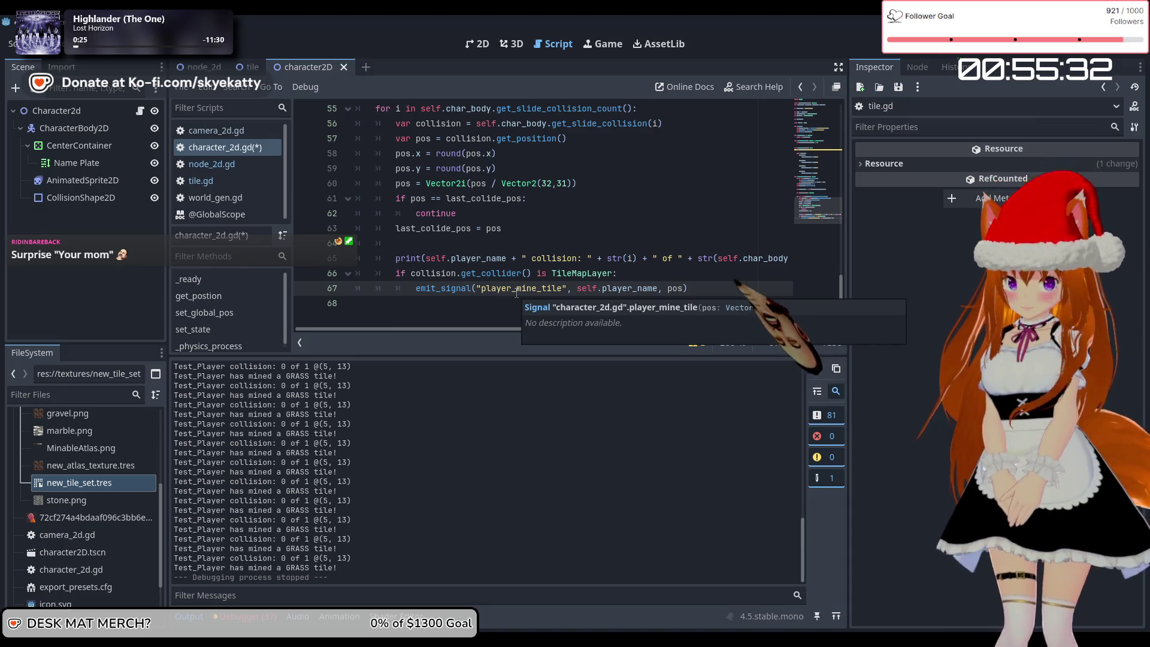
scroll(516, 293, up, 3)
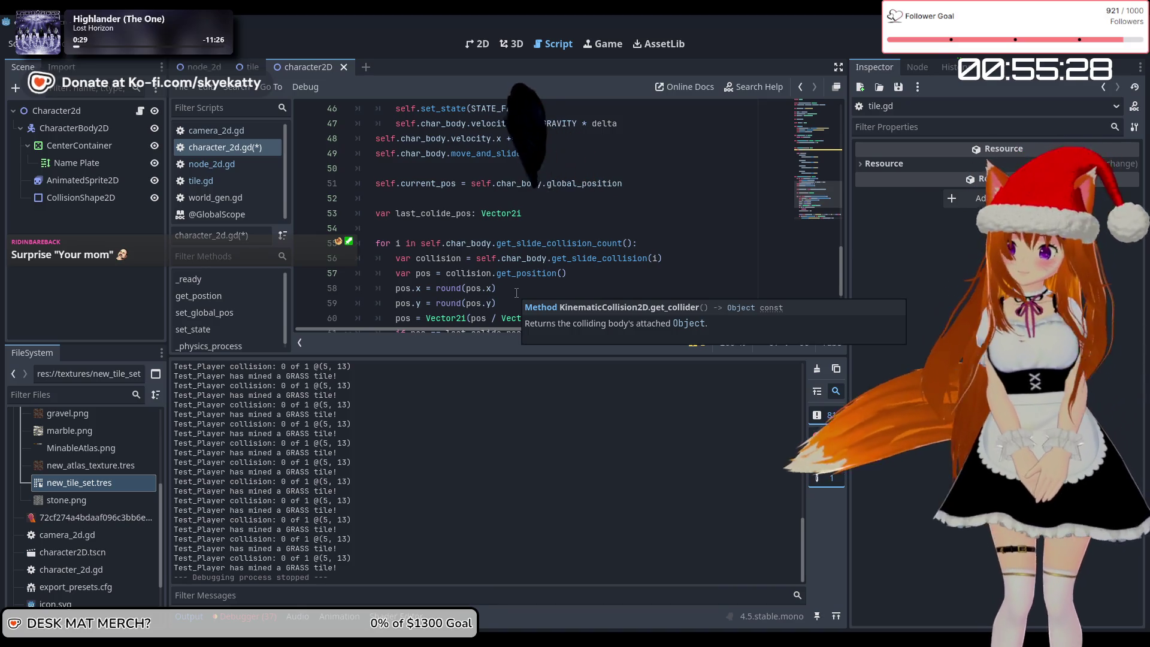
scroll(517, 293, up, 1)
scroll(516, 293, up, 2)
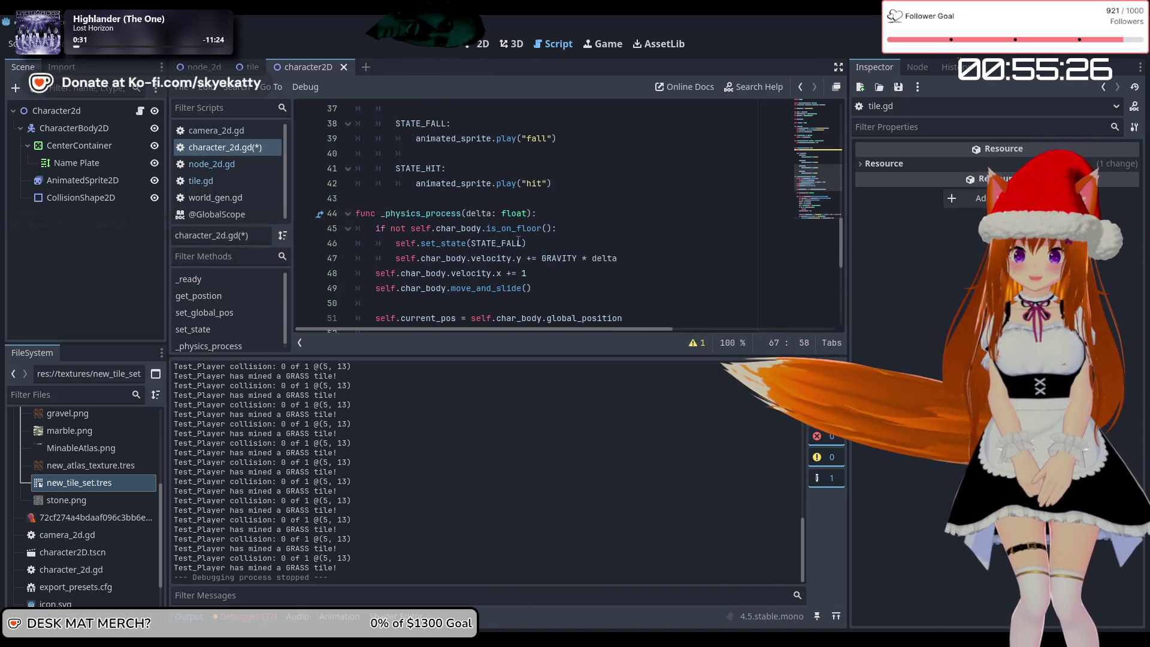
scroll(518, 242, down, 1)
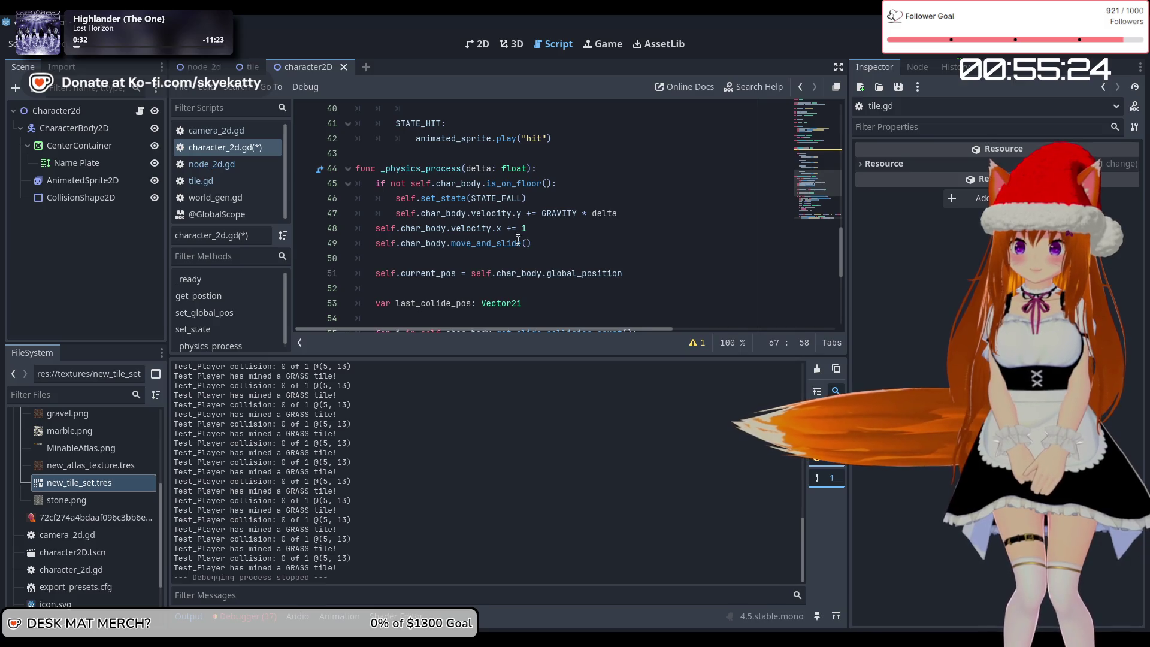
mouse_move(518, 241)
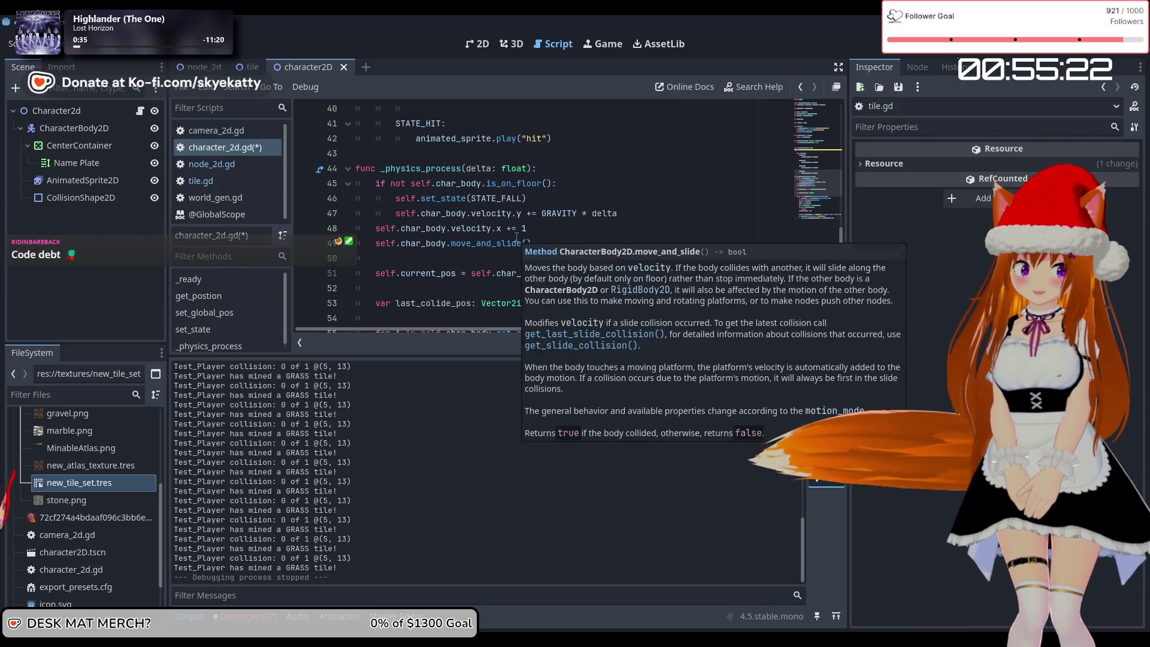
scroll(516, 237, up, 1)
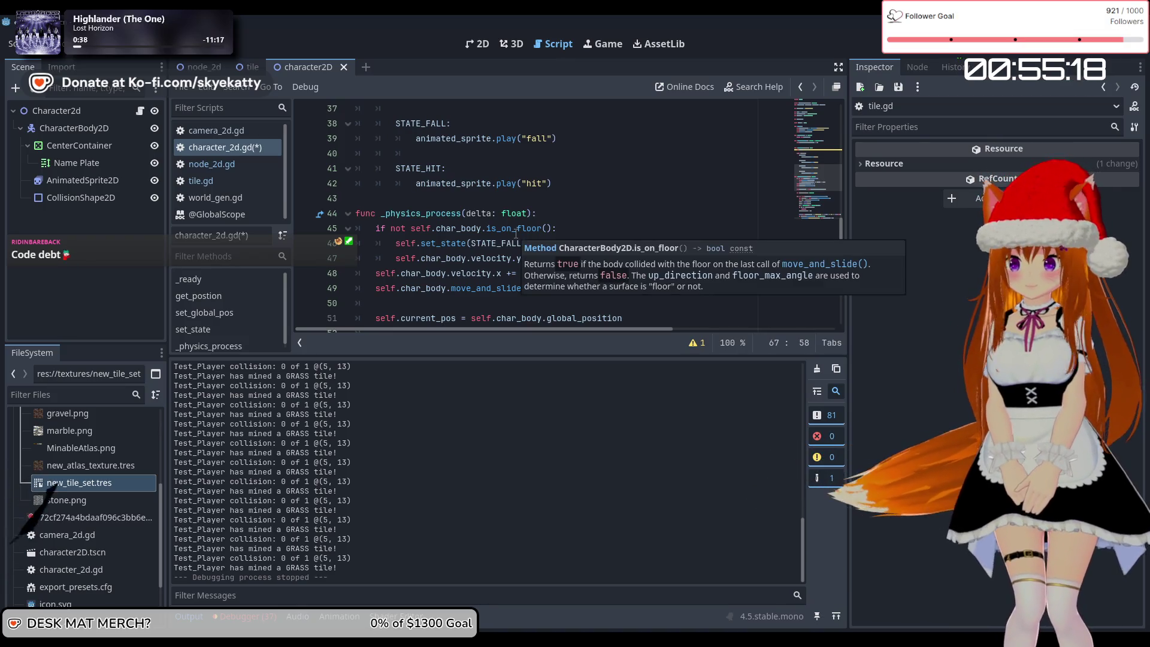
scroll(516, 234, down, 2)
scroll(515, 236, down, 2)
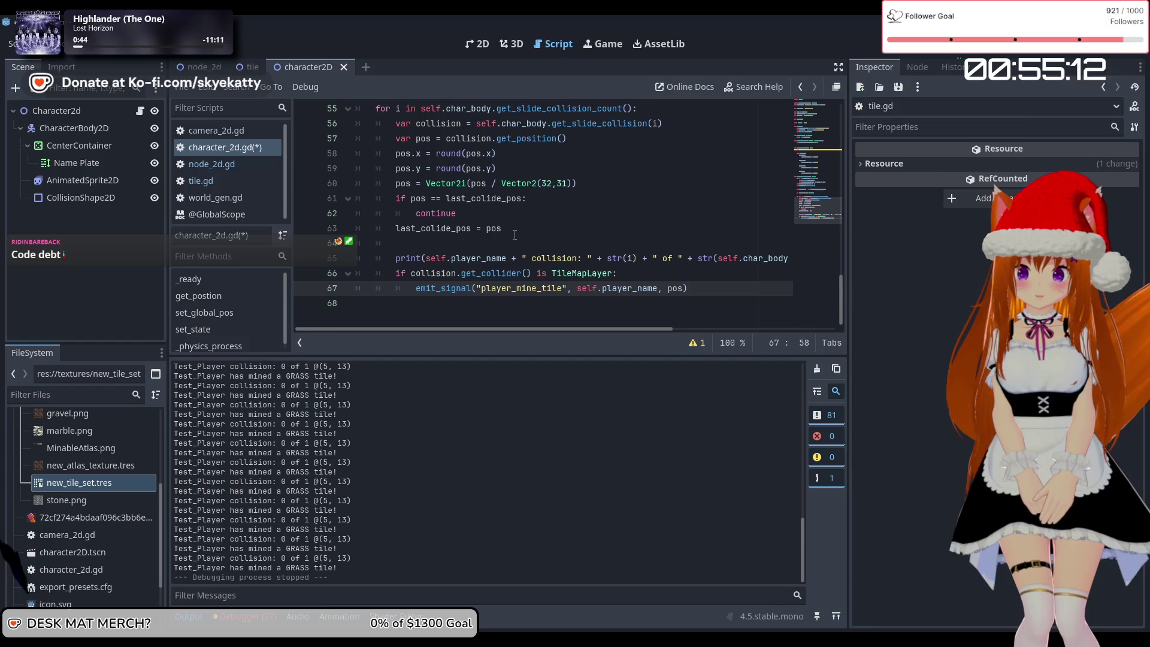
scroll(515, 235, up, 4)
scroll(514, 235, down, 4)
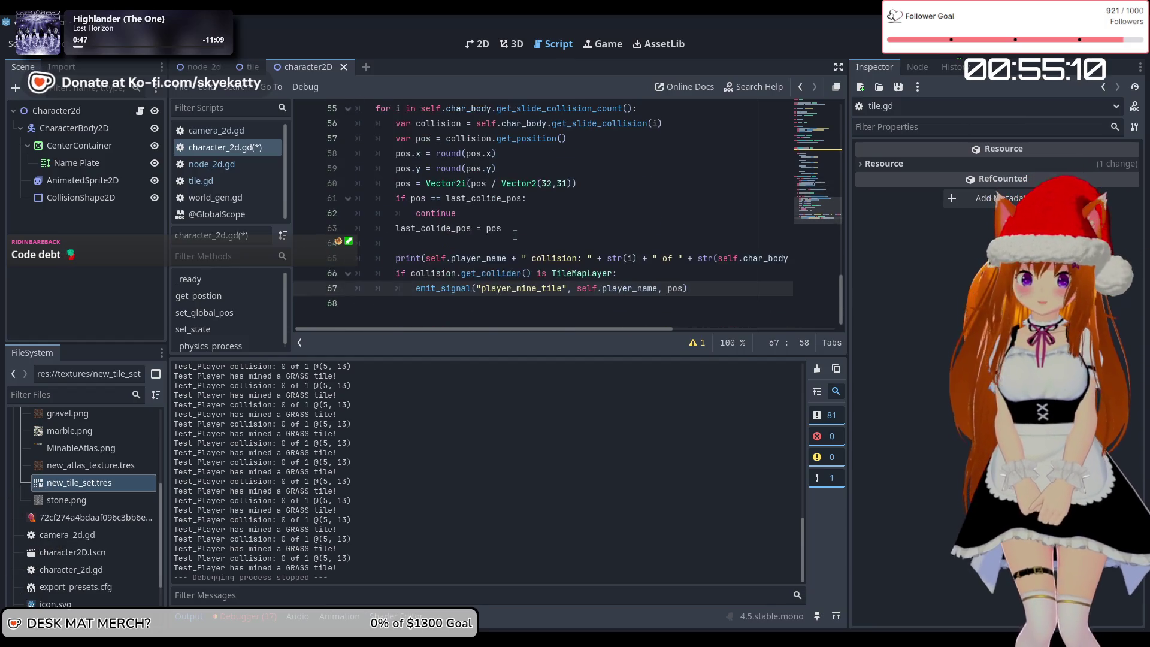
scroll(515, 235, up, 2)
scroll(515, 235, down, 2)
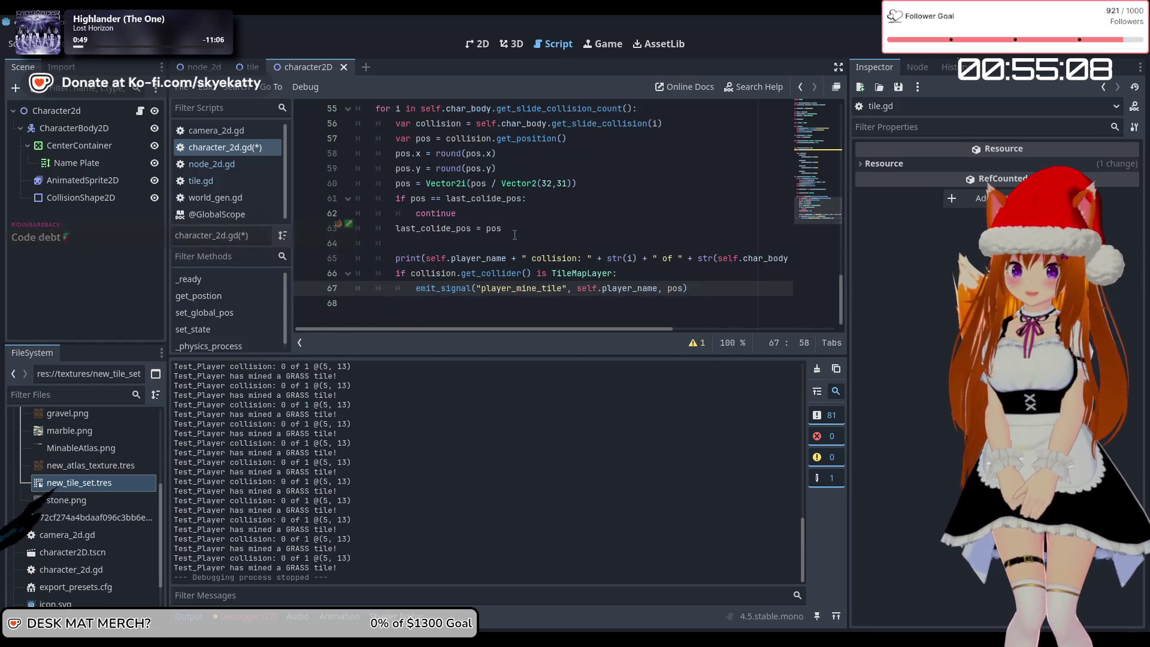
- Correct the tile size on line 60 back to Vector2(32,32)
click(569, 183)
text(2)
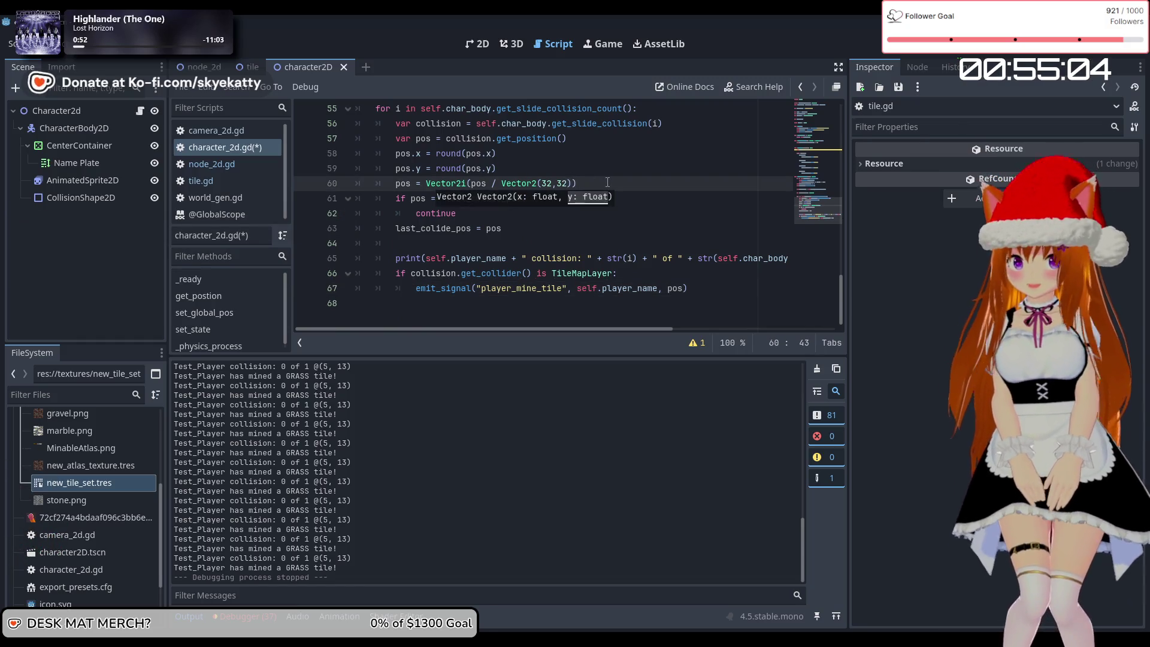
click(594, 159)
scroll(539, 207, up, 9)
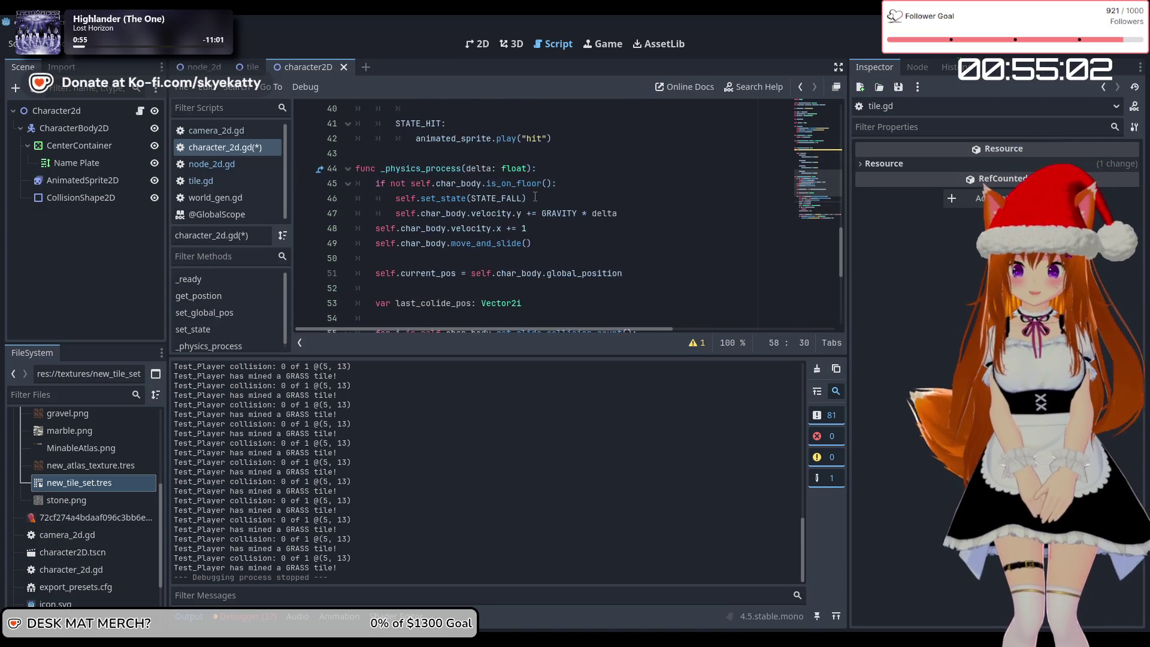
scroll(526, 189, up, 9)
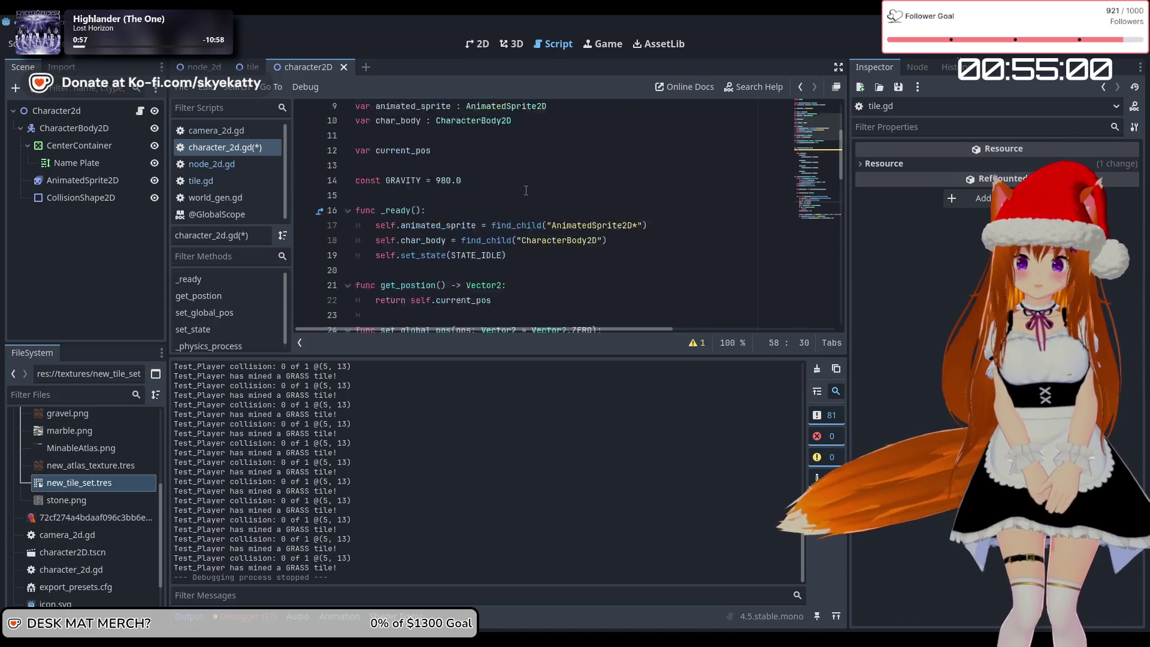
scroll(482, 210, down, 2)
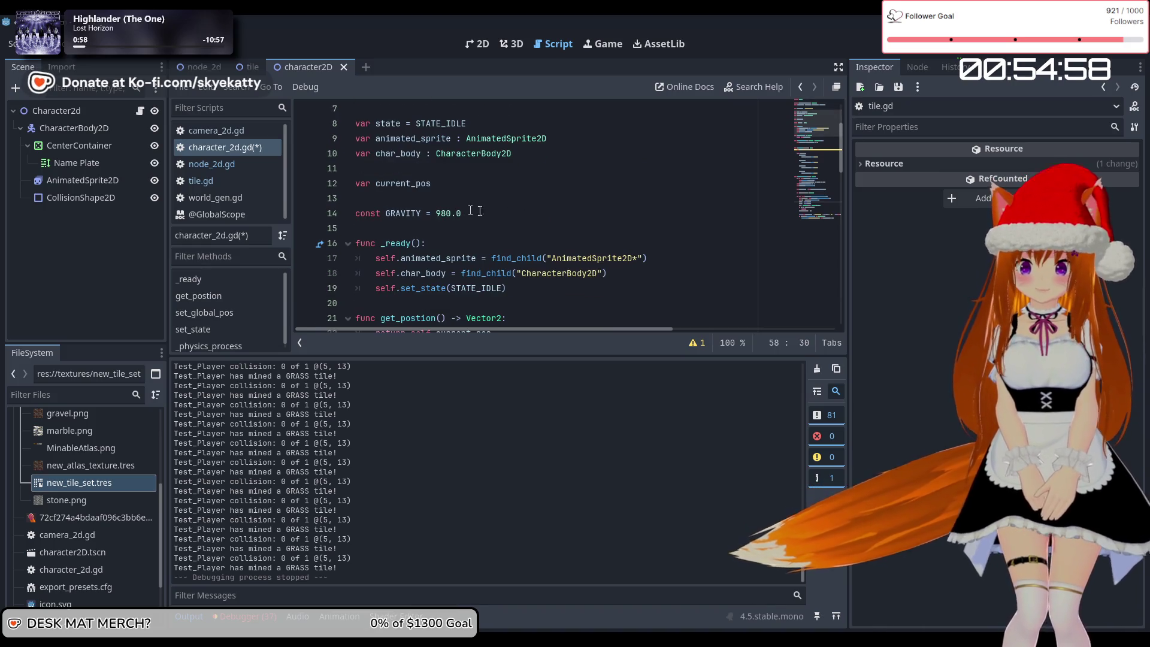
- Add a new line 'var target' below the var current_pos declaration
click(467, 188)
key(Return)
text(var tar)
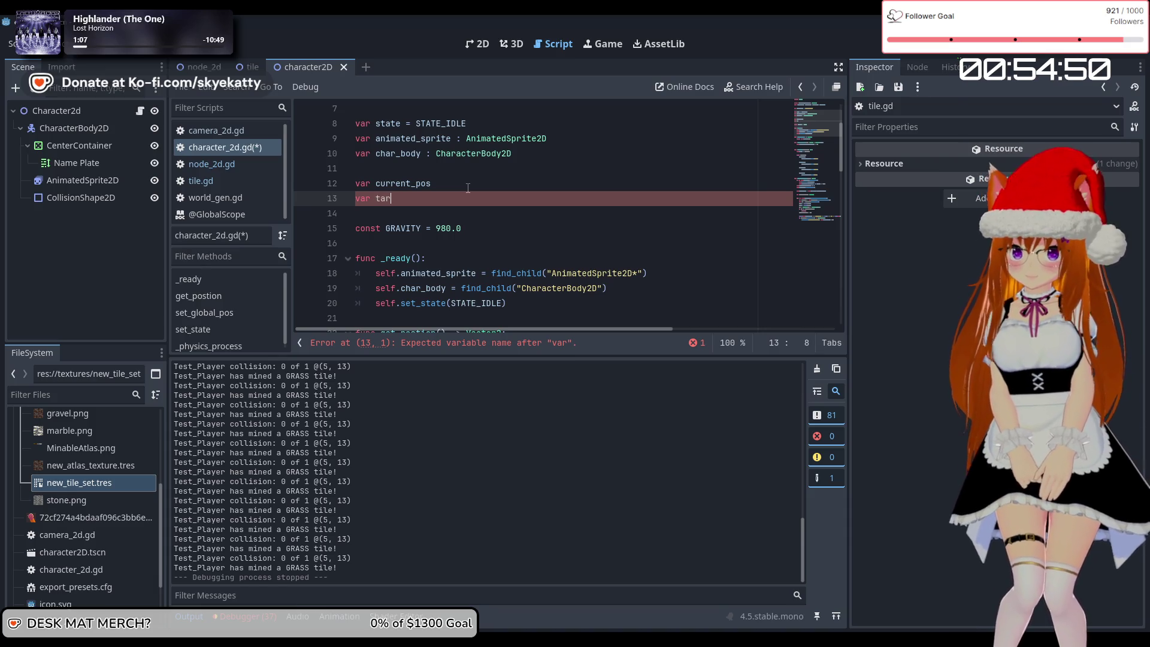
text(get)
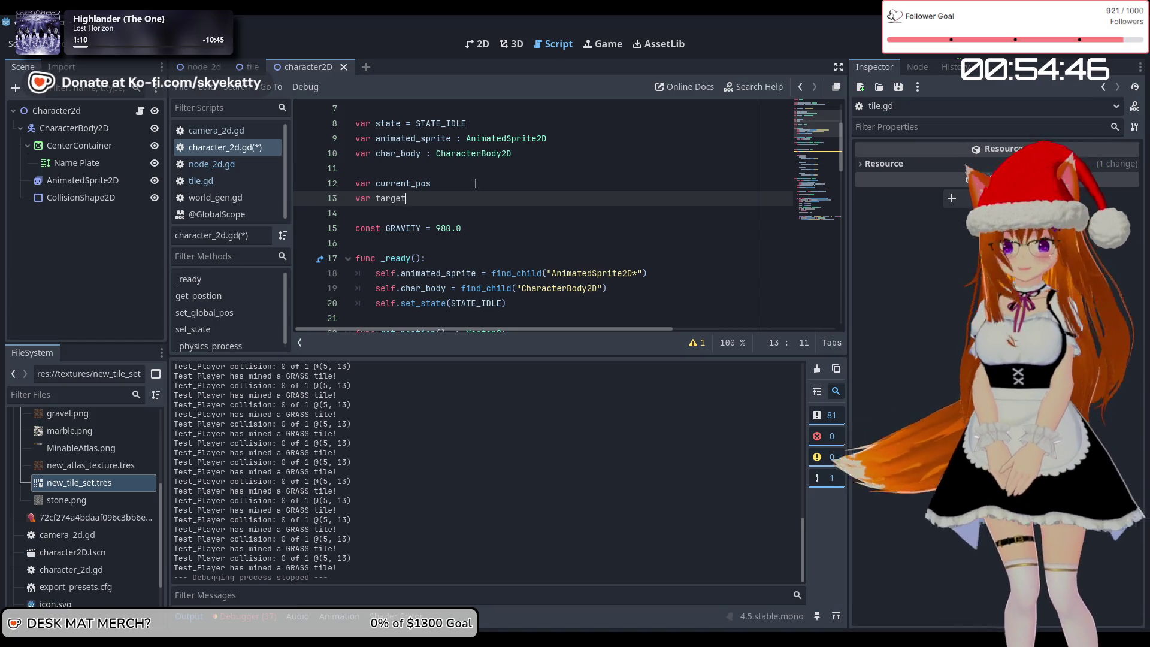
scroll(475, 183, down, 3)
scroll(471, 228, up, 4)
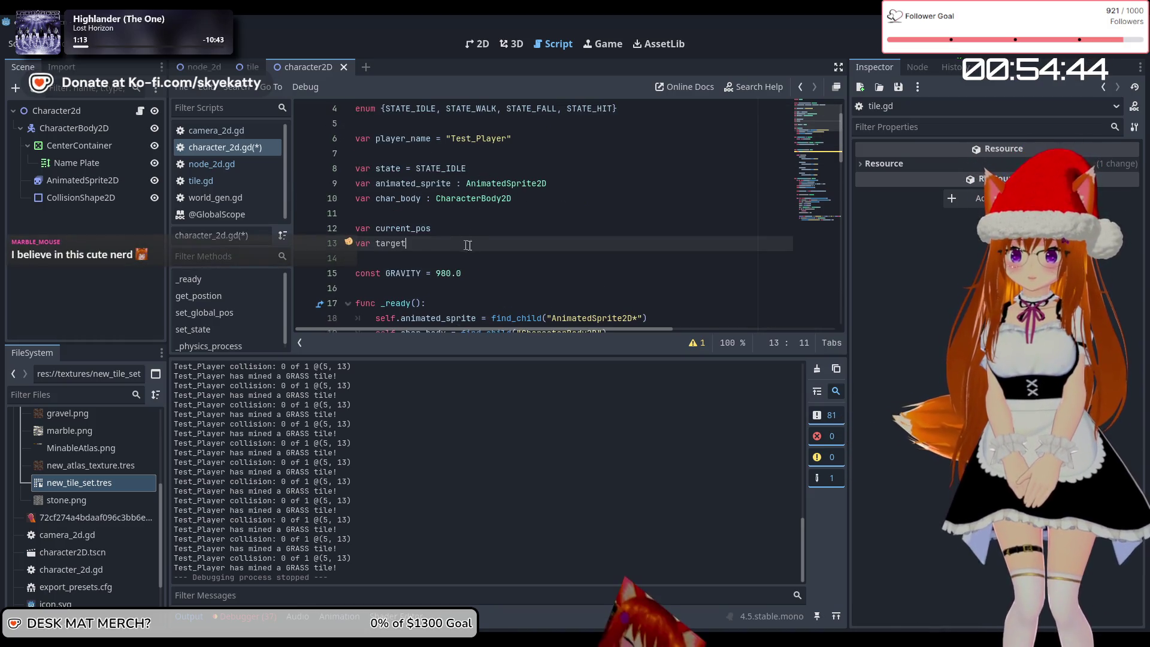
- Scroll through character_2d.gd to review the edited code
scroll(486, 238, down, 1)
scroll(495, 228, down, 4)
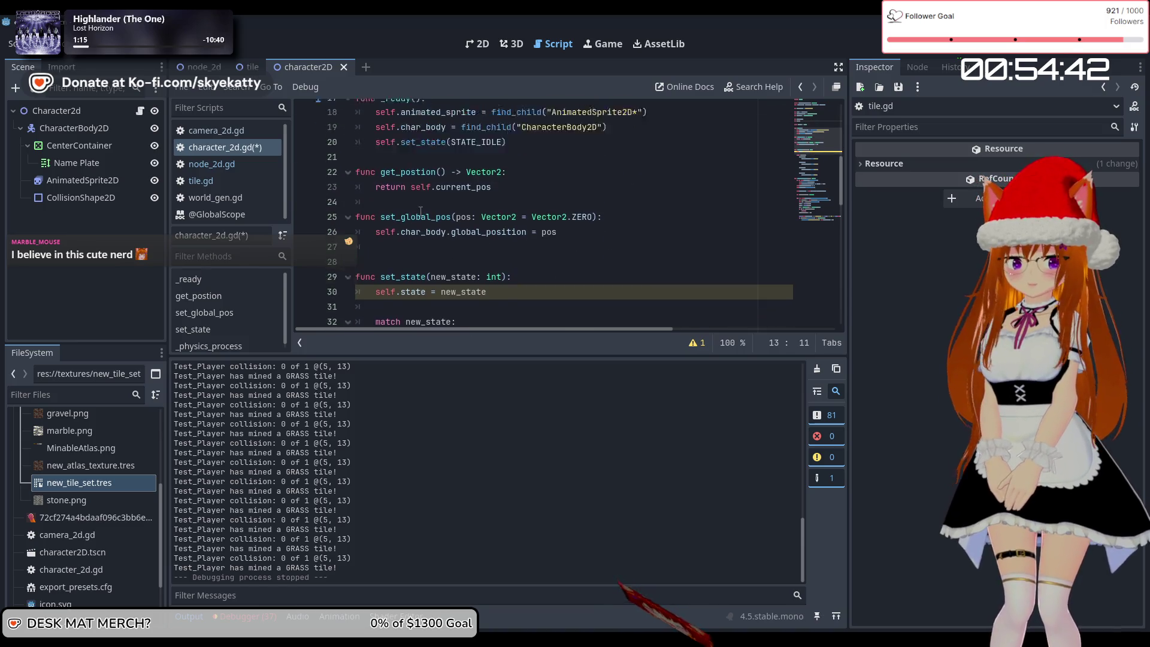
scroll(488, 209, up, 3)
scroll(481, 189, down, 5)
scroll(481, 189, down, 10)
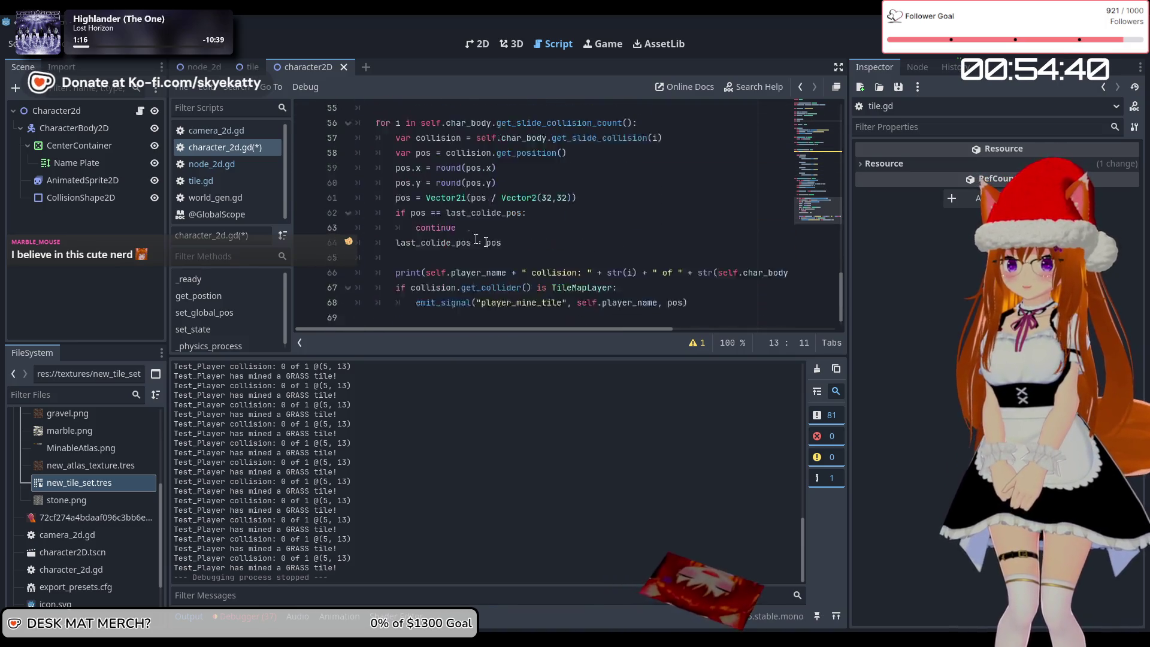
scroll(547, 227, up, 3)
scroll(548, 226, down, 3)
scroll(521, 234, up, 2)
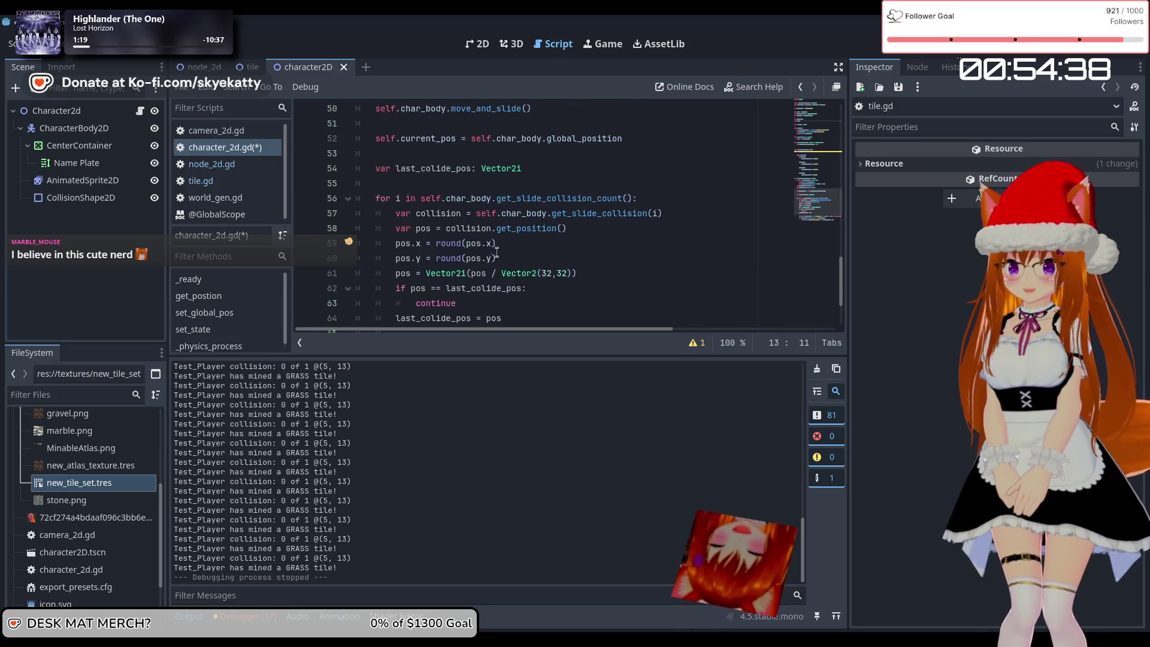
scroll(497, 240, down, 2)
scroll(497, 227, up, 4)
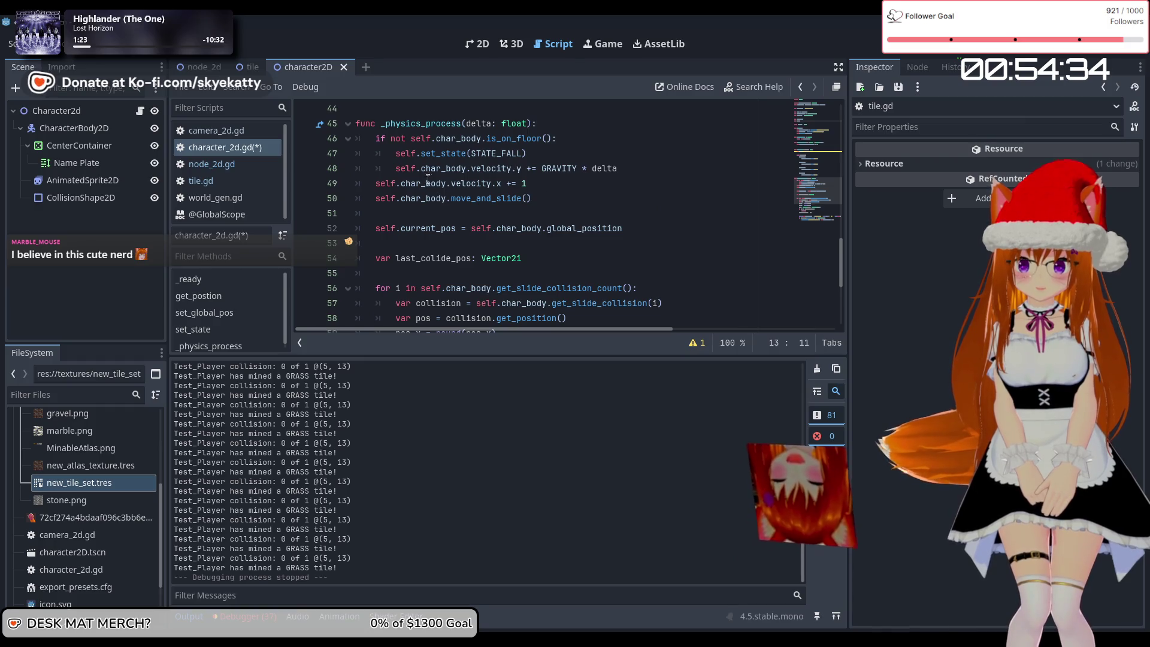
scroll(592, 240, up, 2)
scroll(557, 216, down, 2)
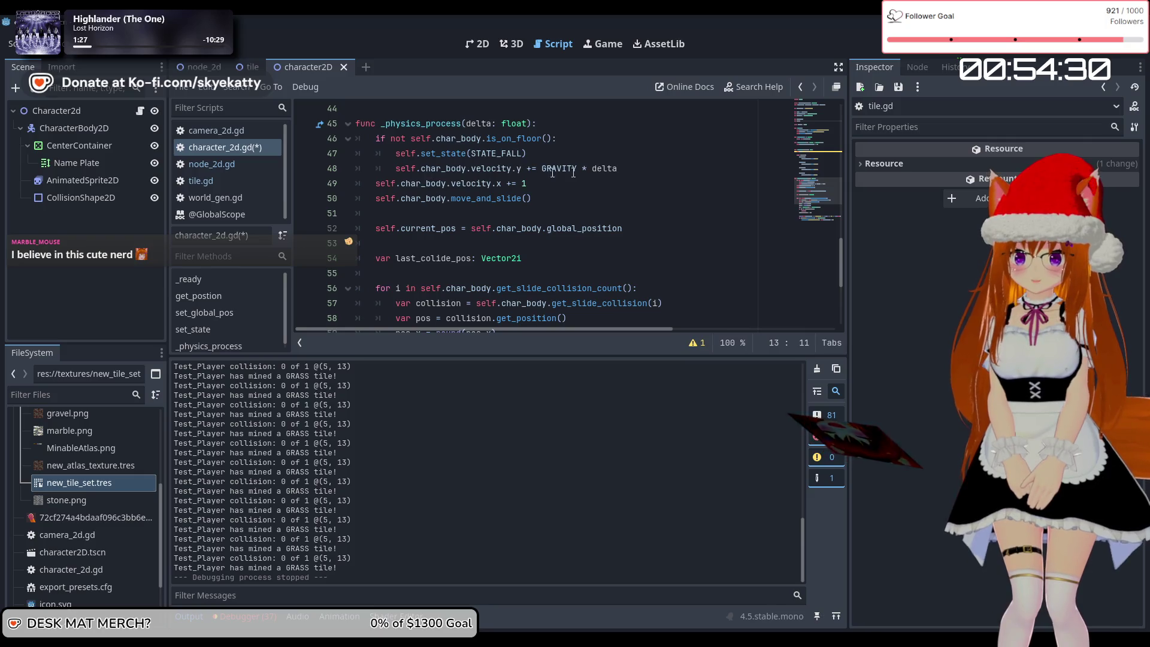
scroll(604, 191, up, 1)
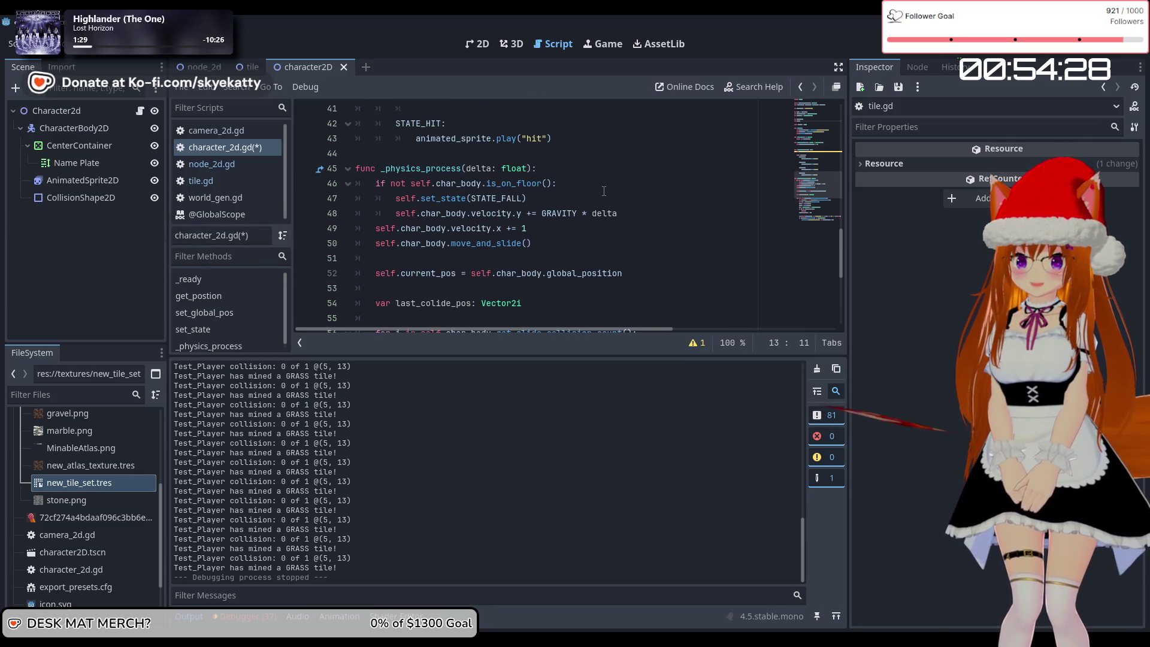
scroll(637, 211, up, 1)
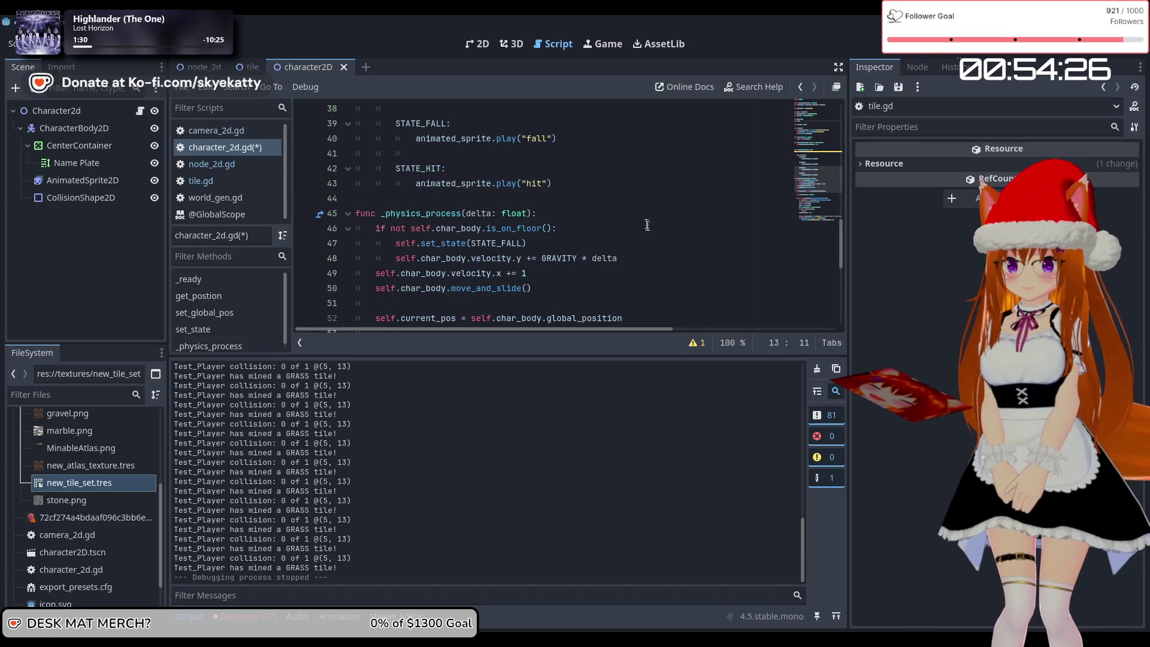
scroll(646, 219, down, 1)
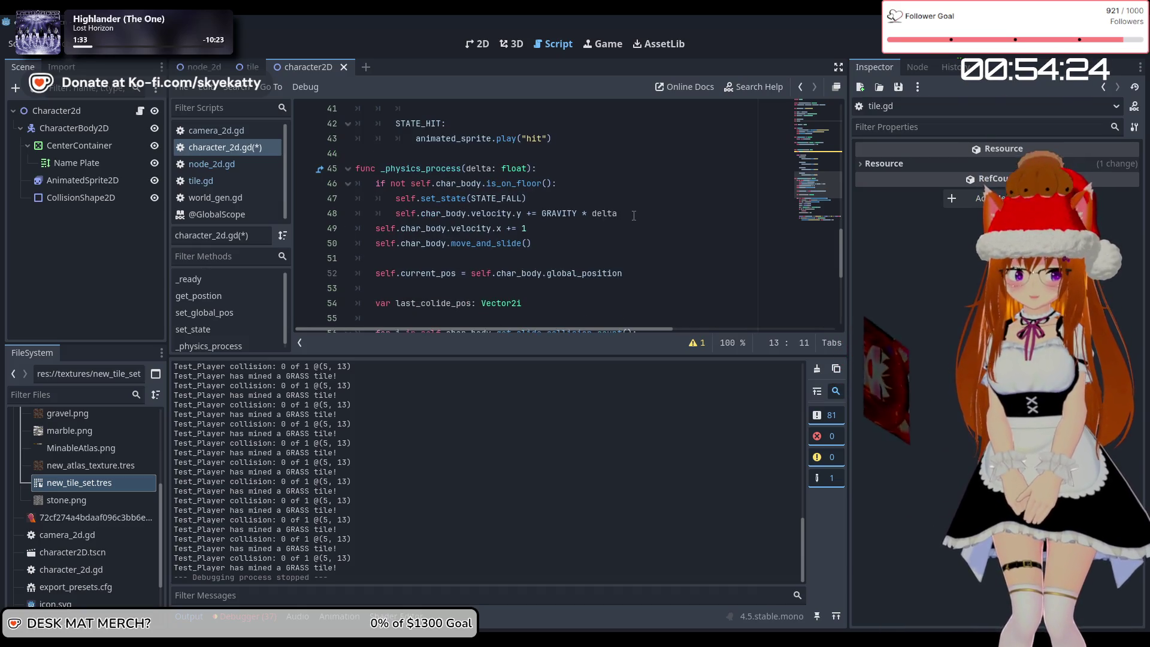
- Inspect the gravity and velocity.x += 1 lines, then save character_2d.gd
click(640, 214)
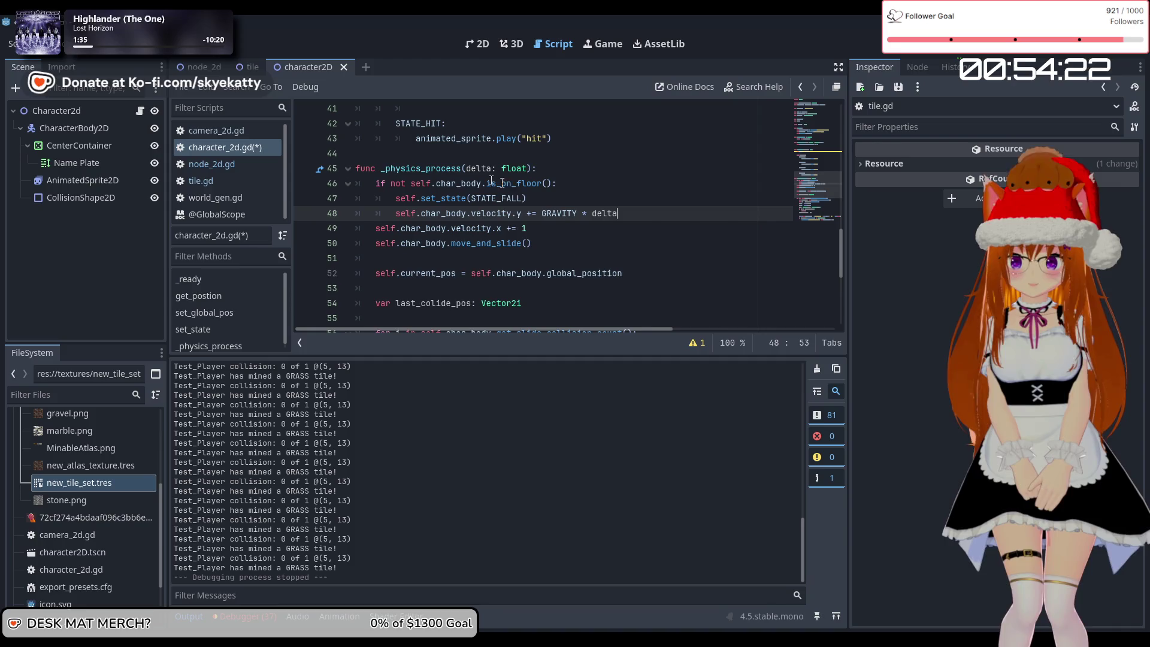
click(549, 233)
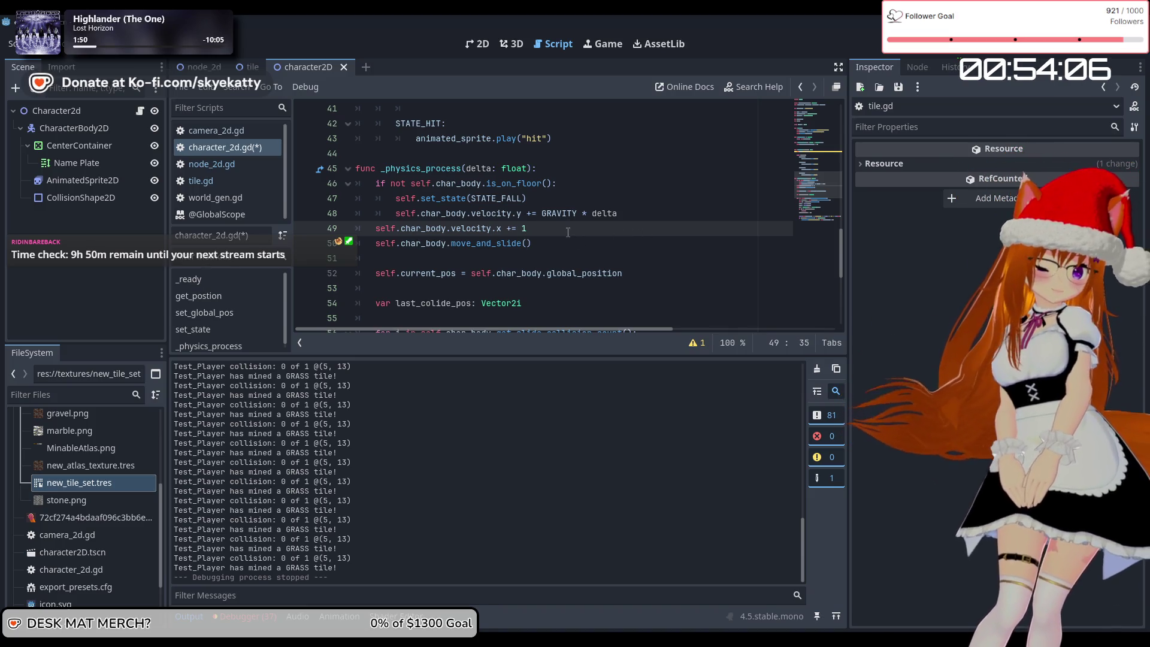
scroll(573, 214, down, 2)
scroll(537, 217, up, 2)
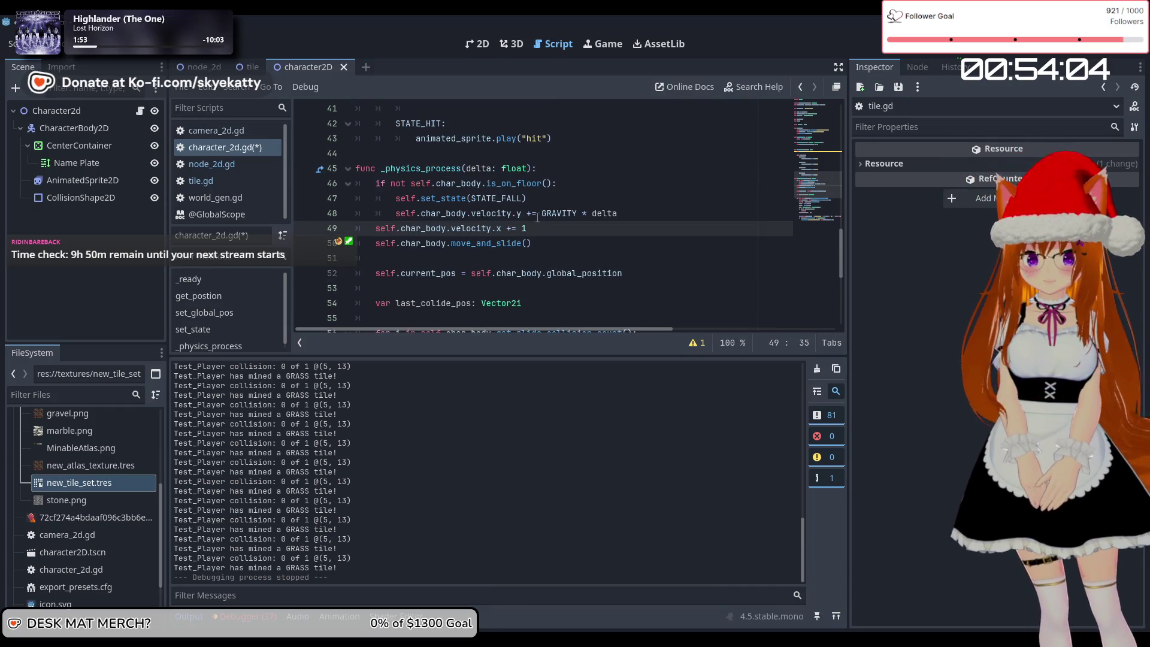
scroll(539, 221, down, 5)
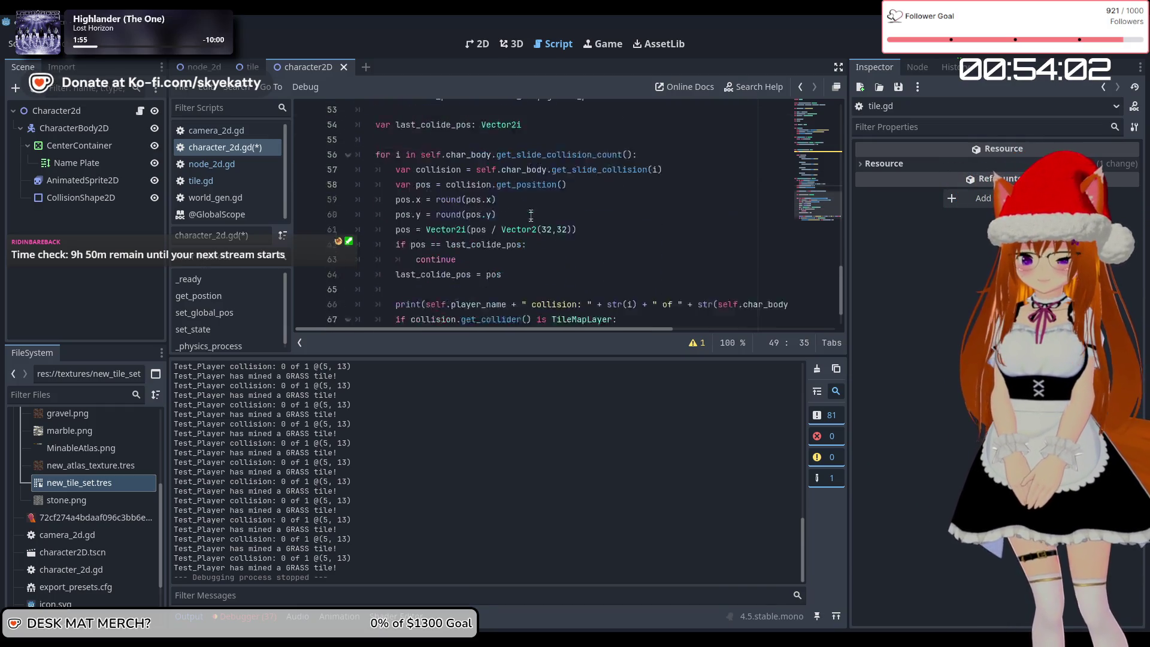
click(574, 243)
scroll(605, 244, up, 7)
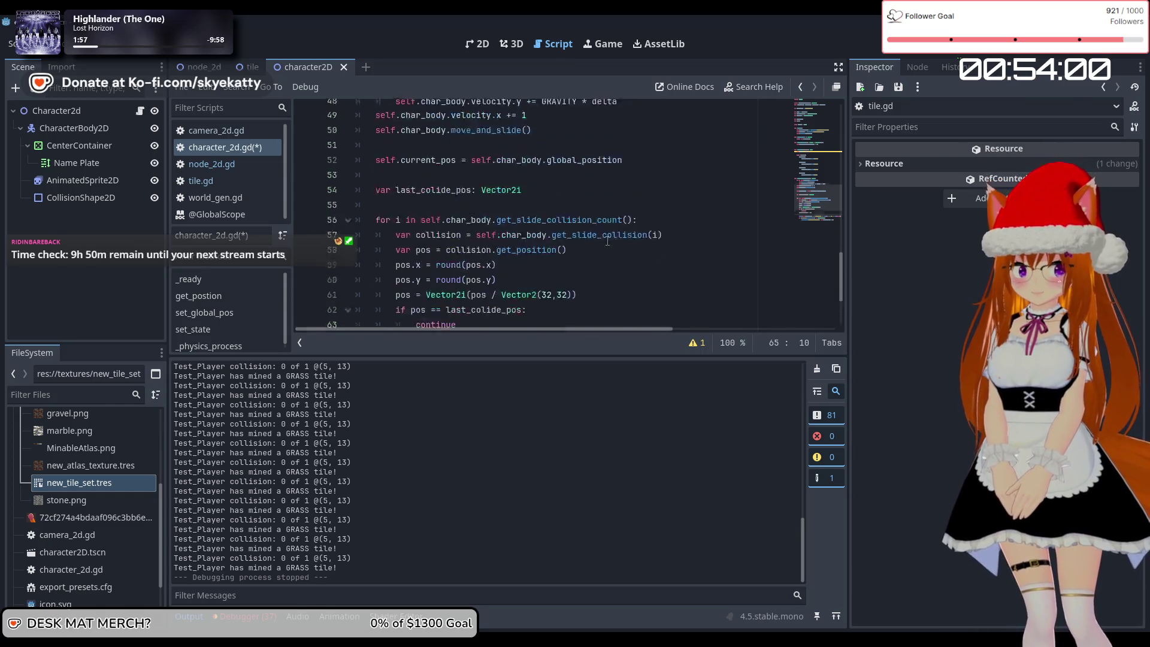
scroll(608, 238, down, 7)
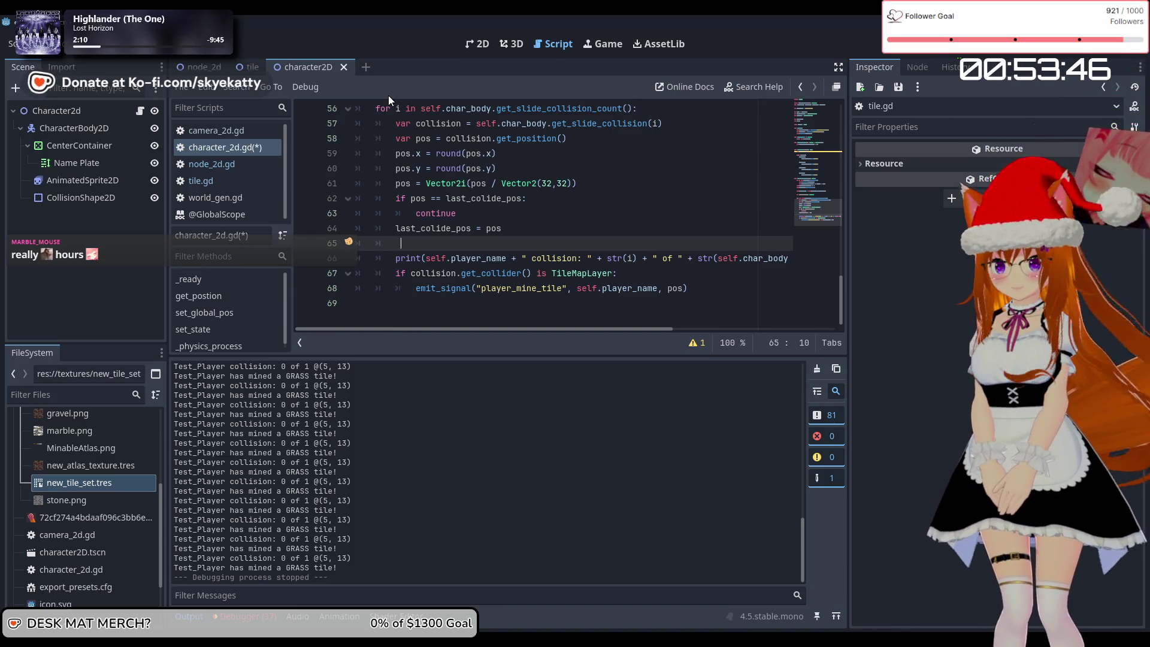
key(ctrl+s)
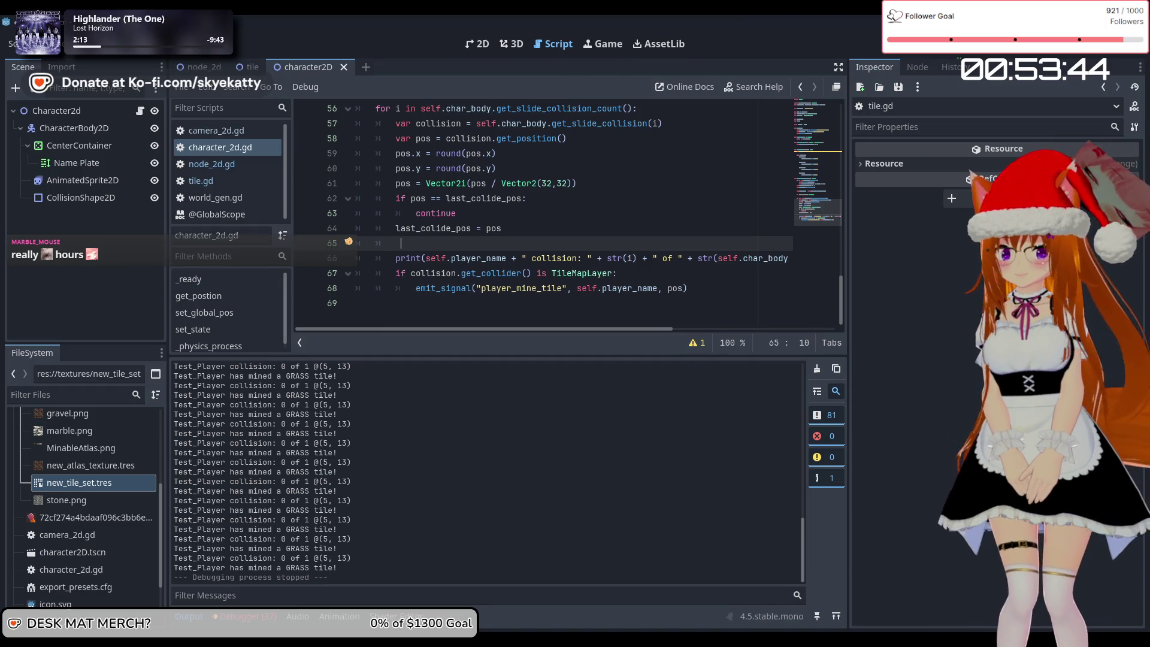